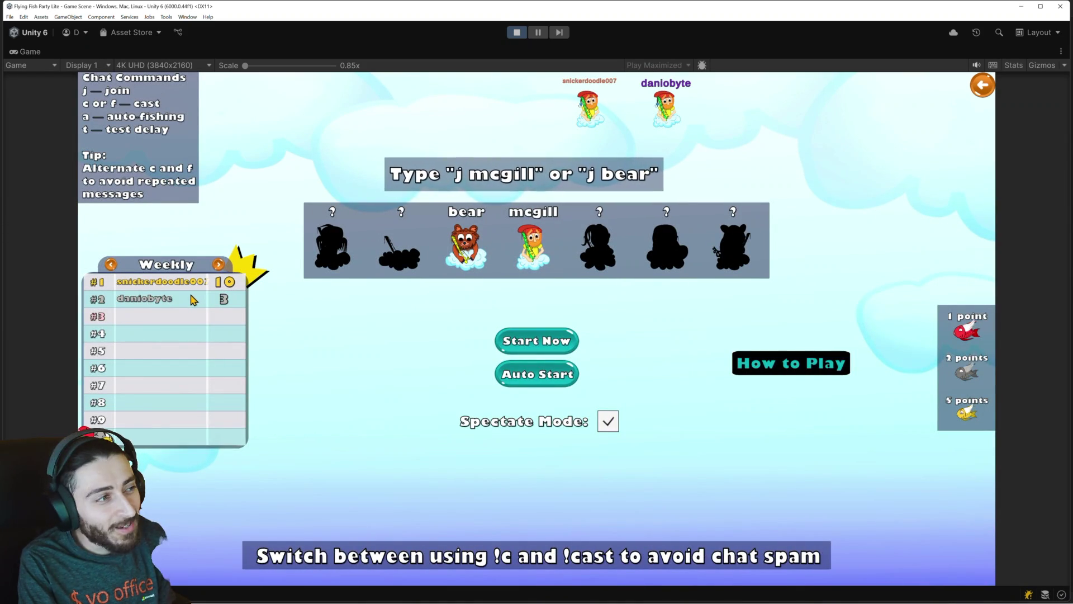
View the leaderboard under another time period and back on Weekly, then return to the main menu.
left_click(220, 267)
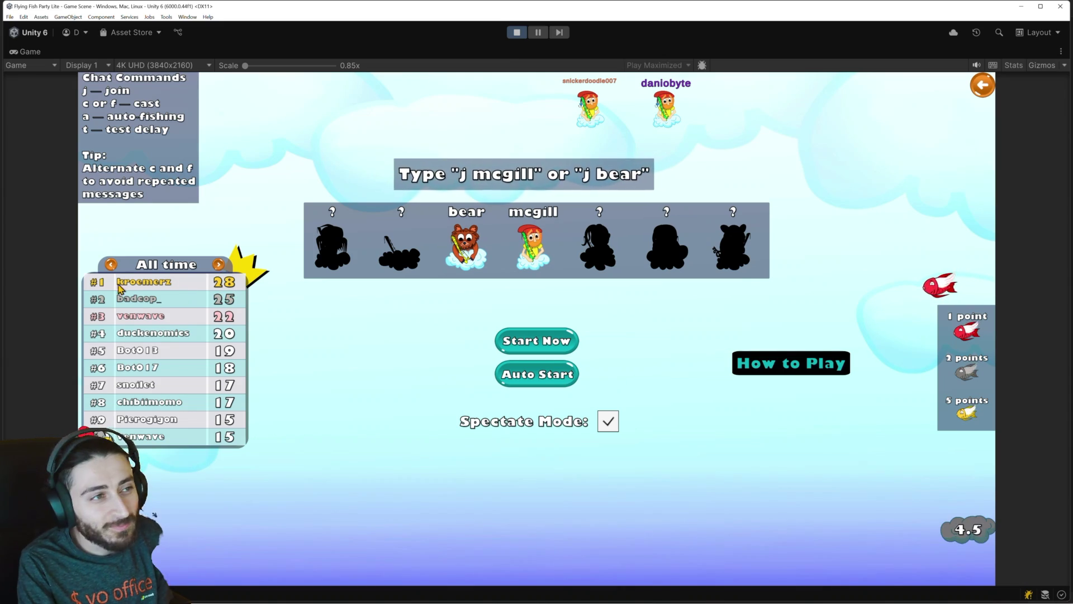
left_click(219, 265)
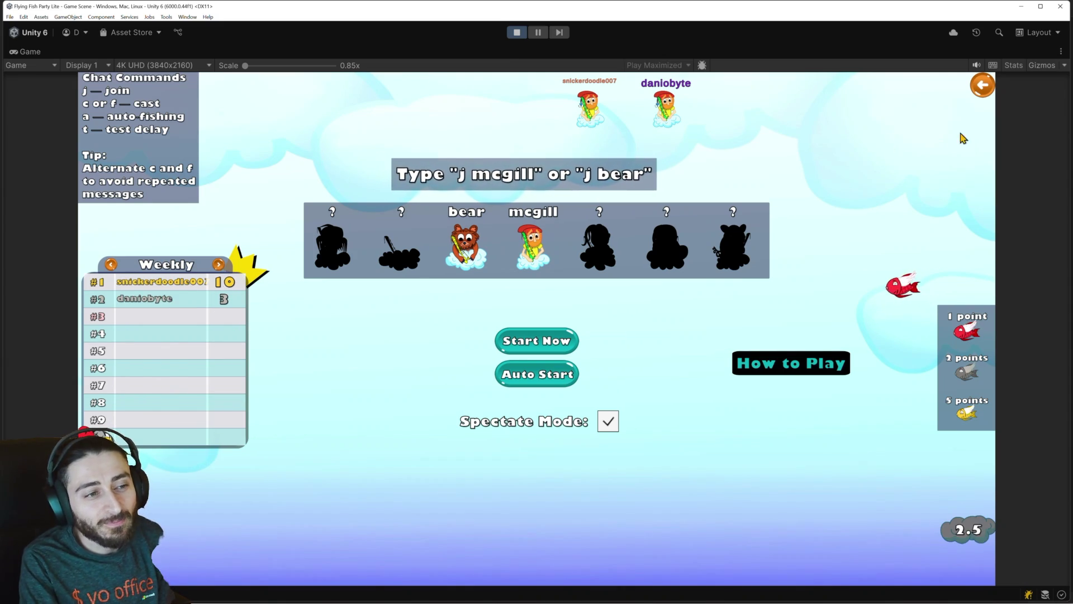
left_click(982, 86)
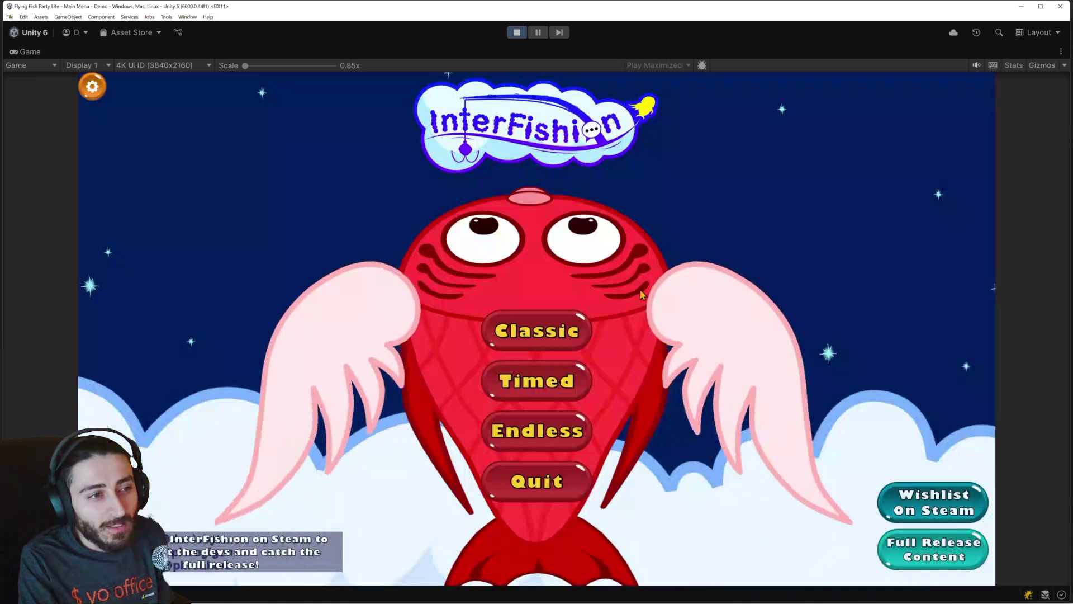
Enter the lobby, start a fishing round right away, return to the main menu and go to Settings.
left_click(547, 383)
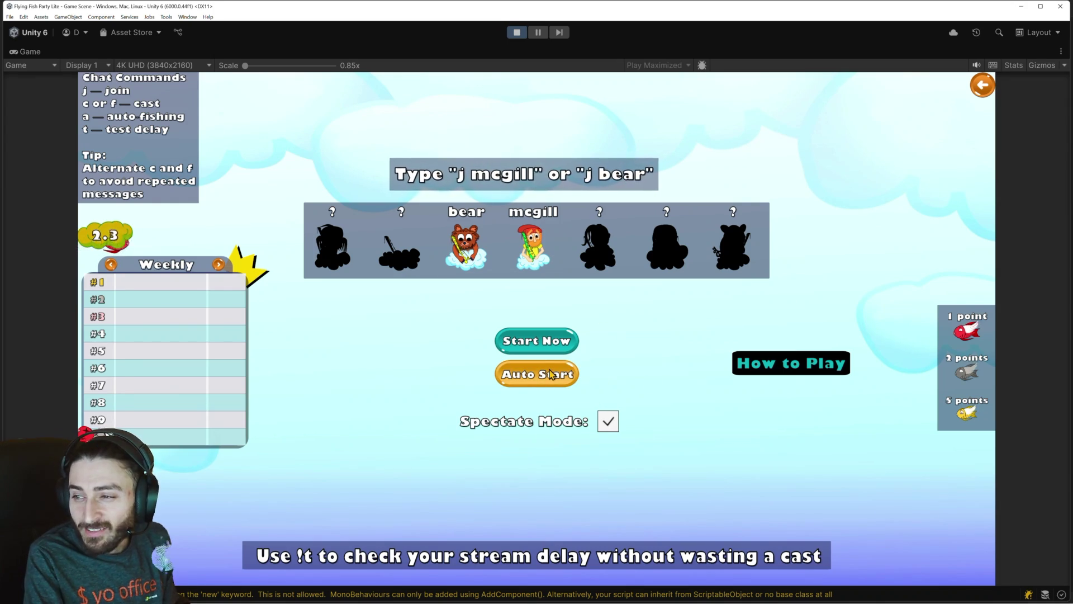
left_click(983, 85)
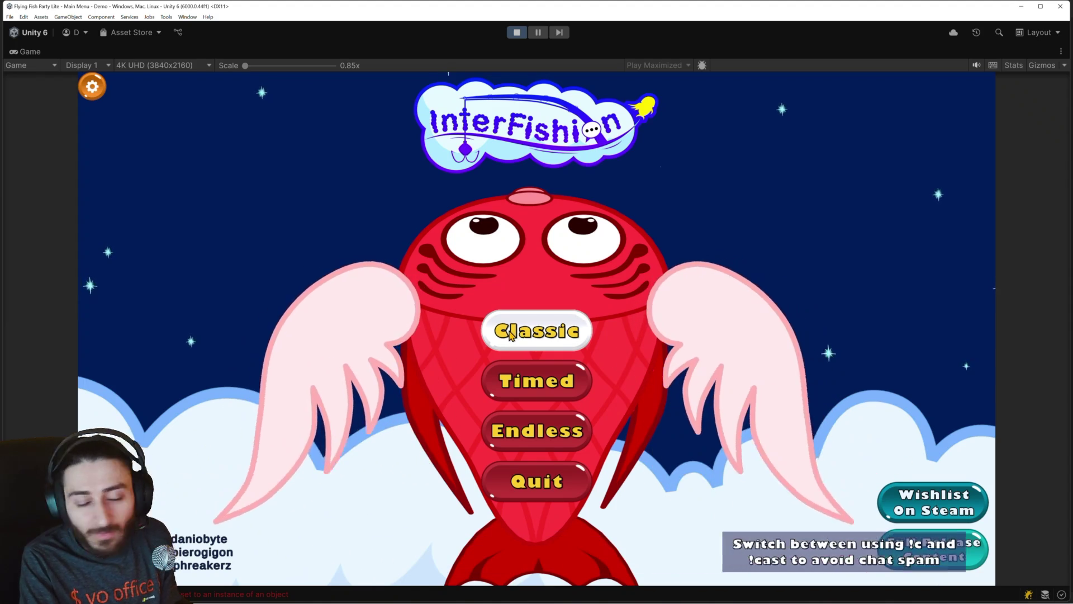
left_click(547, 433)
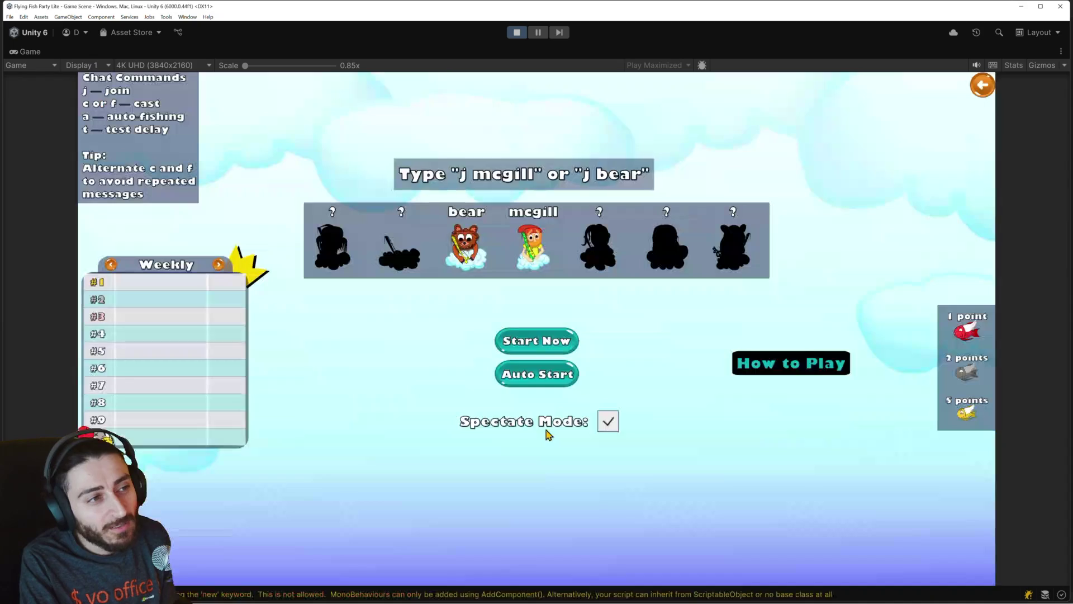
left_click(551, 346)
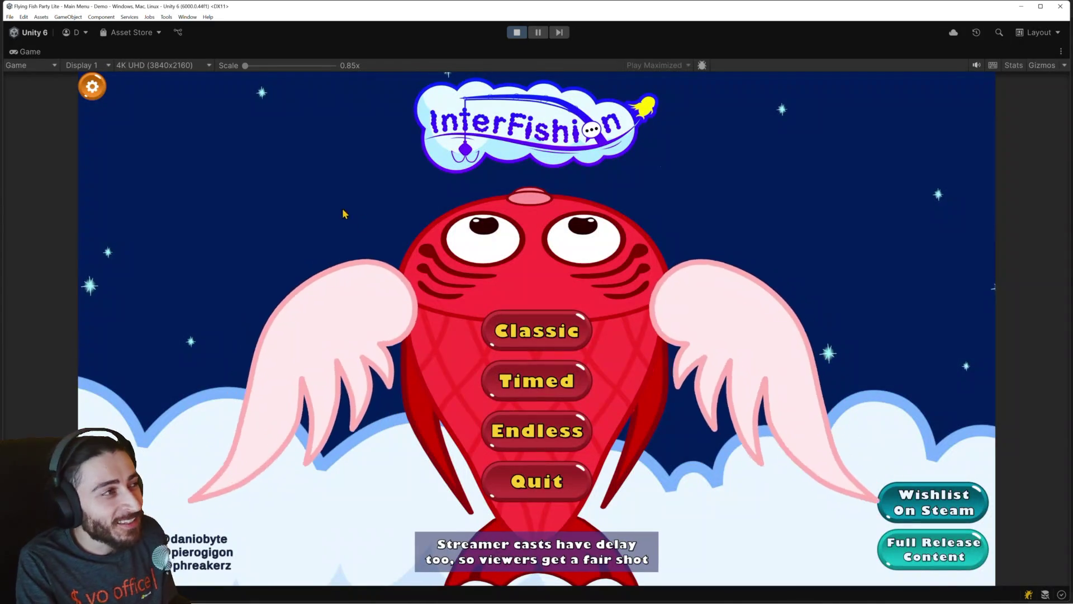
left_click(93, 86)
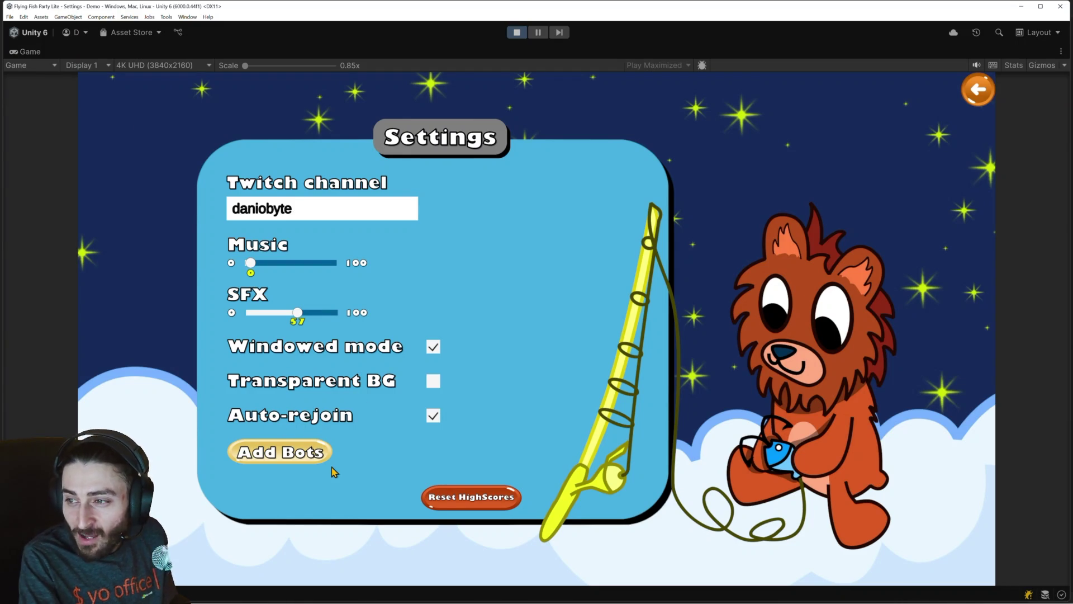
In Add Bots, create two bots and give the first the highscore_fish_bucket_highres sprite.
left_click(297, 465)
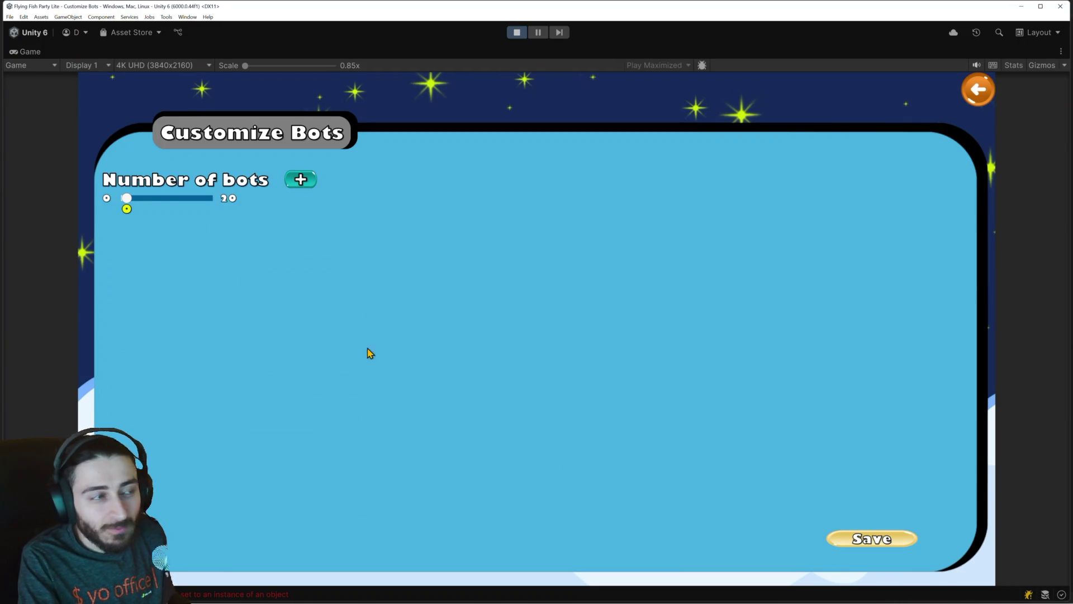
left_click(301, 180)
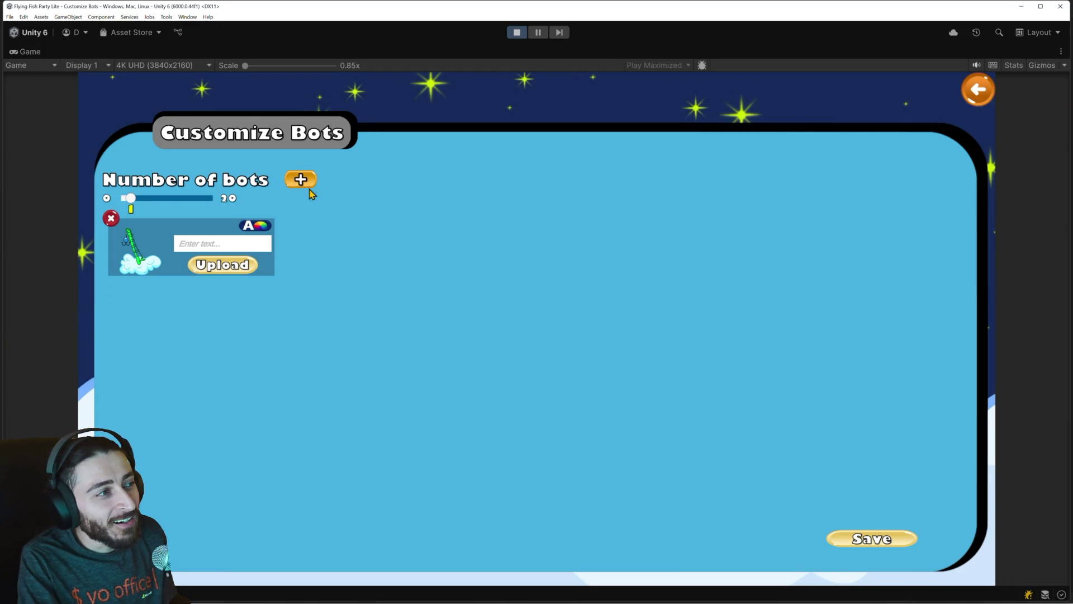
left_click(301, 181)
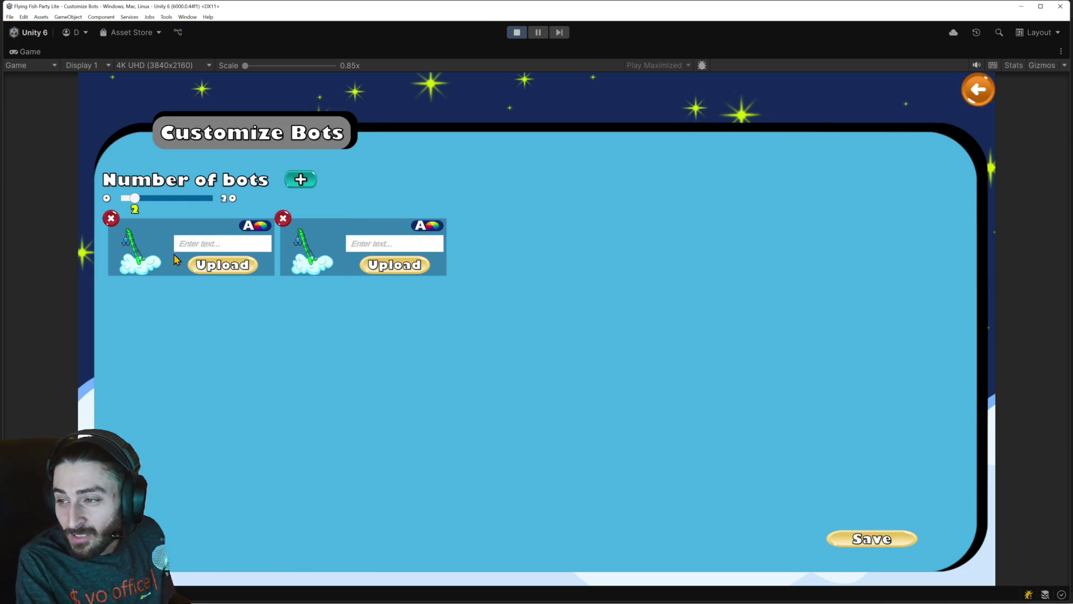
left_click(216, 265)
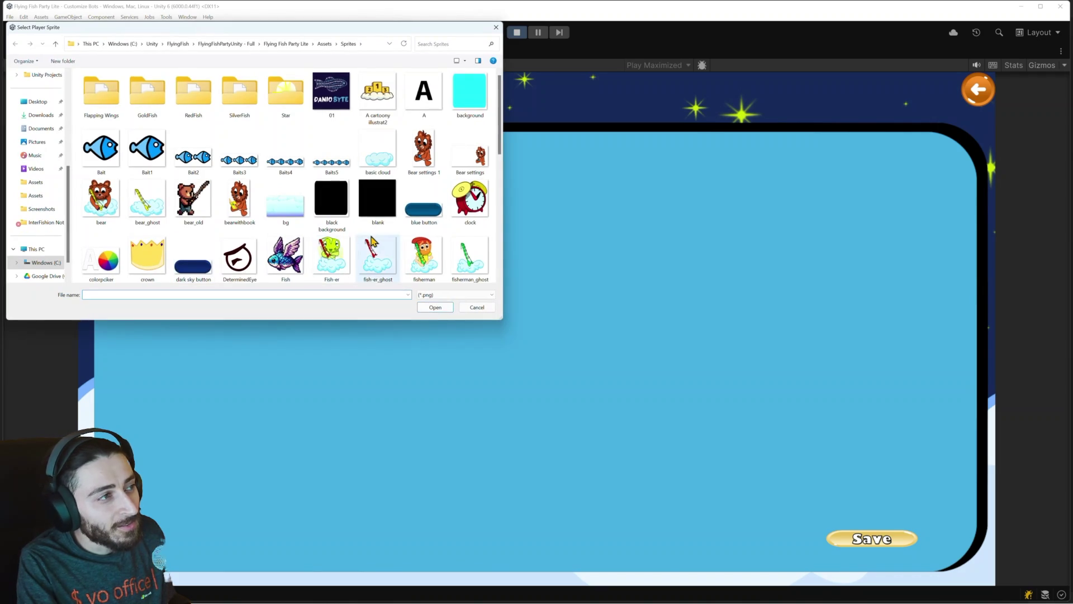
scroll(393, 246, "down", 3)
scroll(393, 246, "up", 2)
scroll(392, 246, "down", 2)
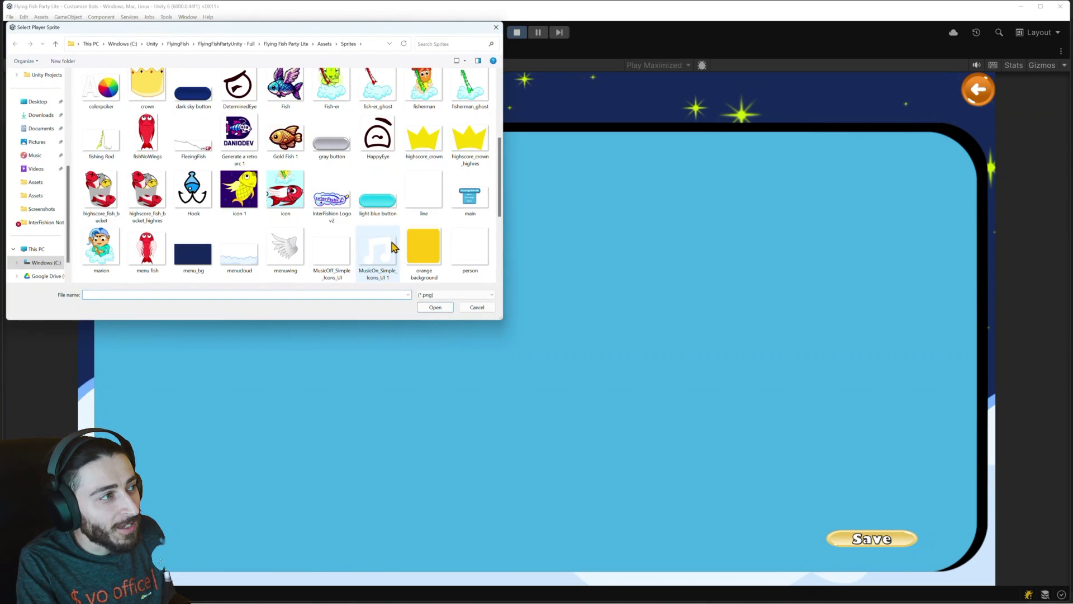
left_click(147, 195)
left_click(435, 307)
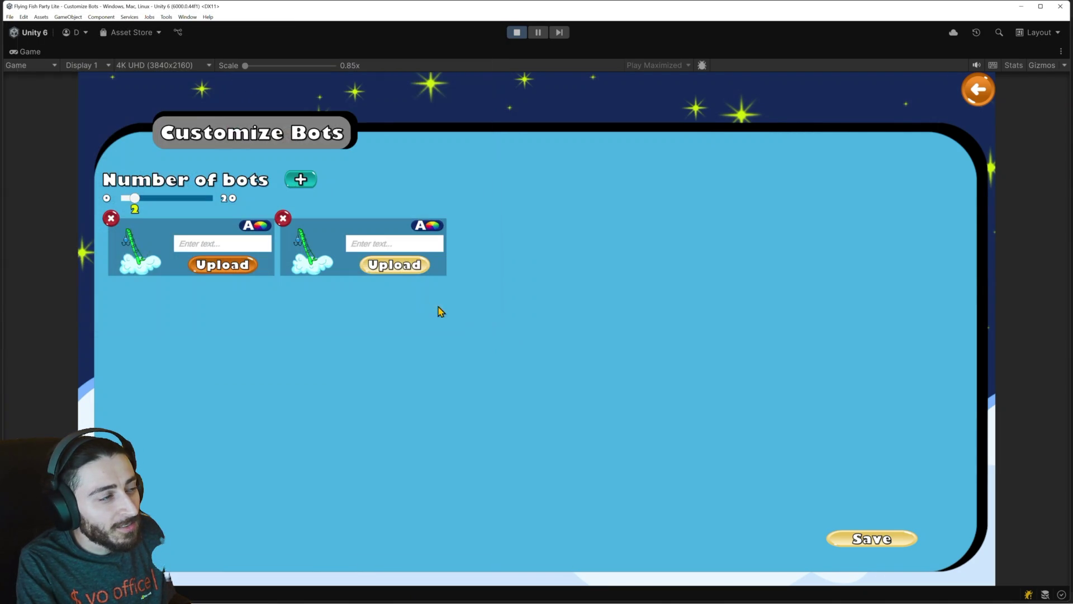
Give the second bot the Fish-er sprite, save the bot setup and leave Settings.
left_click(364, 262)
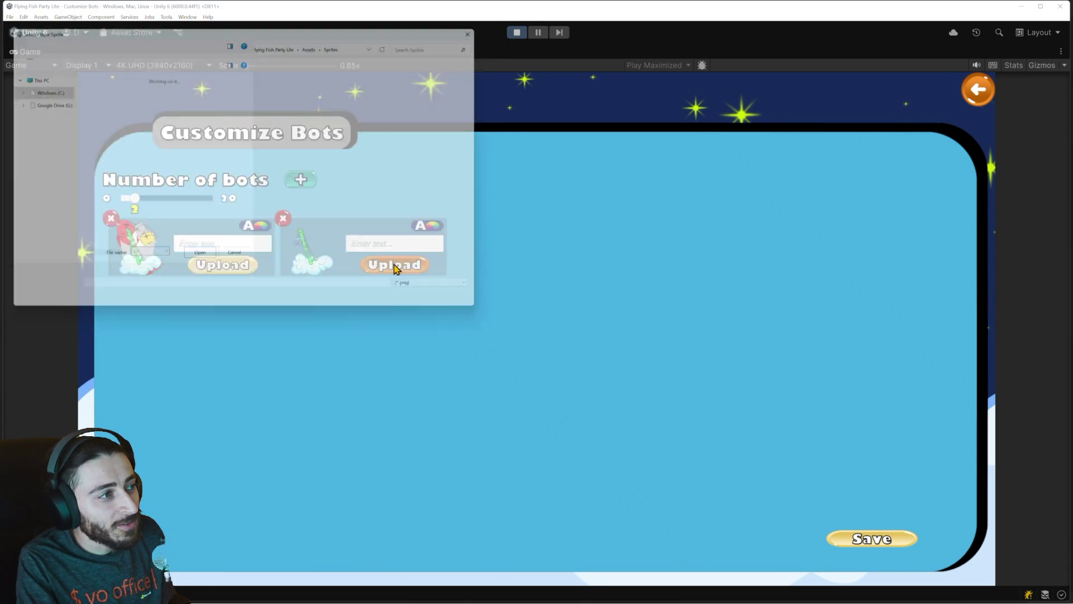
scroll(342, 235, "down", 2)
scroll(343, 237, "down", 3)
scroll(342, 239, "up", 2)
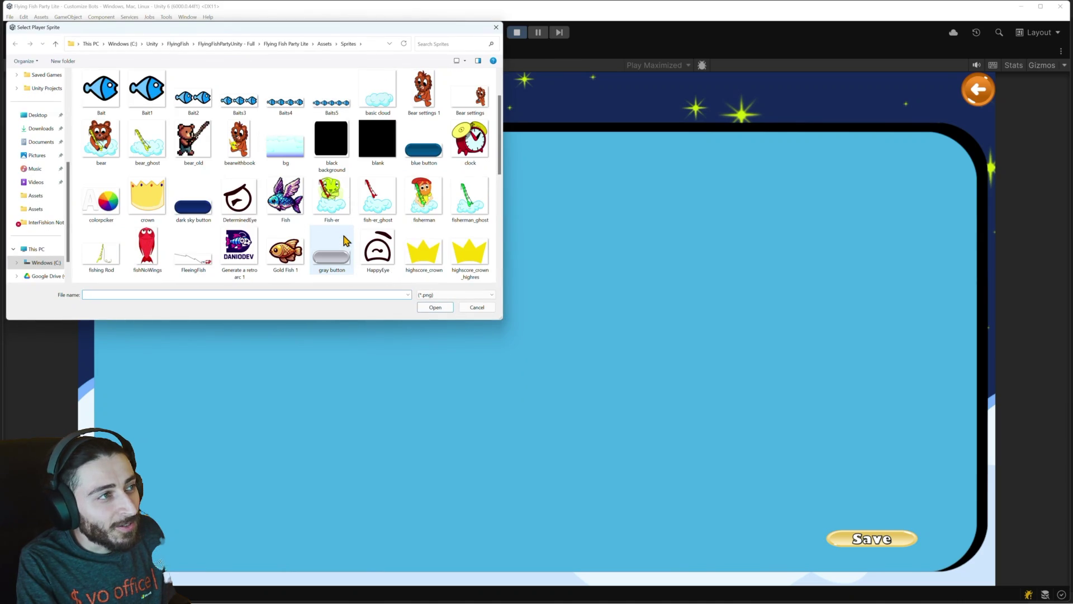
left_click(288, 215)
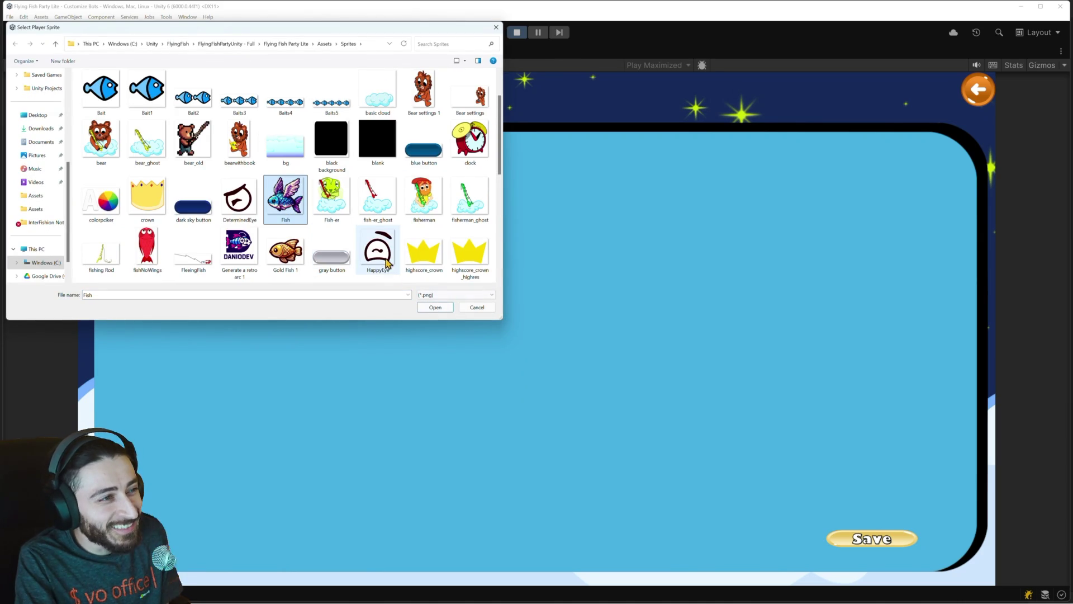
scroll(379, 241, "down", 2)
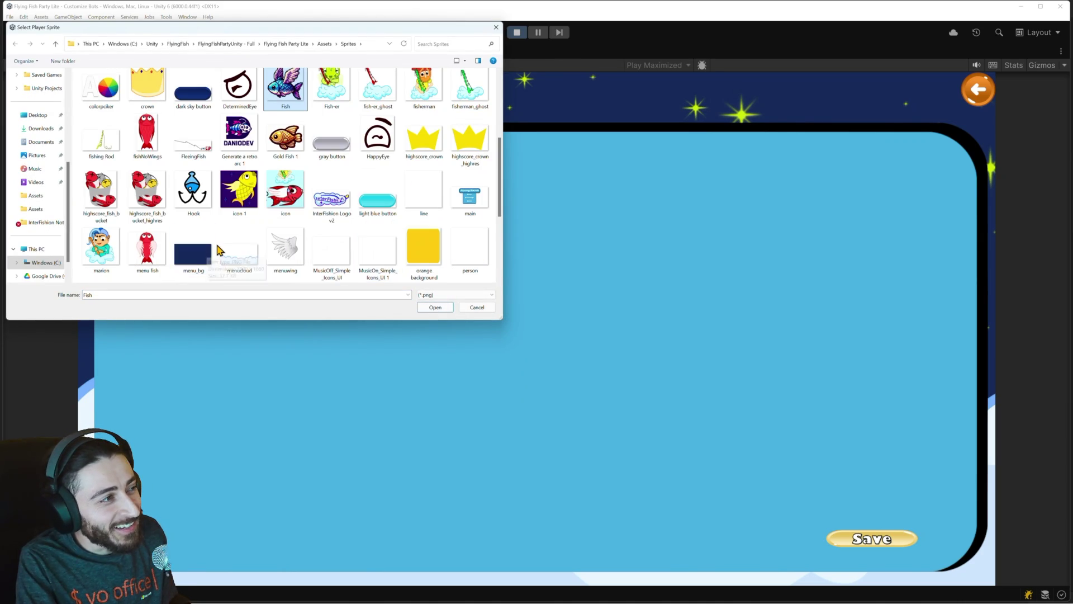
scroll(220, 249, "up", 2)
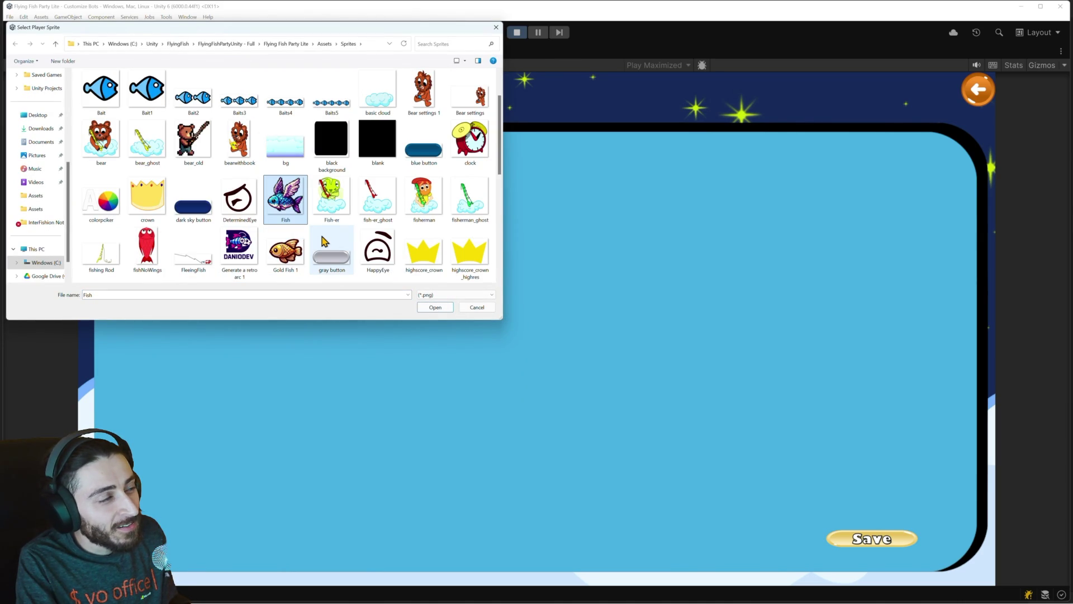
left_click(332, 201)
left_click(435, 308)
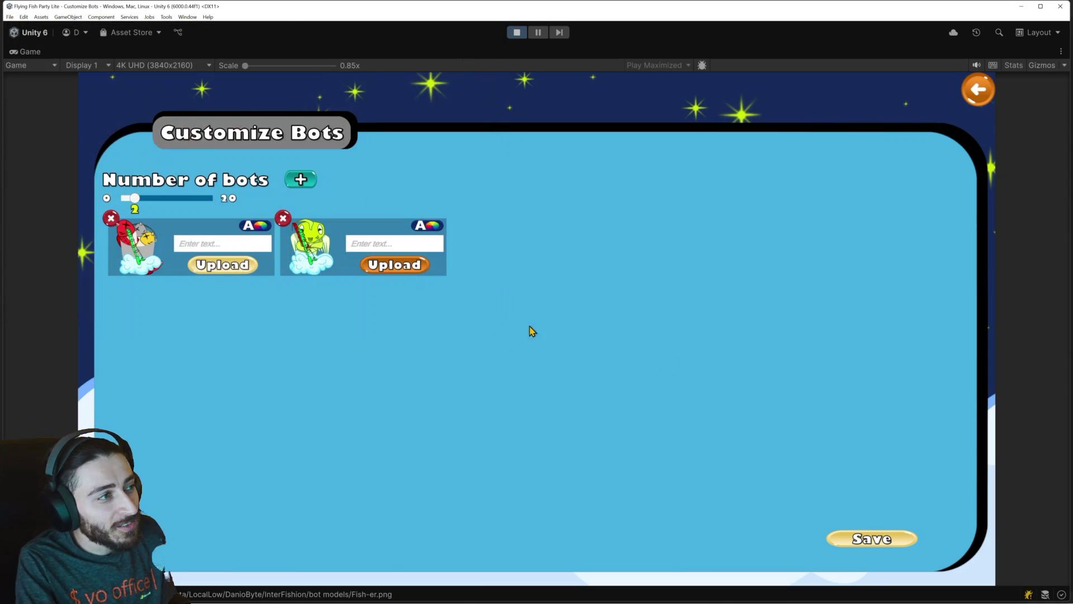
left_click(890, 545)
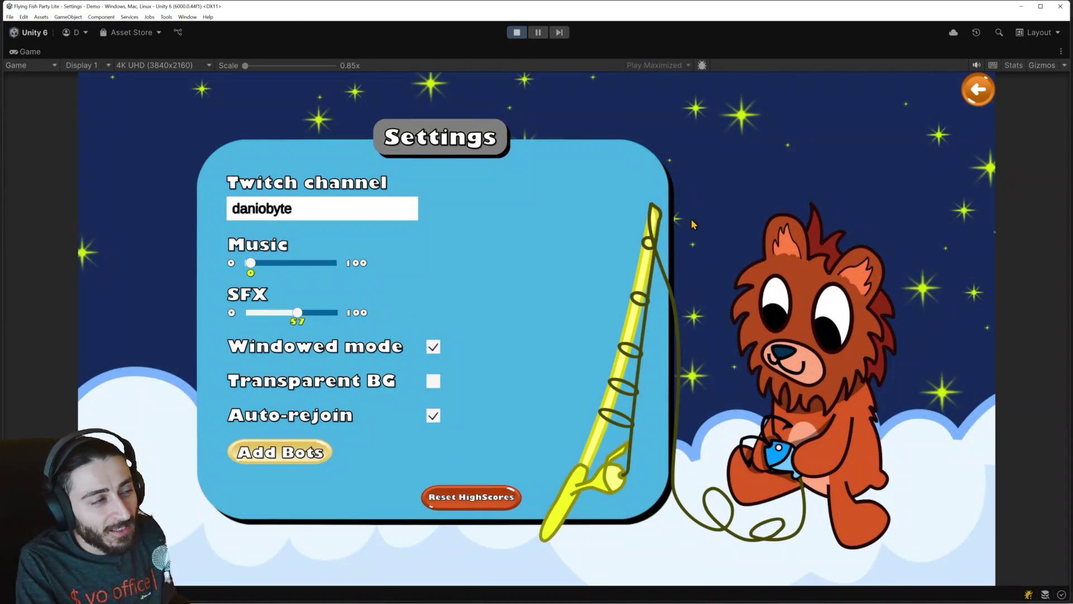
key("Escape")
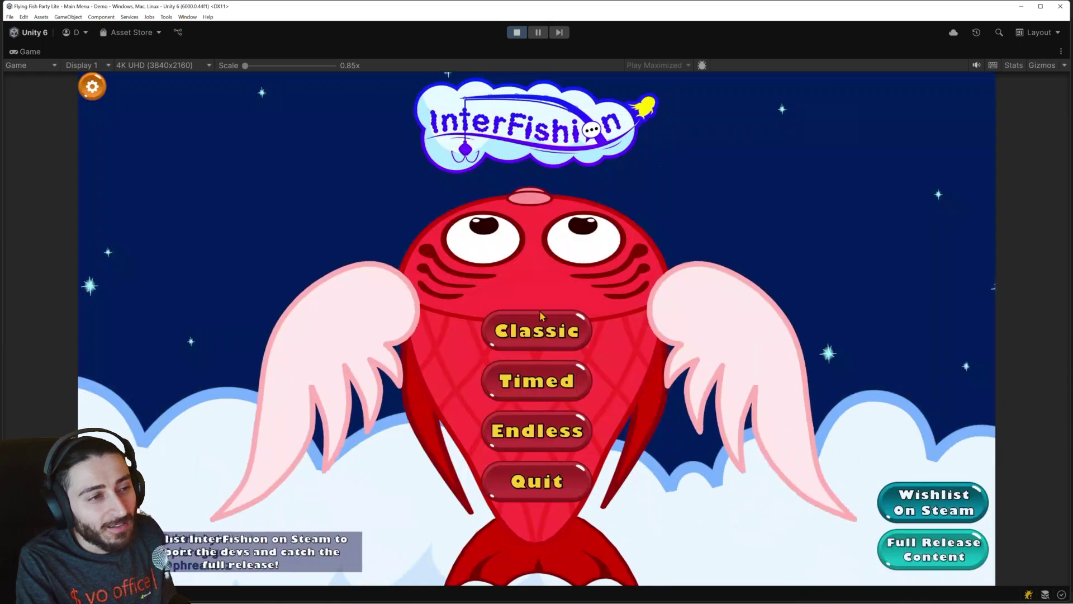
Play a lobby round with Bot01 and Bot012, quit to the main menu, then switch to Obsidian.
left_click(587, 375)
left_click(541, 343)
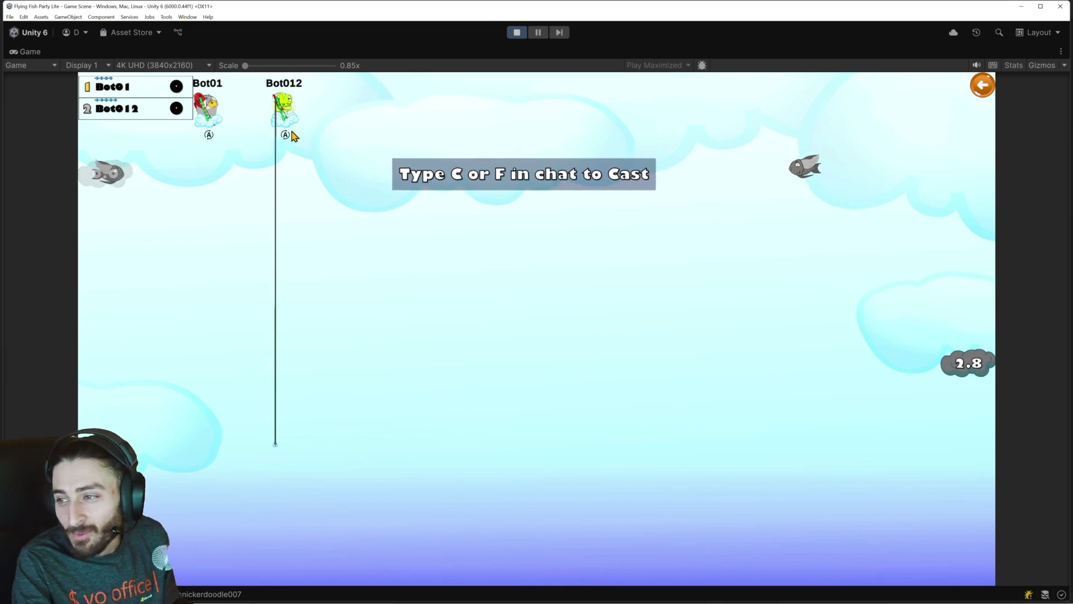
left_click(979, 87)
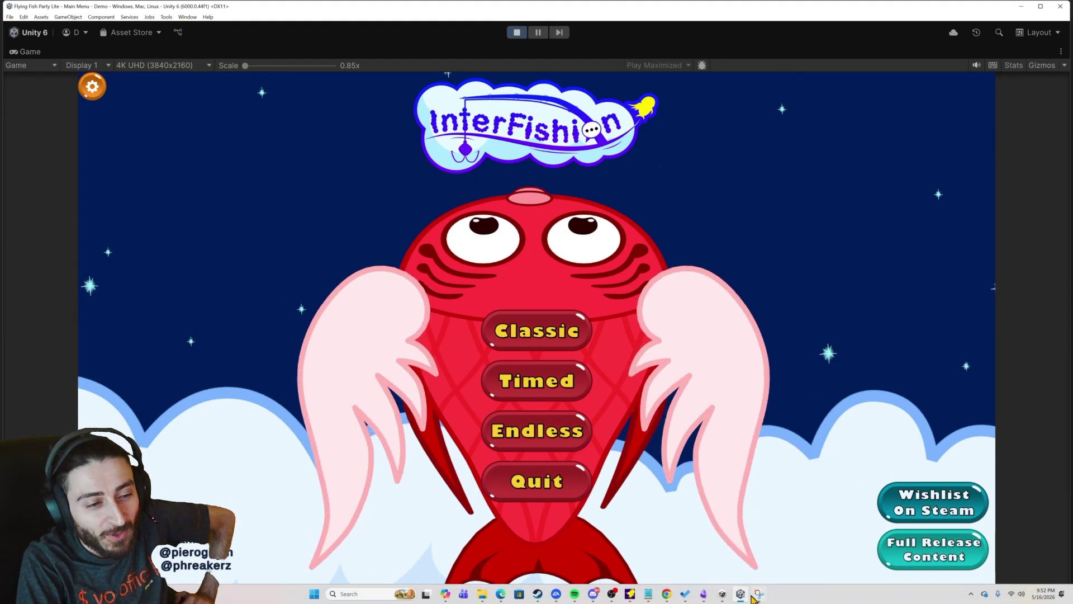
left_click(705, 593)
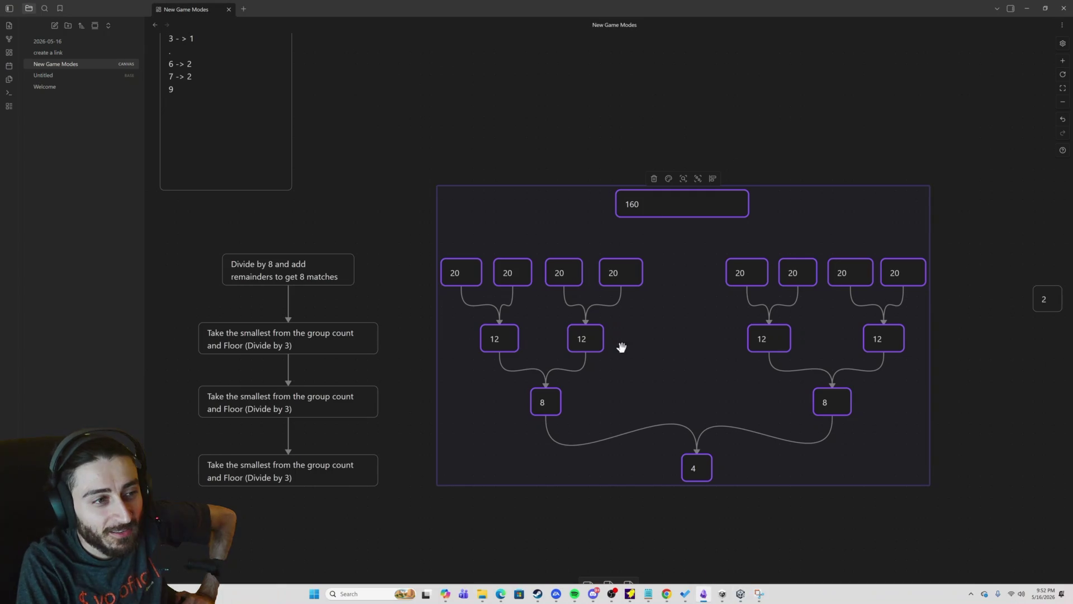
scroll(700, 260, "up", 1)
scroll(697, 259, "down", 1)
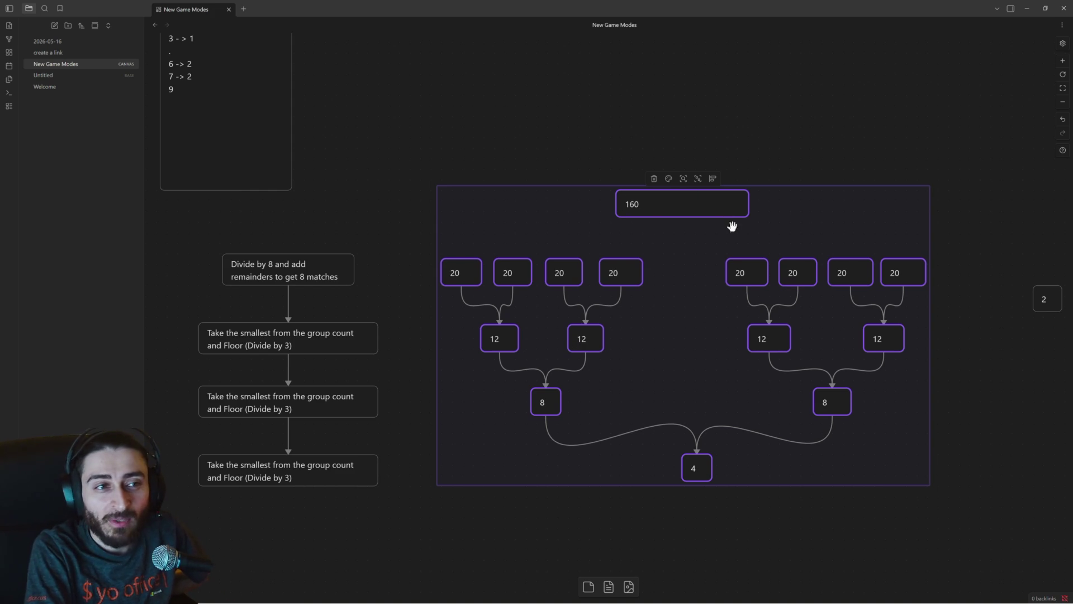
Select the whole 160-player bracket diagram and pick one of its 20 nodes.
left_click_drag(416, 143, 960, 512)
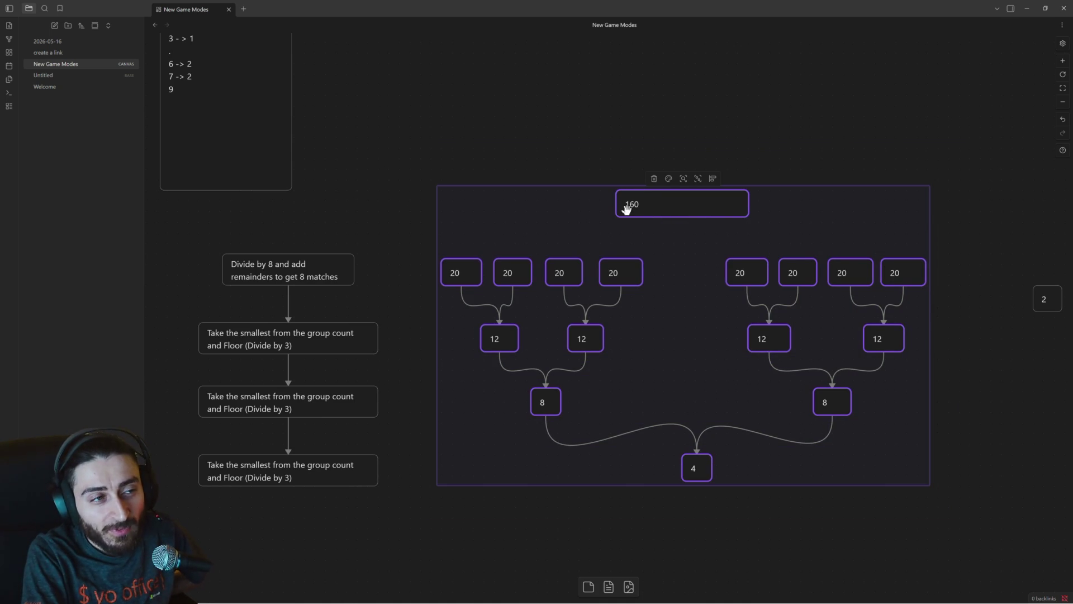
left_click(853, 269)
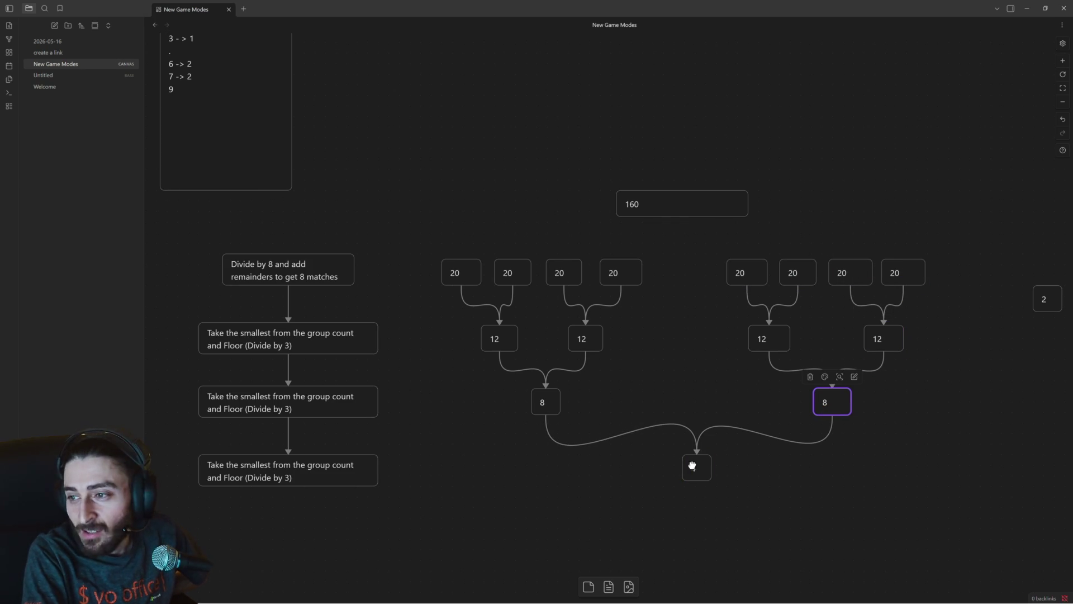
Resize the group around the bracket nodes, shorten the numbered notes card and select the 160 tree.
left_click_drag(513, 272, 913, 489)
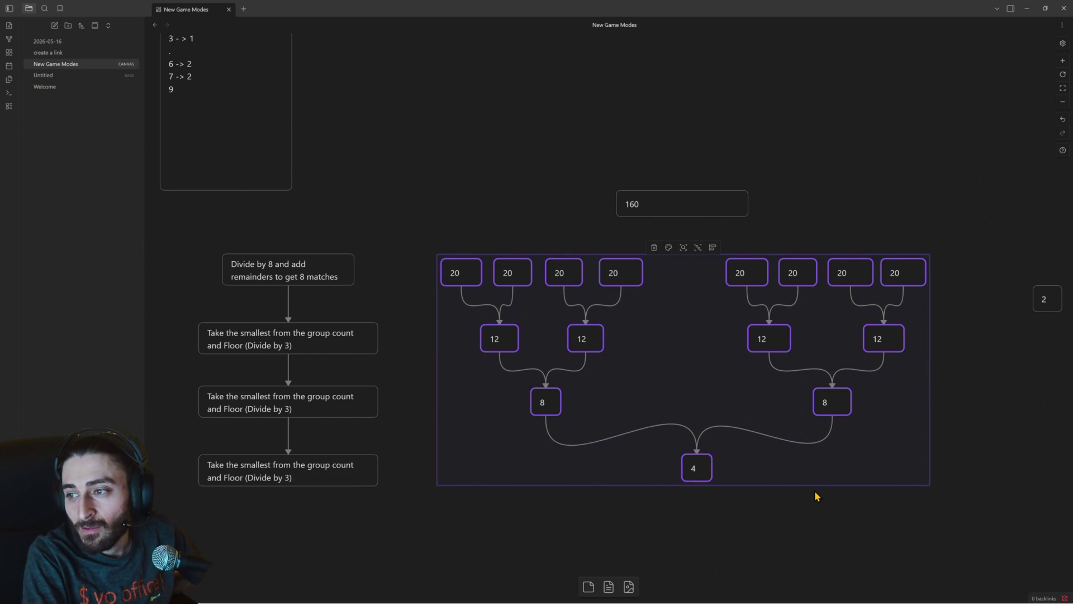
mouse_move(922, 404)
left_mouse_down()
mouse_move(909, 404)
mouse_move(937, 412)
left_mouse_up()
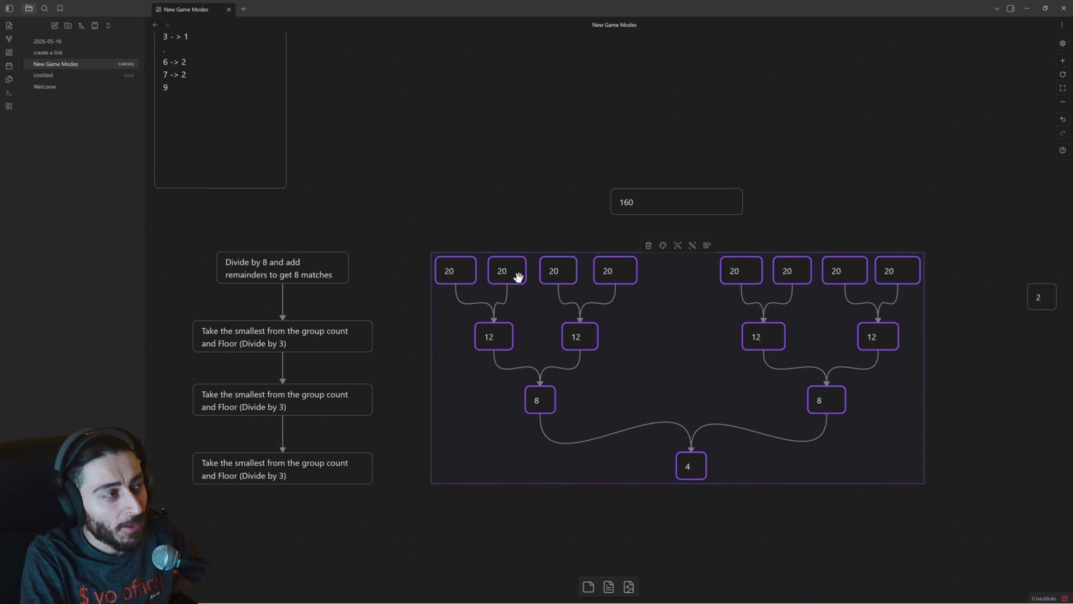
left_click_drag(203, 184, 207, 142)
left_click_drag(190, 182, 927, 511)
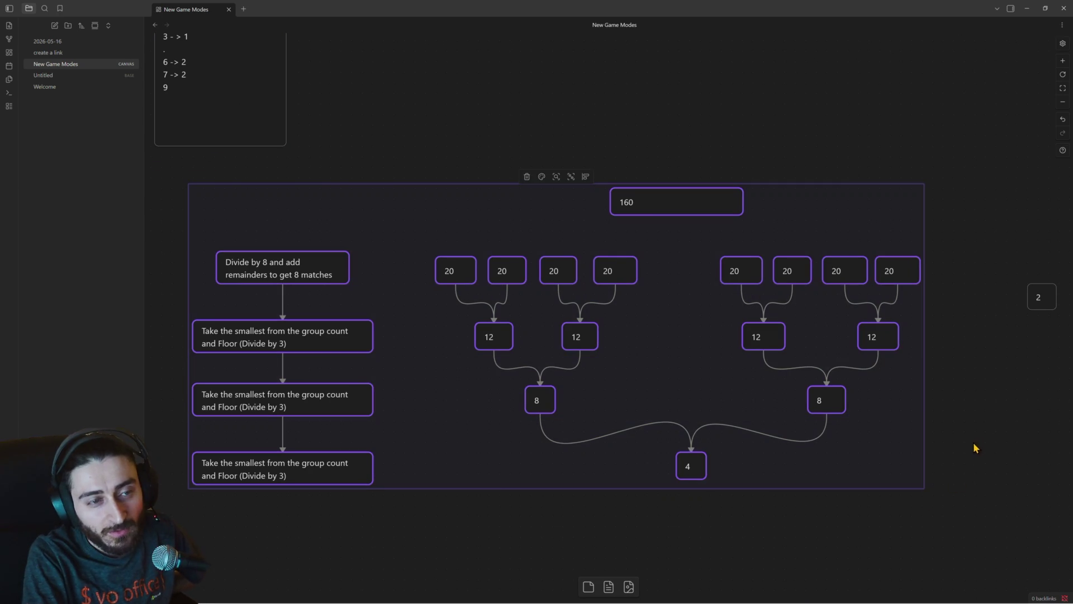
Pan across the canvas and box-select the four-card 24 → 12/12 → 2 flowchart.
left_click_drag(975, 445, 566, 428)
mouse_move(790, 311)
left_mouse_down()
mouse_move(743, 425)
mouse_move(491, 391)
left_mouse_up()
left_click_drag(933, 306, 771, 344)
mouse_move(654, 89)
left_mouse_down()
mouse_move(887, 247)
mouse_move(918, 290)
left_mouse_up()
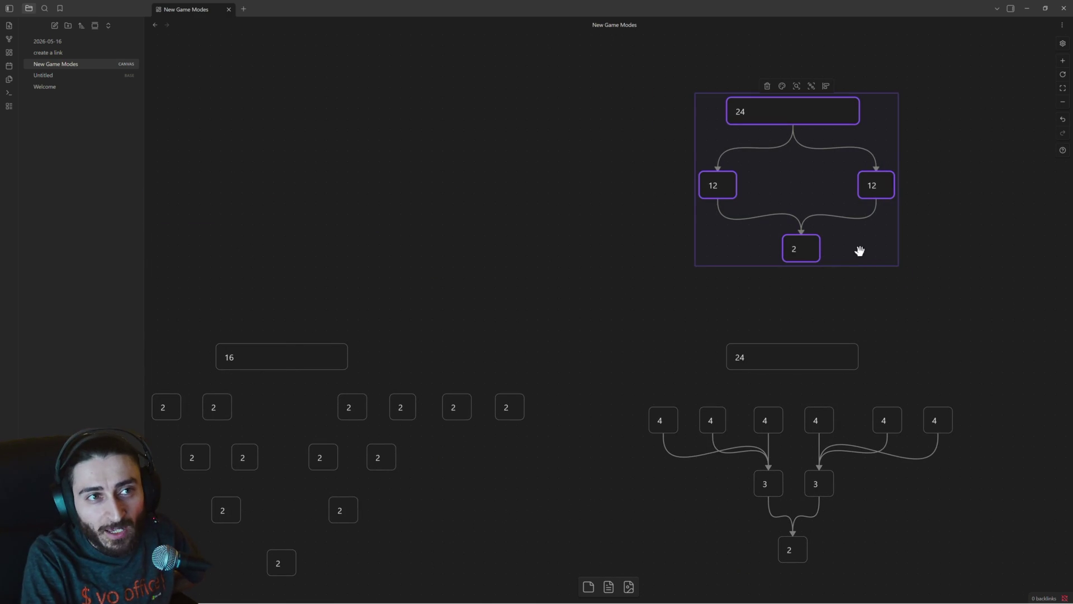
Drag the 24 flowchart over beside the 160 bracket and create an empty card above the 160 box.
left_click_drag(858, 249, 483, 238)
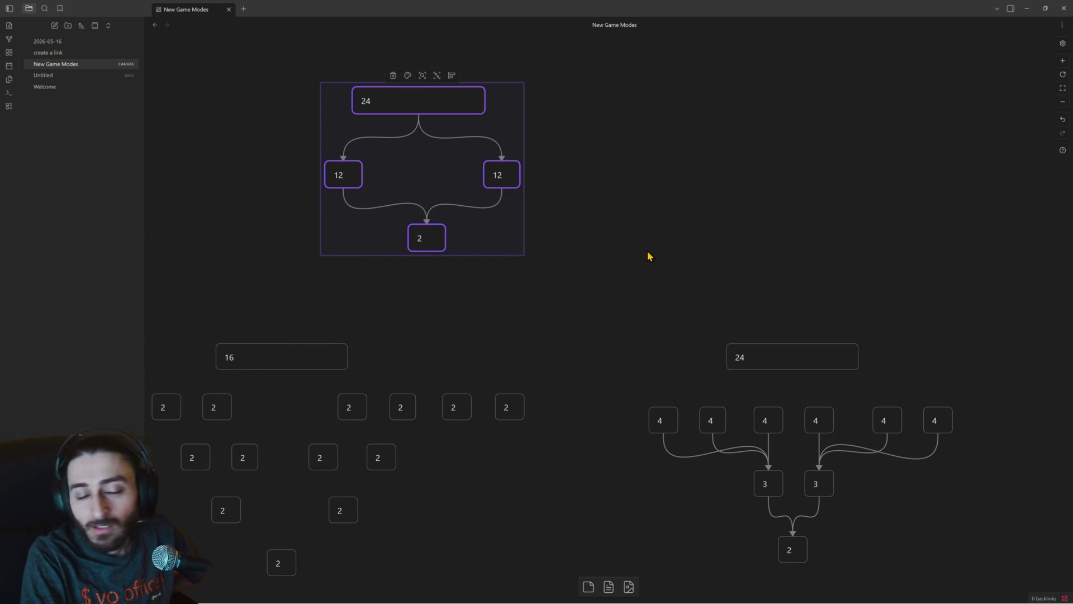
left_click_drag(646, 257, 1039, 286)
mouse_move(745, 276)
left_mouse_down()
mouse_move(415, 281)
mouse_move(631, 308)
mouse_move(803, 311)
left_mouse_up()
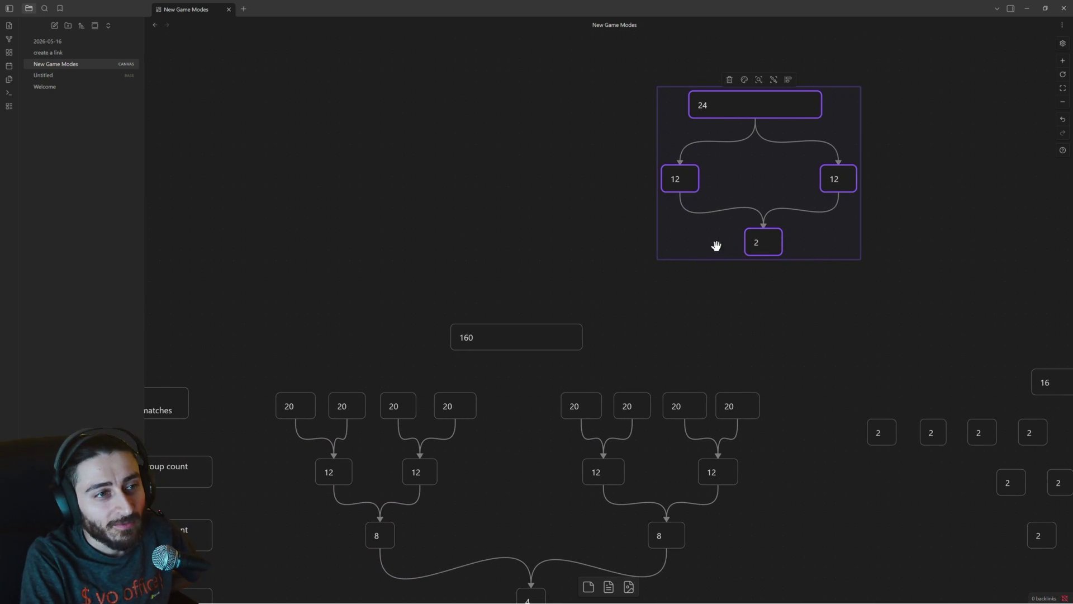
left_click_drag(715, 246, 404, 252)
left_click_drag(668, 304, 872, 262)
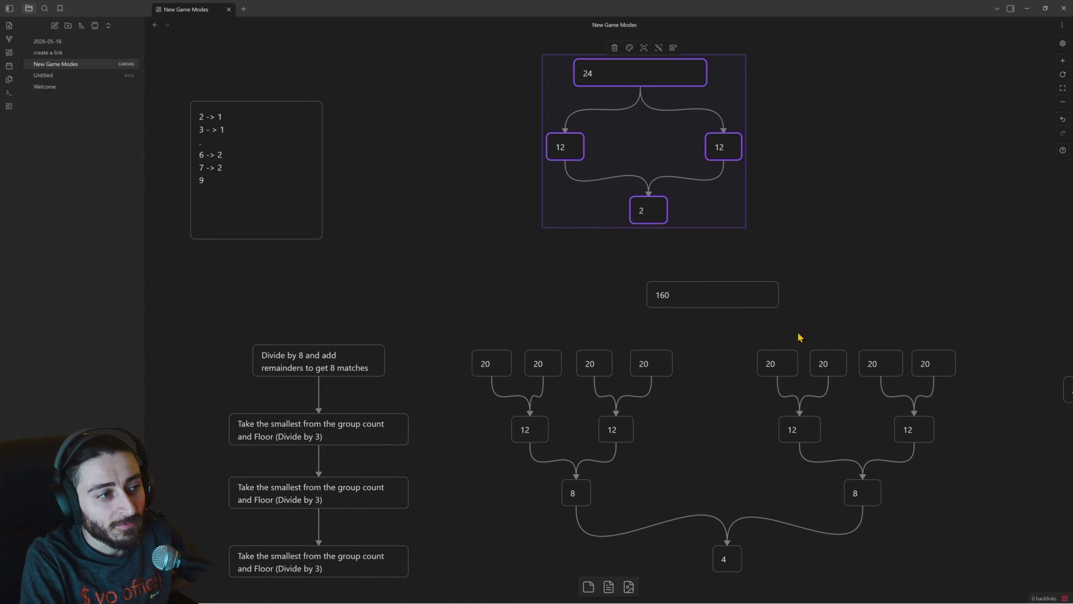
scroll(838, 297, "down", 1)
scroll(839, 297, "right", 1)
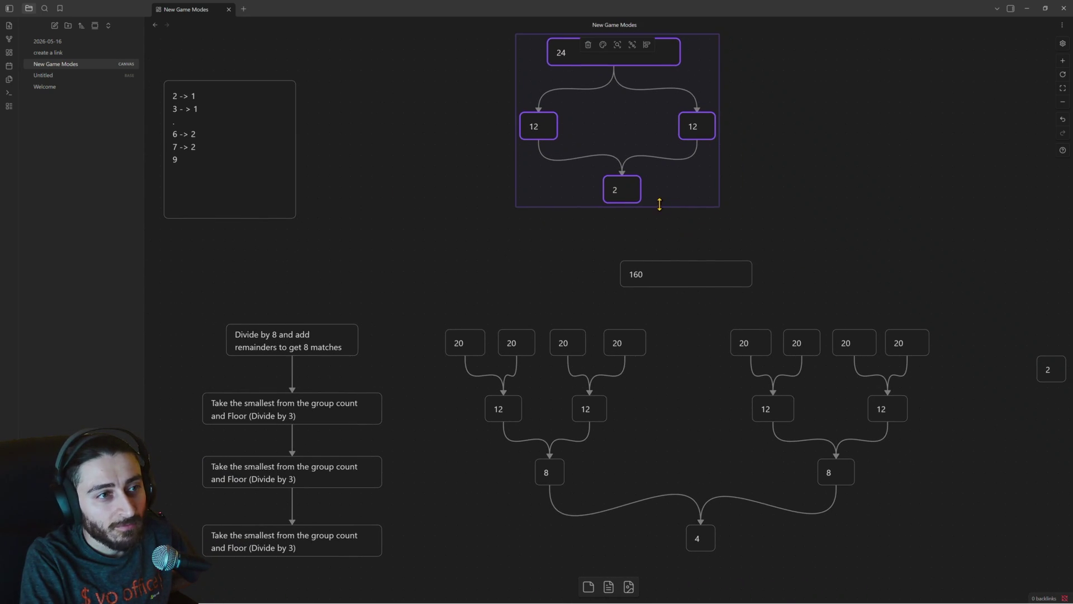
mouse_move(659, 195)
left_mouse_down()
mouse_move(724, 252)
mouse_move(541, 248)
left_mouse_up()
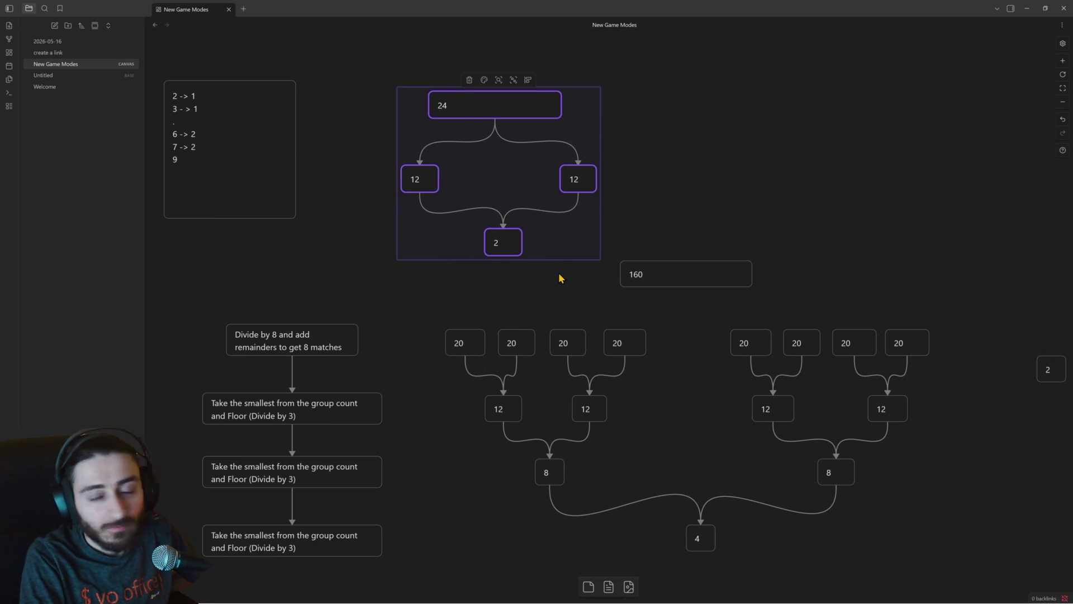
scroll(558, 280, "down", 2)
scroll(542, 249, "up", 2)
mouse_move(543, 250)
left_mouse_down()
mouse_move(666, 324)
mouse_move(869, 546)
mouse_move(872, 578)
left_mouse_up()
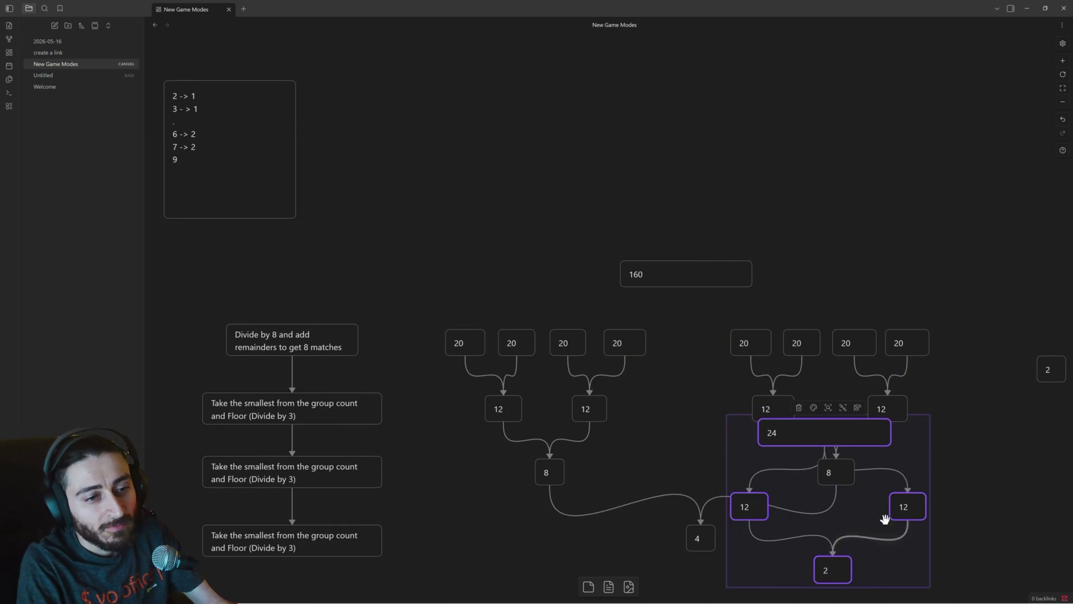
scroll(878, 475, "down", 2)
scroll(879, 475, "down", 1)
mouse_move(867, 340)
left_mouse_down()
mouse_move(693, 529)
mouse_move(652, 552)
left_mouse_up()
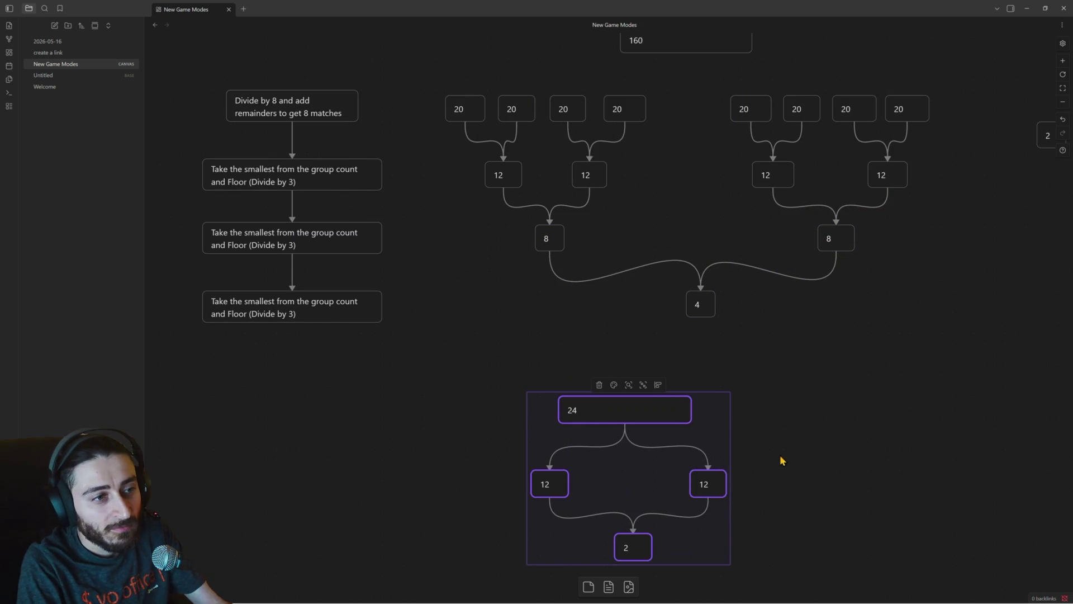
scroll(807, 391, "up", 2)
double_click(626, 155)
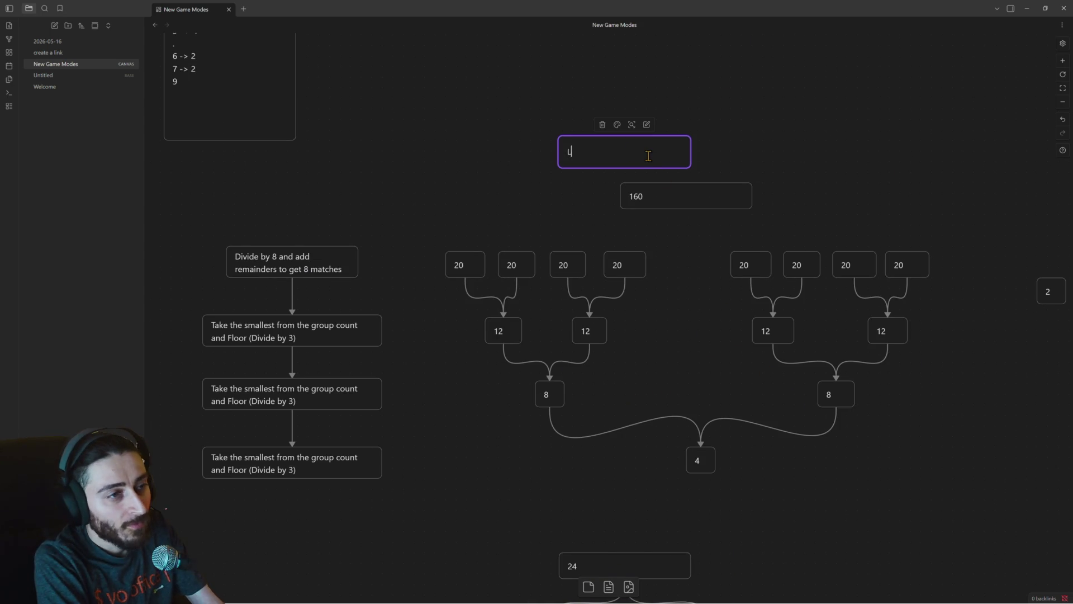
type("ong")
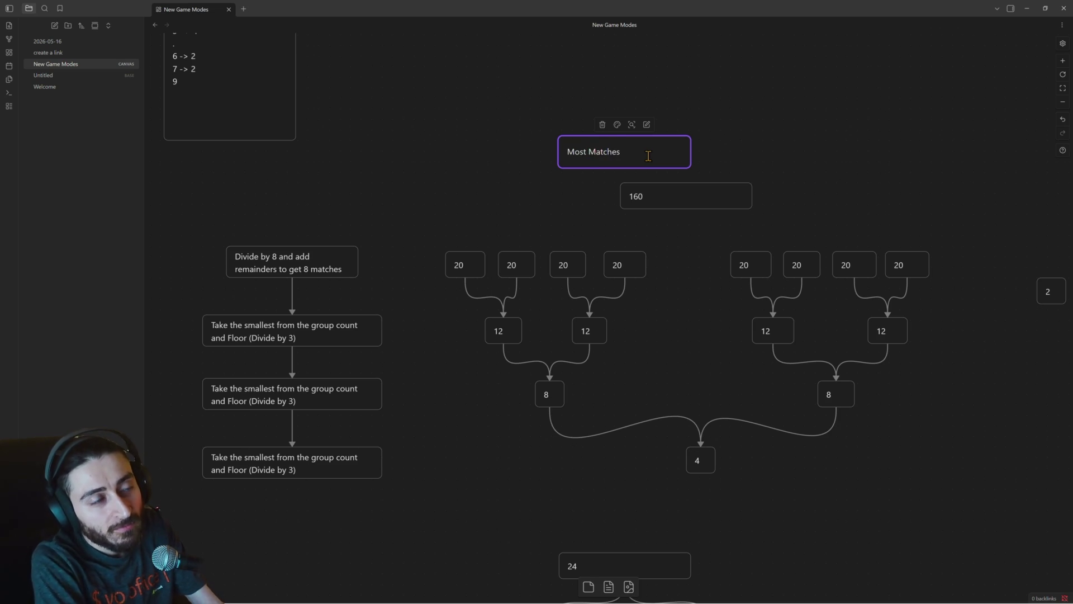
Retitle the Most Matches card as Long Tournament and nudge it into alignment above 160.
left_click(771, 162)
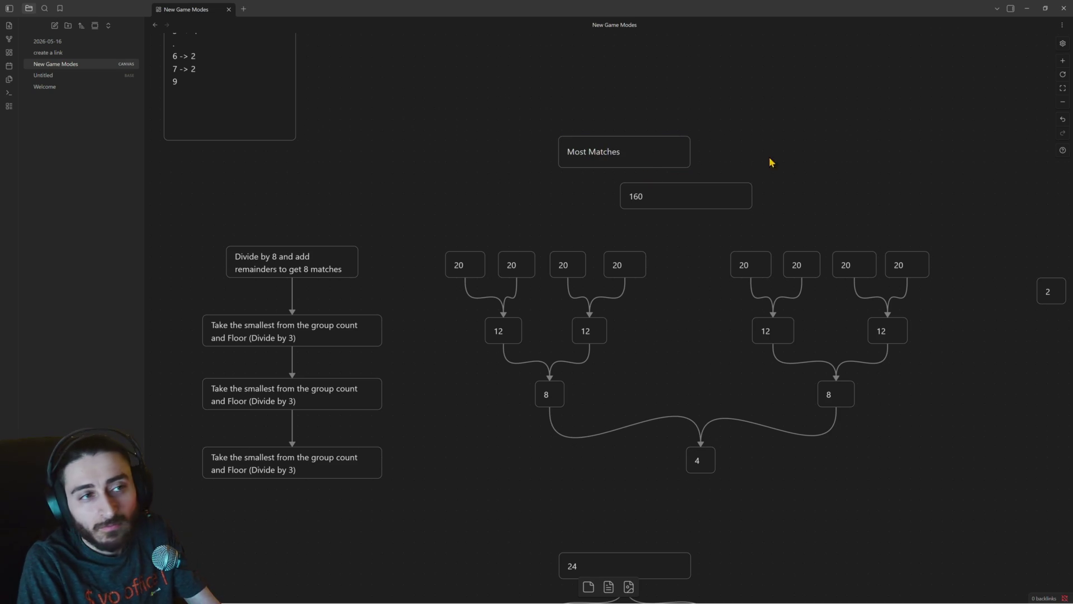
left_click_drag(654, 159, 663, 142)
triple_click(665, 142)
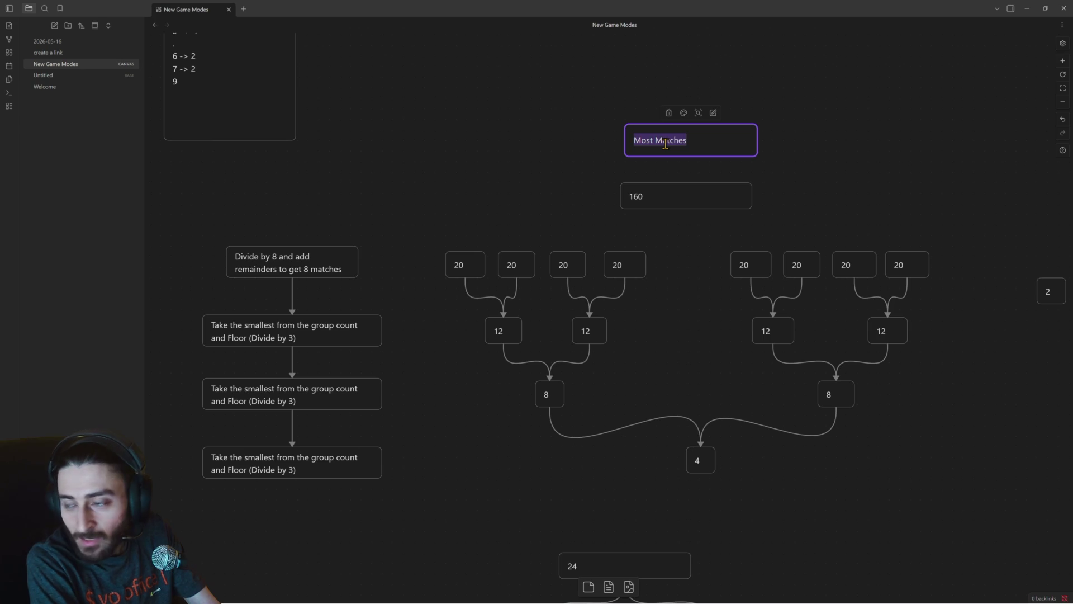
type("Long Tournament")
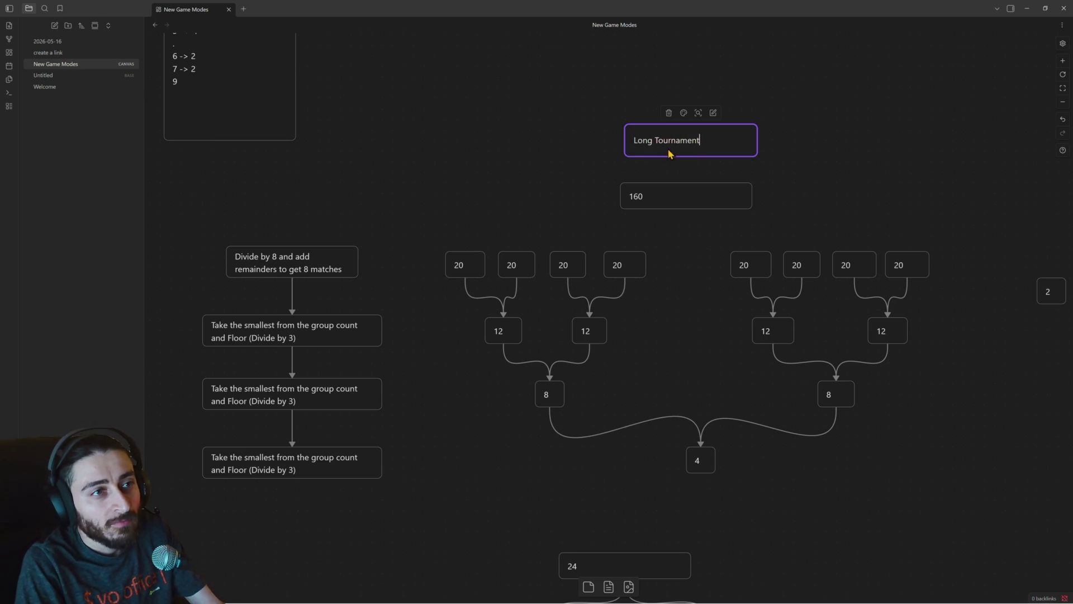
left_click(772, 172)
left_click(727, 153)
left_click_drag(734, 141, 728, 157)
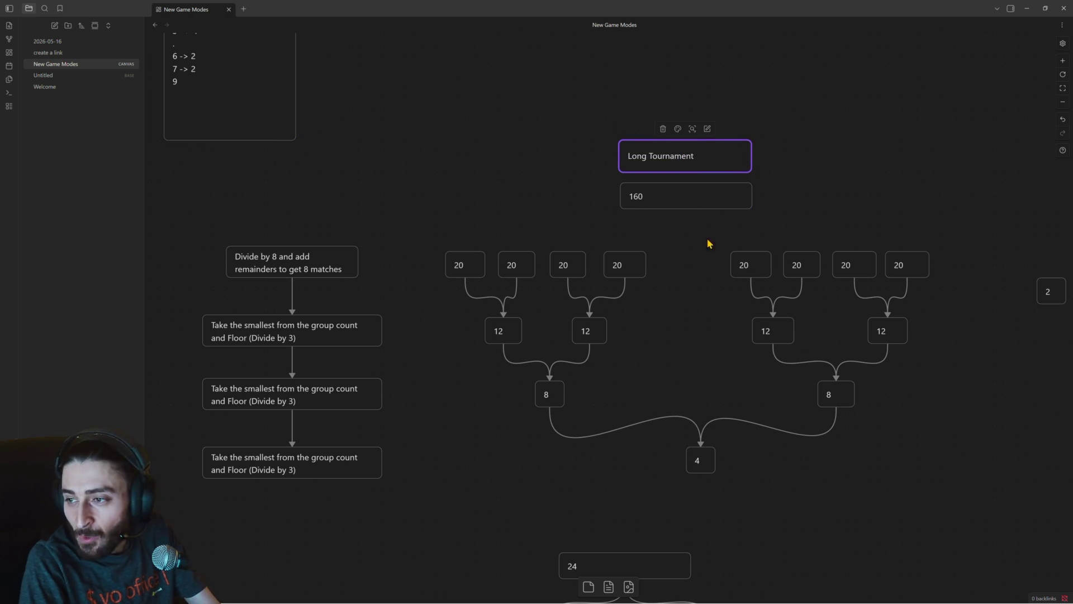
double_click(688, 156)
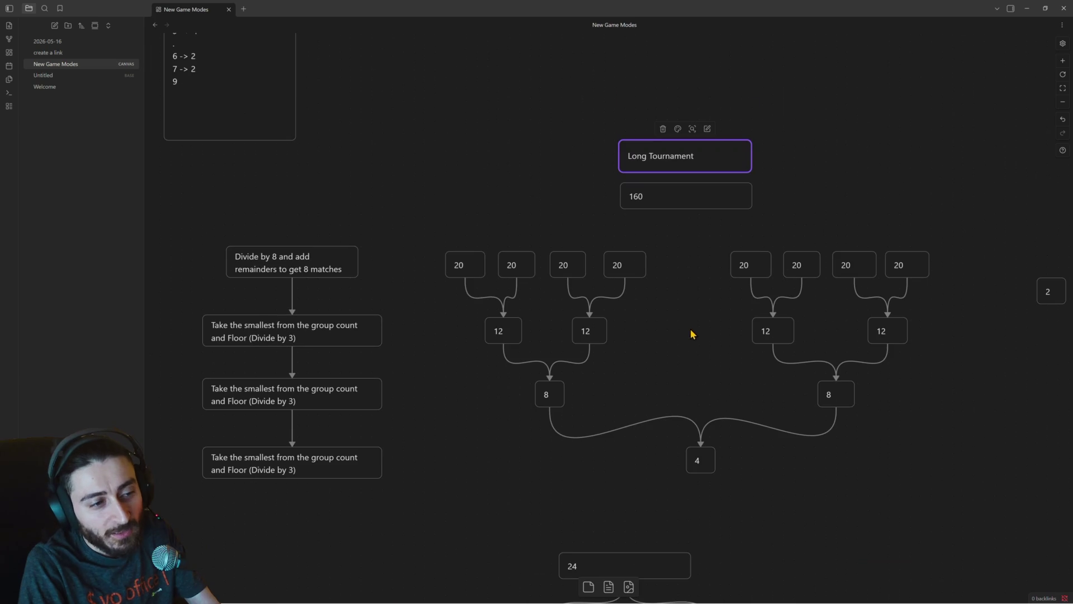
left_click(811, 165)
left_click(752, 161)
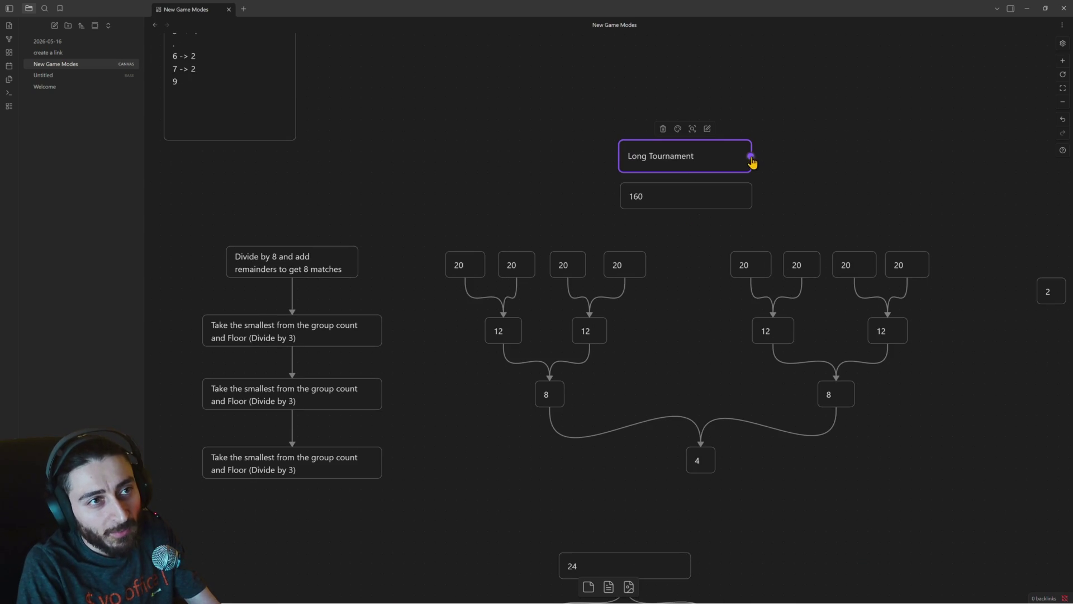
scroll(740, 319, "down", 3)
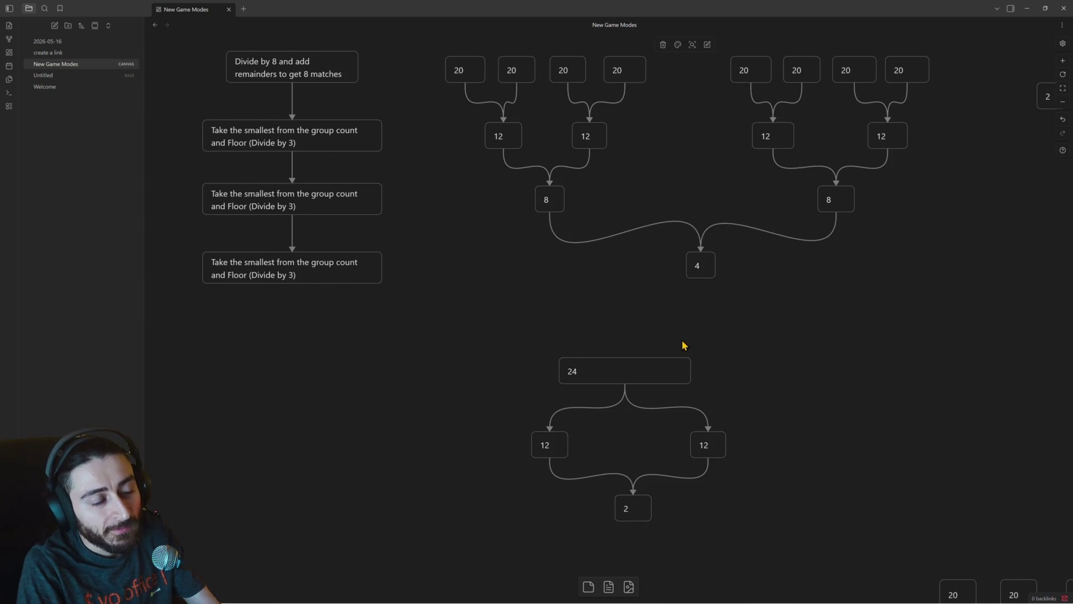
scroll(683, 344, "down", 2)
Place the Long Tournament card above the 24 flowchart and extend its title to Long Tournament (Max 400).
left_click_drag(627, 325, 646, 222)
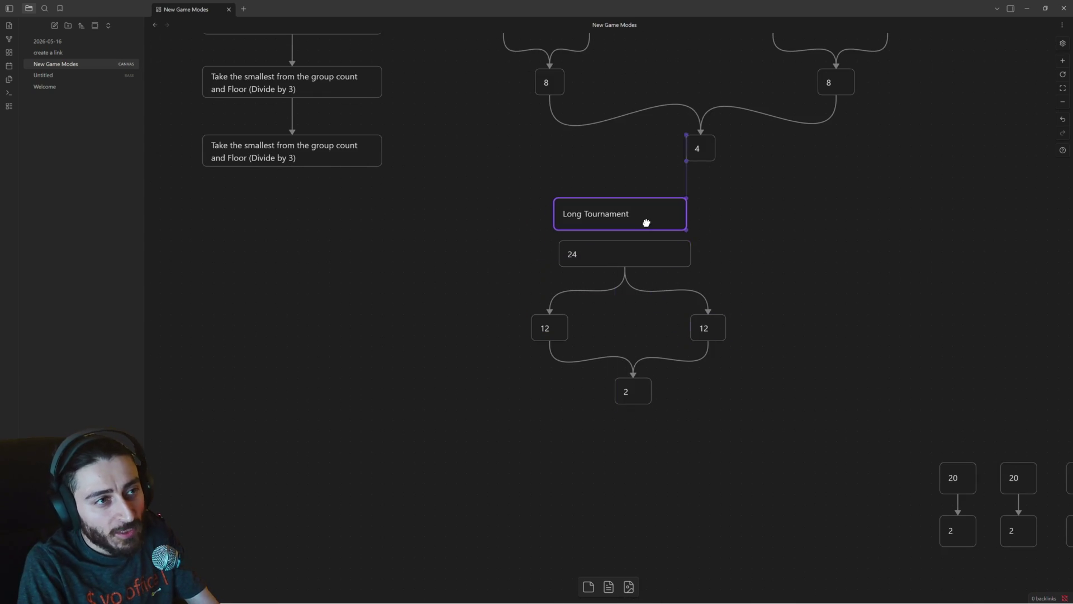
left_click_drag(482, 239, 749, 439)
mouse_move(697, 380)
left_mouse_down()
mouse_move(695, 428)
mouse_move(693, 417)
left_mouse_up()
left_click_drag(645, 216, 642, 236)
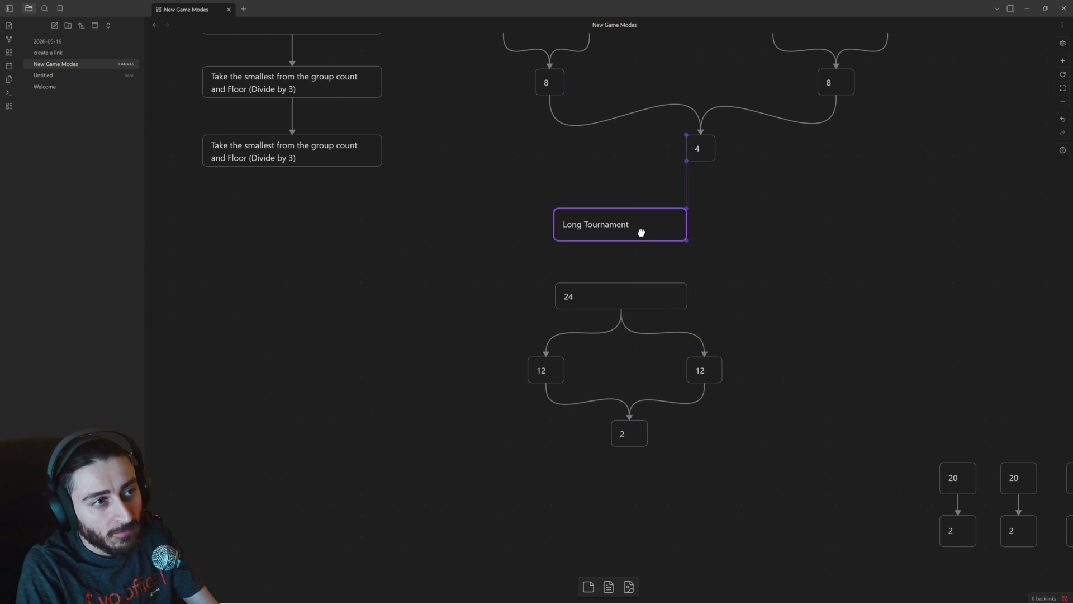
double_click(616, 235)
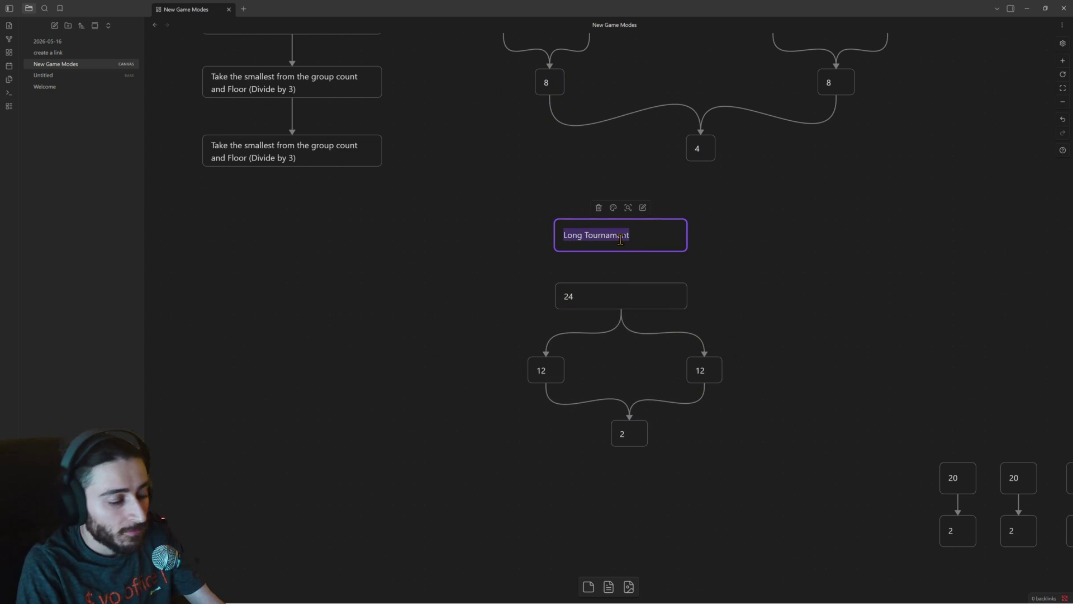
left_click(620, 237)
type("(Max 400)")
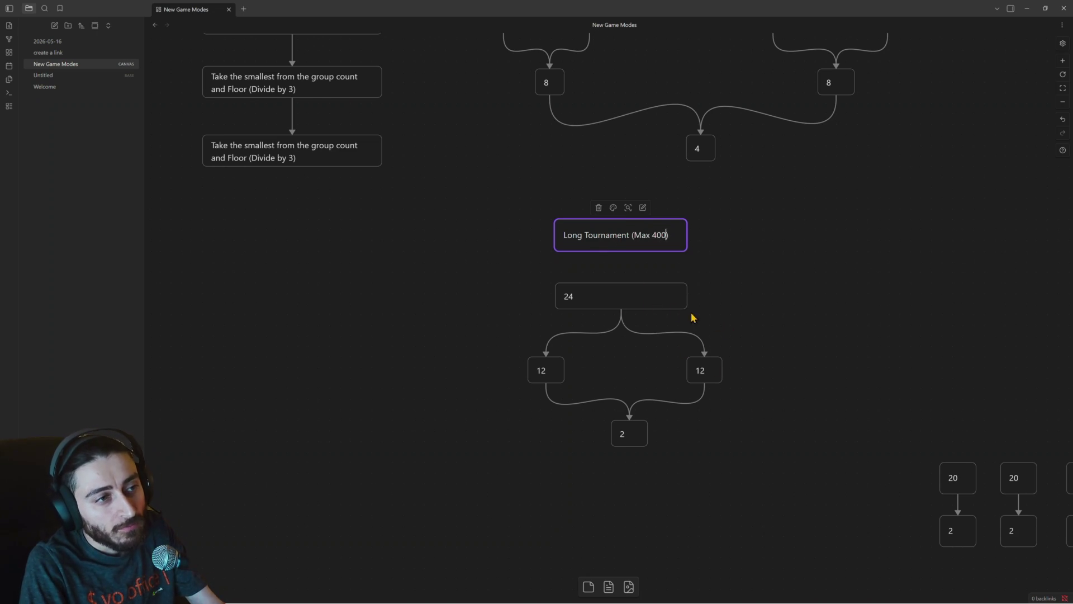
Change the top 24 card to 400 and the left 12 card to 20.
double_click(597, 295)
type("400")
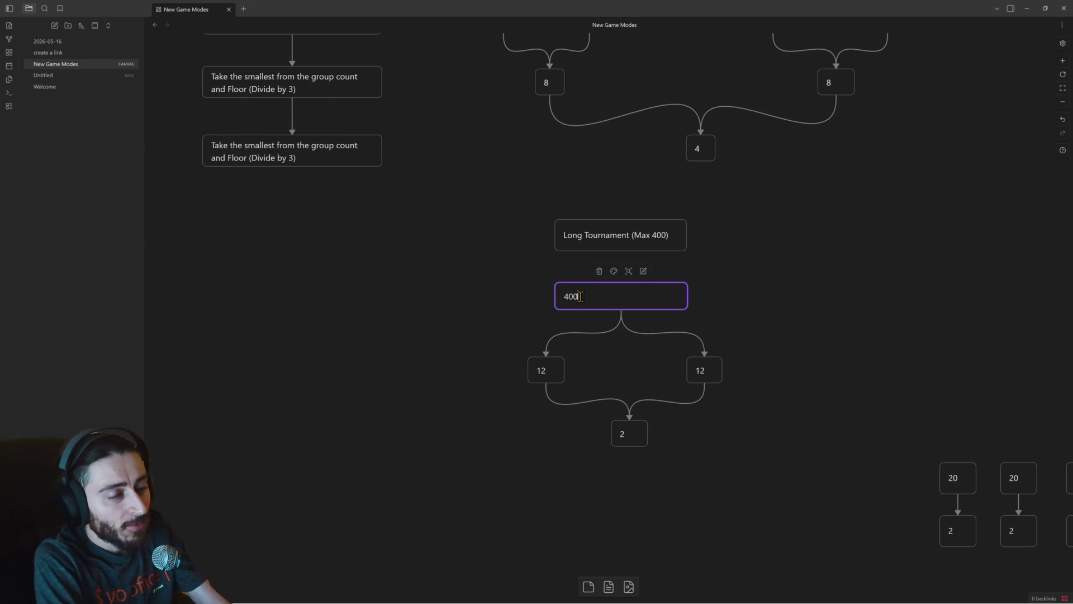
scroll(810, 336, "down", 1)
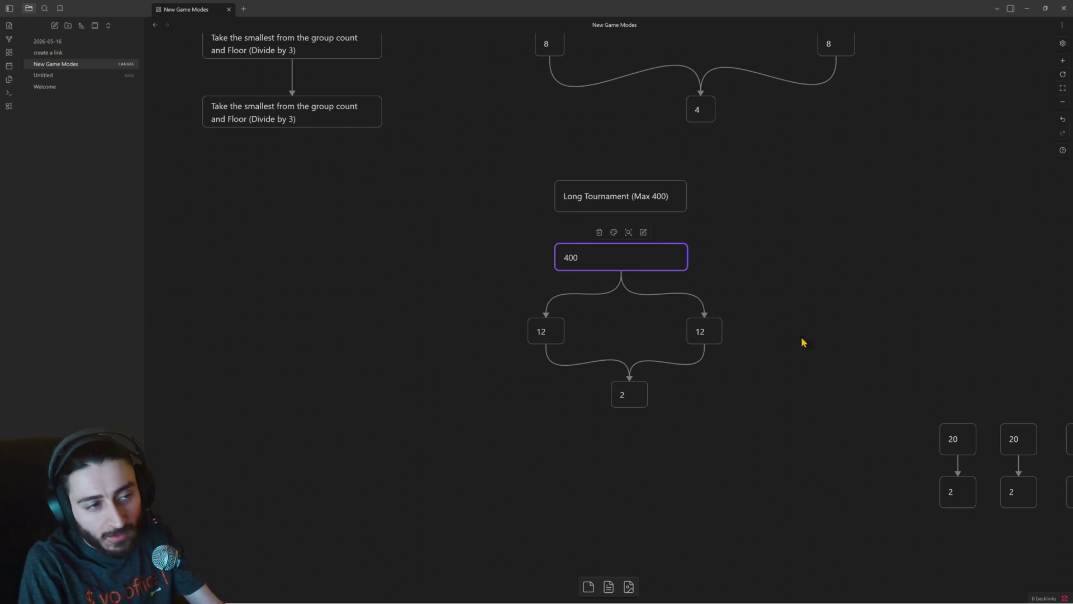
left_click(544, 333)
double_click(539, 332)
type("0")
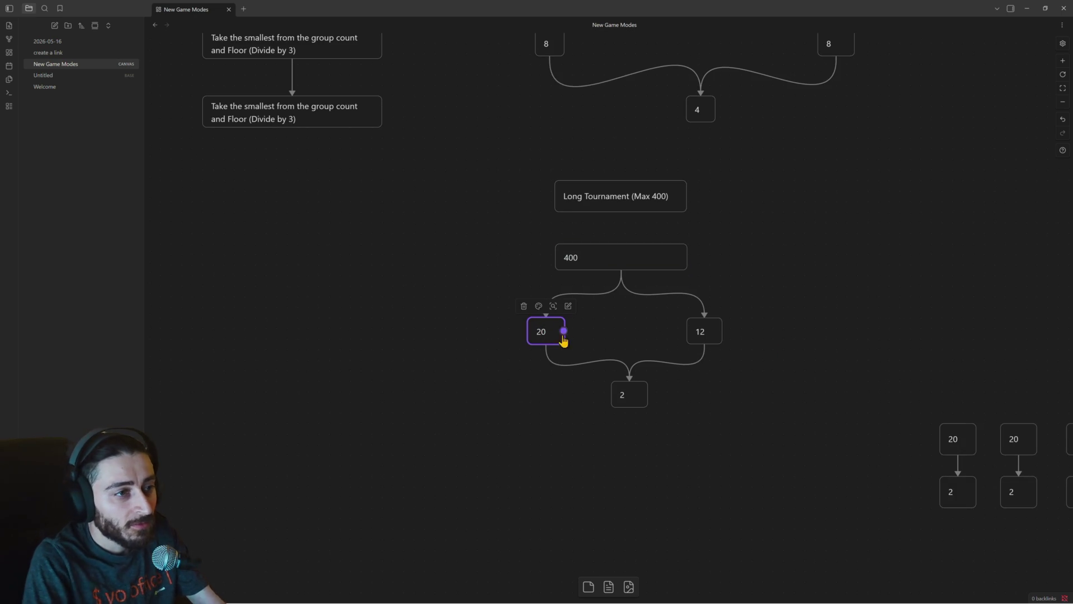
Paste three more copies of the 20 card and line them up in a row to its left.
left_click(574, 339)
key("ctrl+v")
left_click_drag(608, 331, 598, 343)
right_click(622, 346)
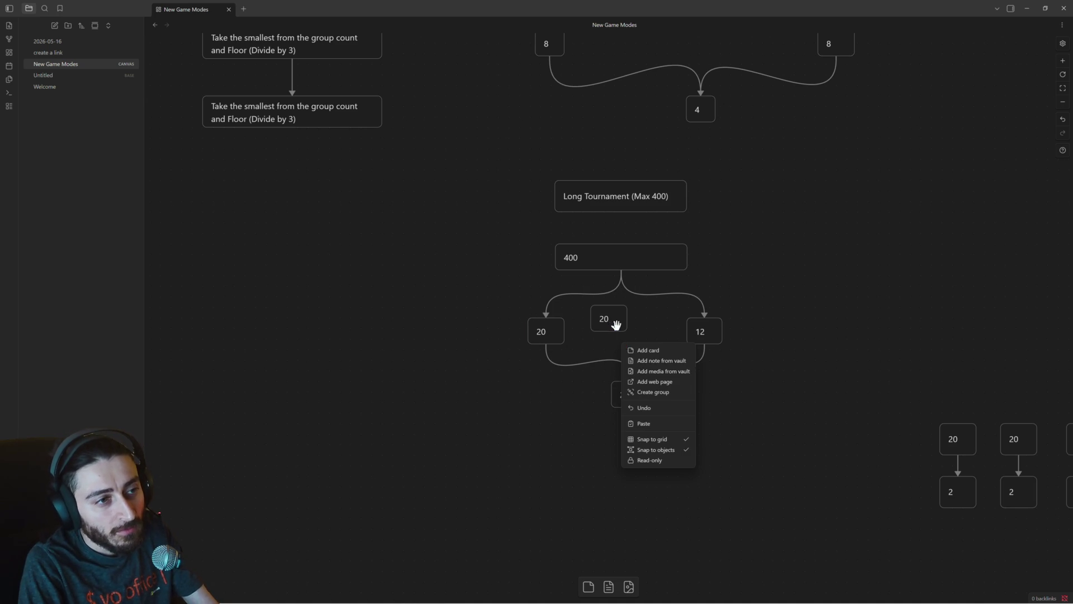
left_click(620, 322)
left_click_drag(622, 326, 509, 338)
key("ctrl+v")
left_click_drag(608, 319, 442, 331)
key("ctrl+v")
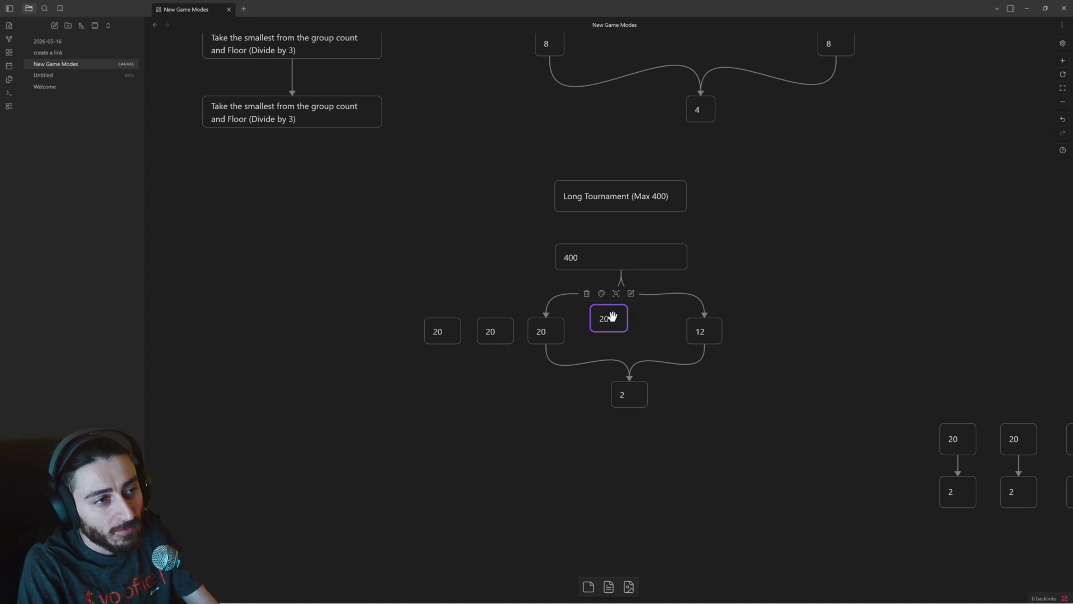
left_click_drag(611, 317, 390, 333)
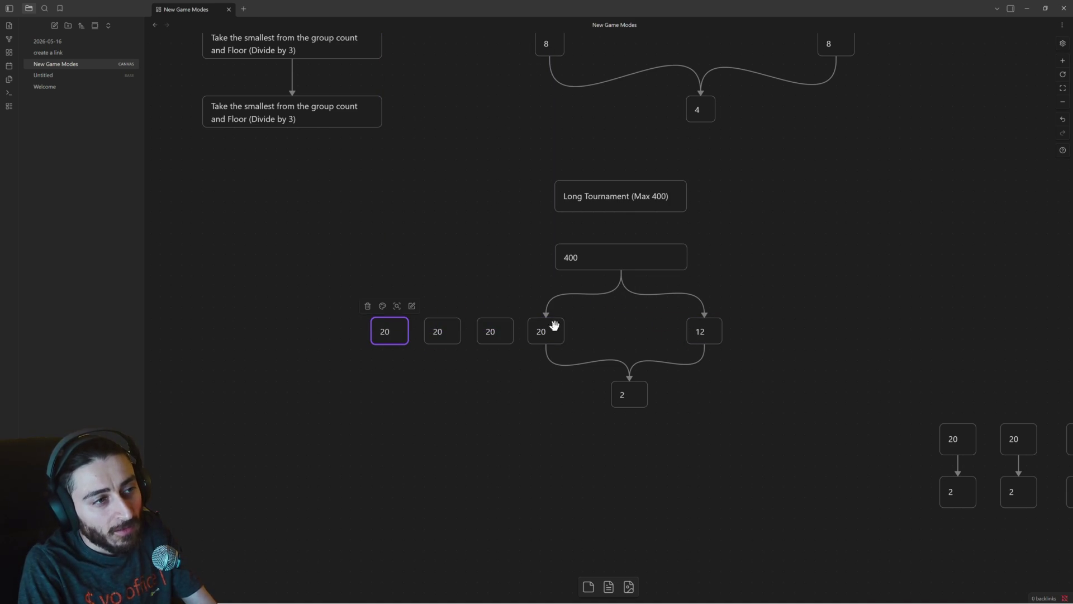
Align the four 20 cards and duplicate two more onto the front, making a ten-card row.
mouse_move(547, 367)
left_mouse_down()
mouse_move(367, 309)
mouse_move(182, 342)
mouse_move(184, 328)
left_mouse_up()
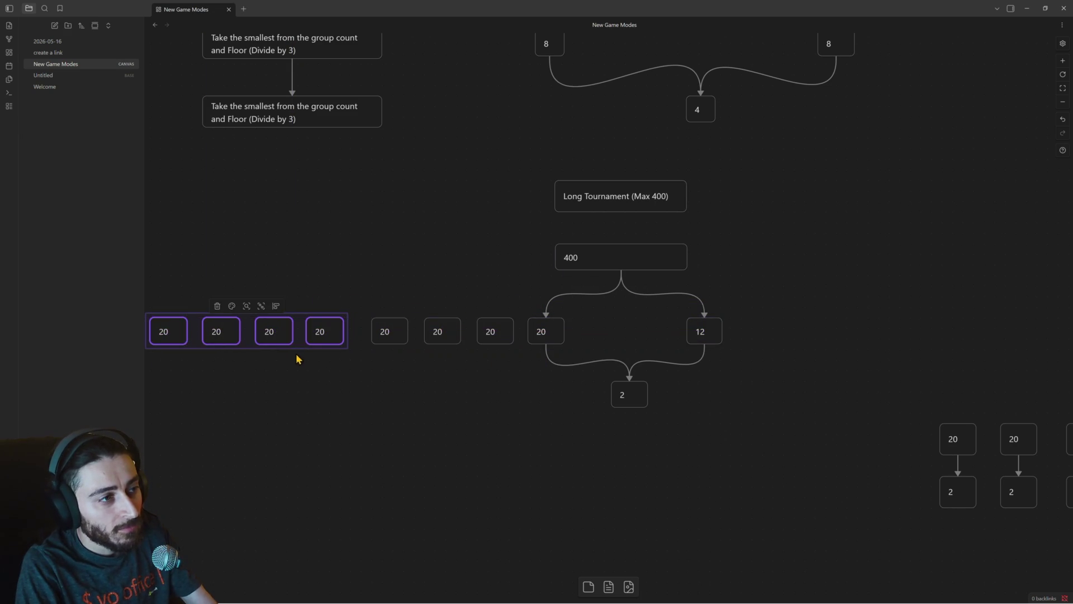
scroll(326, 367, "down", 1)
left_click_drag(326, 367, 526, 380)
left_click_drag(528, 319, 562, 312)
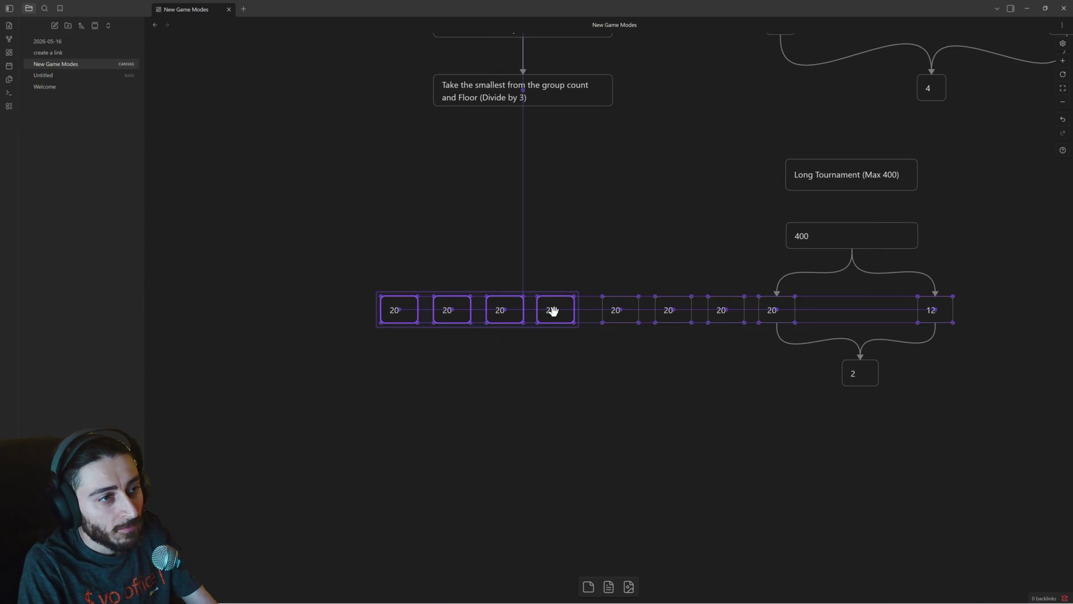
left_click(568, 356)
left_click_drag(430, 312, 424, 314)
key("ctrl+d")
left_click_drag(578, 319, 309, 309)
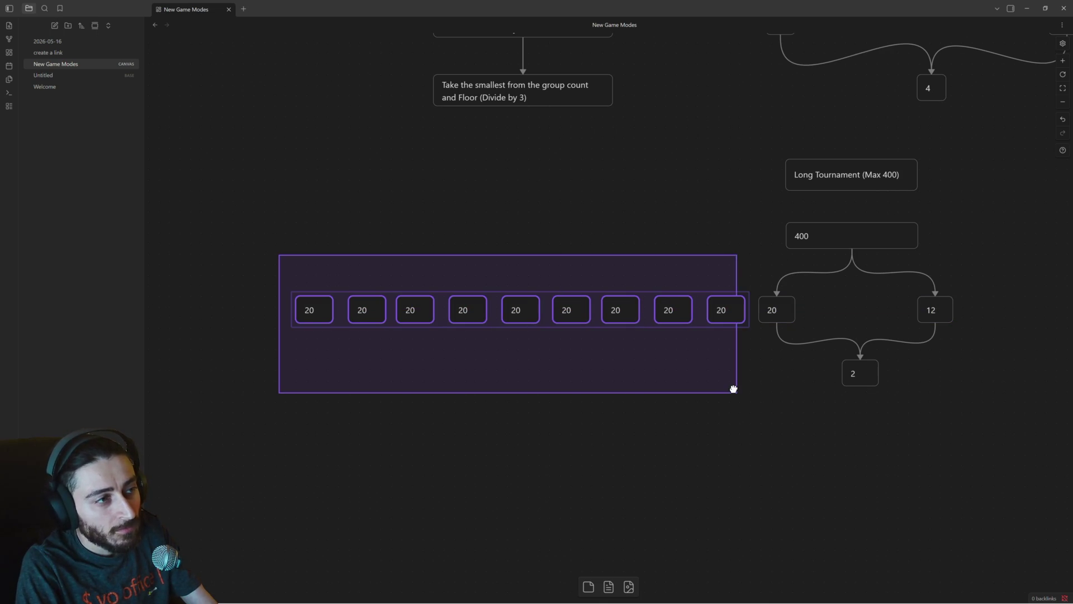
Copy the whole ten-card row of 20s and carry the copy over beside the 12 card.
left_click_drag(284, 265, 771, 389)
left_click_drag(824, 415, 547, 388)
left_click(672, 304)
mouse_move(455, 353)
left_mouse_down()
mouse_move(577, 363)
mouse_move(733, 341)
mouse_move(245, 266)
left_mouse_up()
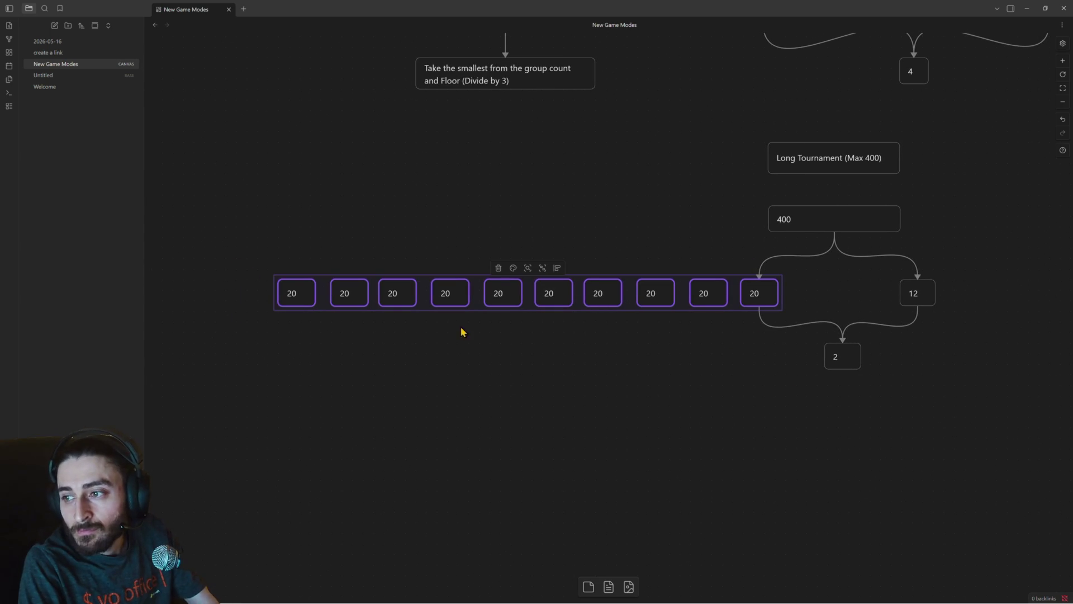
left_click_drag(444, 319, 525, 344, "alt")
left_click_drag(377, 322, 937, 338)
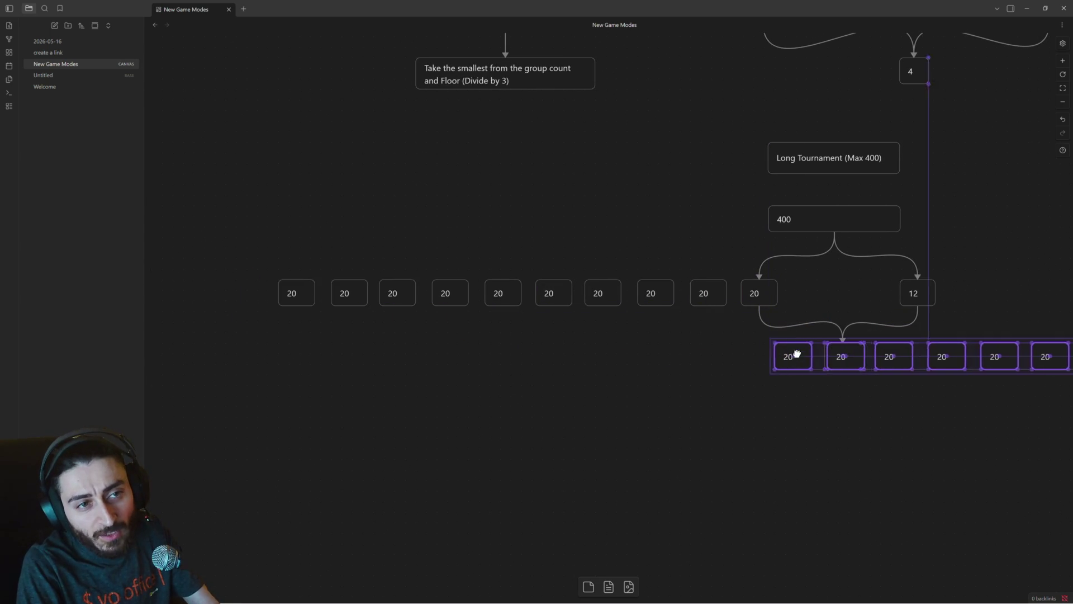
Position the copied row under the 12 card, then delete the 12 card.
left_click_drag(937, 338, 917, 330)
scroll(914, 390, "right", 1)
left_click_drag(914, 390, 576, 376)
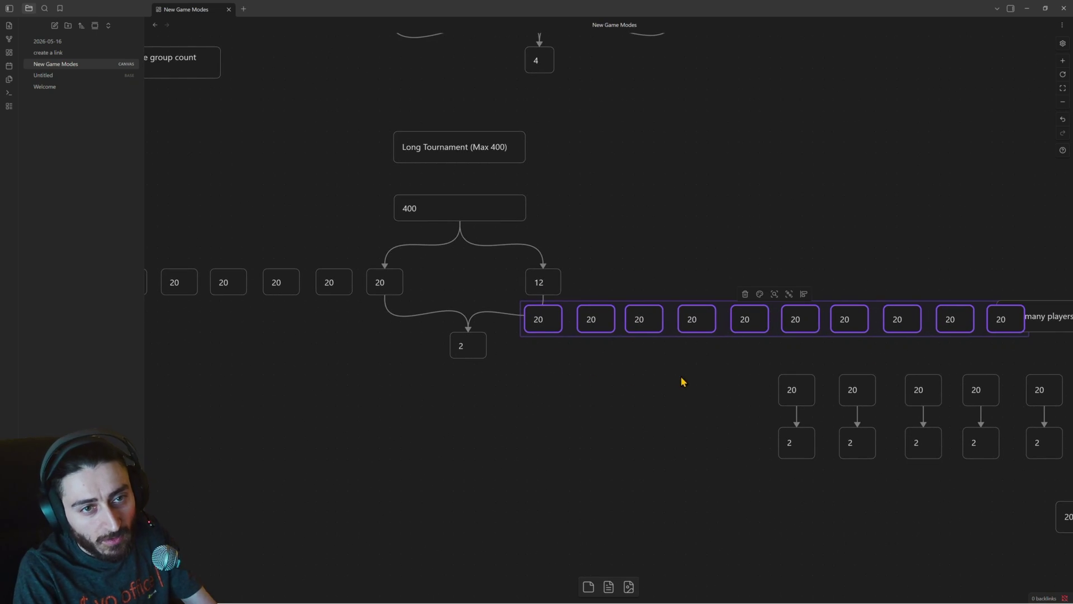
left_click_drag(550, 320, 575, 253)
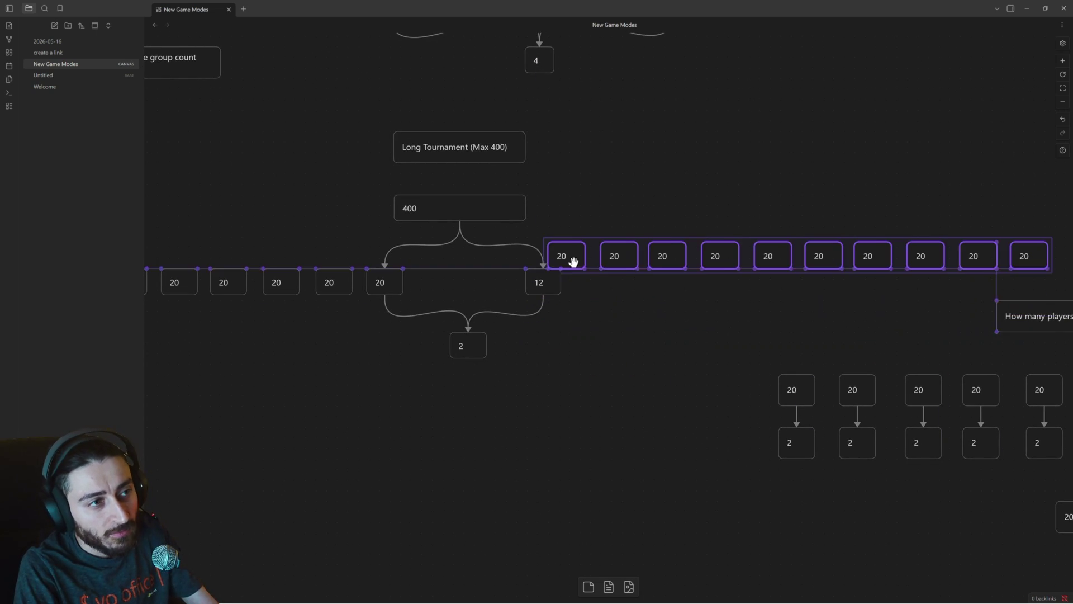
left_click(554, 282)
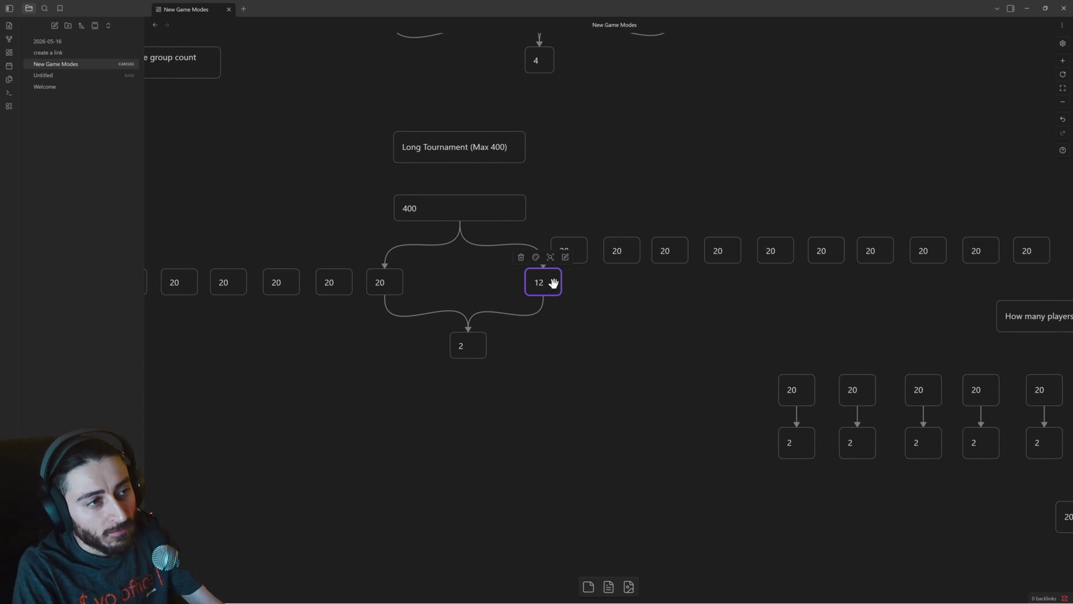
key("Delete")
Move the copied row of 20 cards lower and to the left.
left_click_drag(558, 213, 1053, 285)
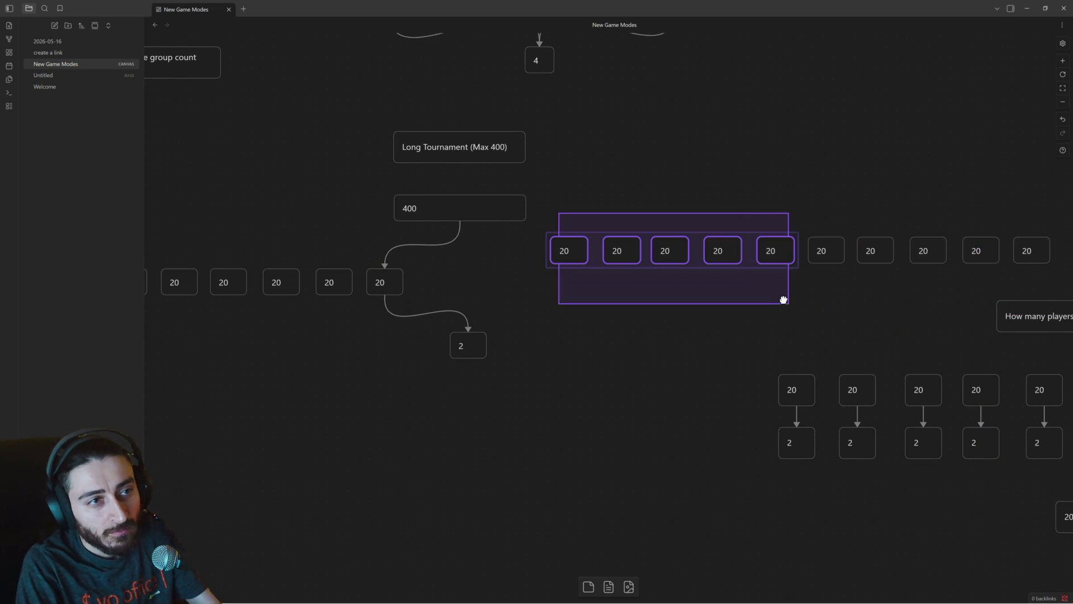
left_click_drag(525, 248, 461, 286)
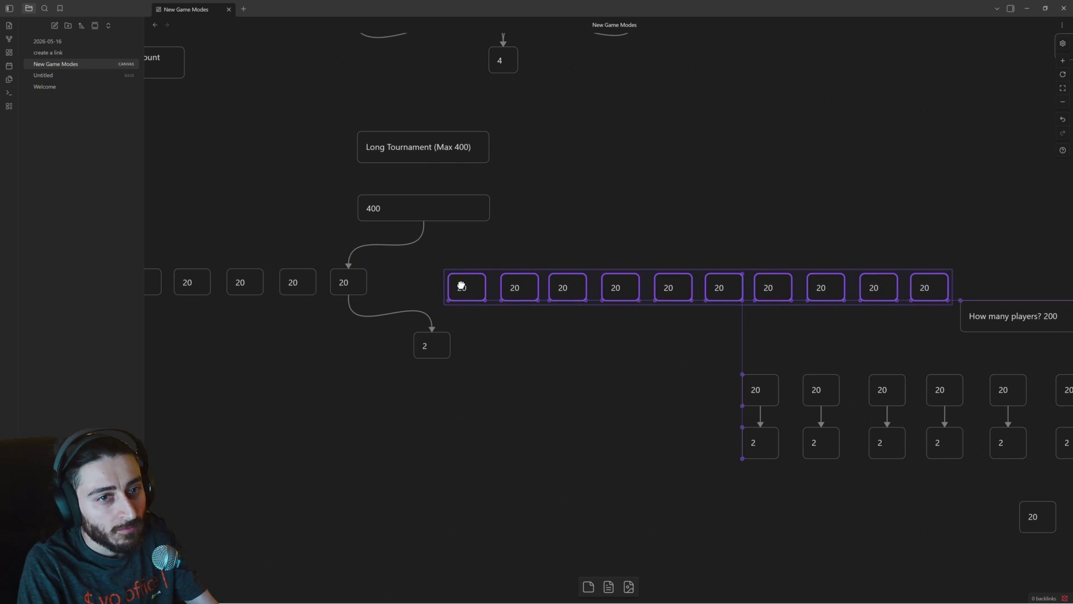
left_click_drag(493, 322, 526, 323)
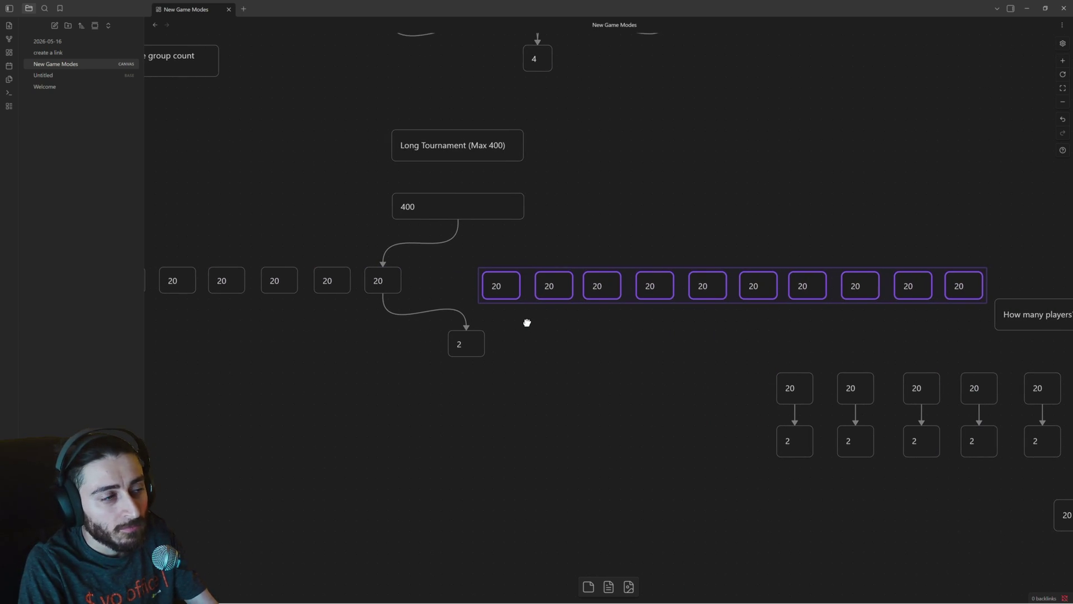
scroll(527, 323, "down", 1)
left_click_drag(496, 261, 237, 422)
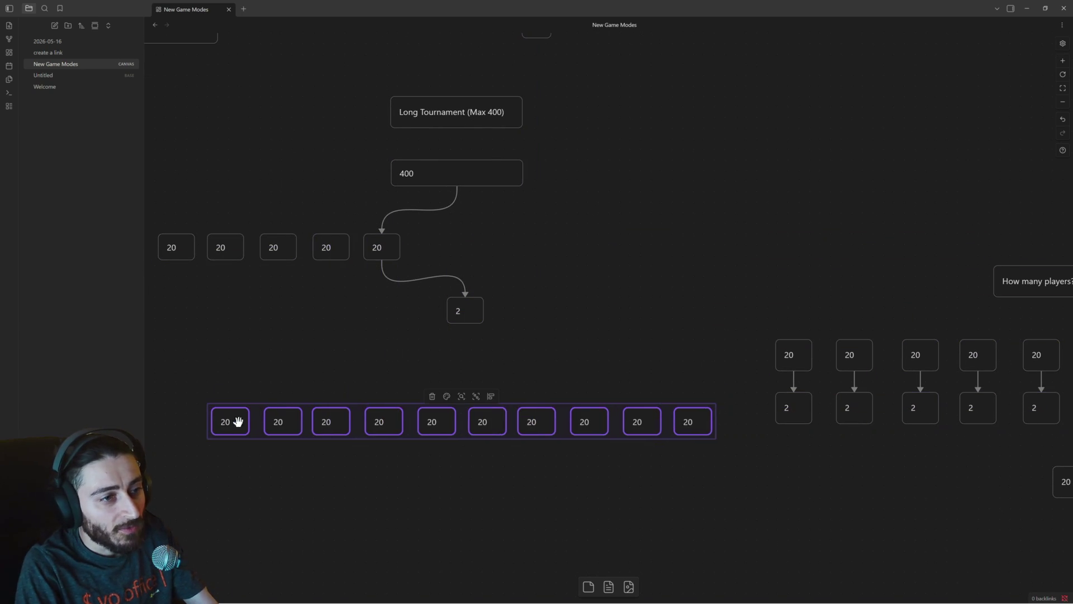
left_click(496, 338)
Bring the 400 group down in line so all 20s form one row, then start editing the 2 card.
left_click_drag(496, 338, 685, 321)
left_click_drag(764, 336, 348, 131)
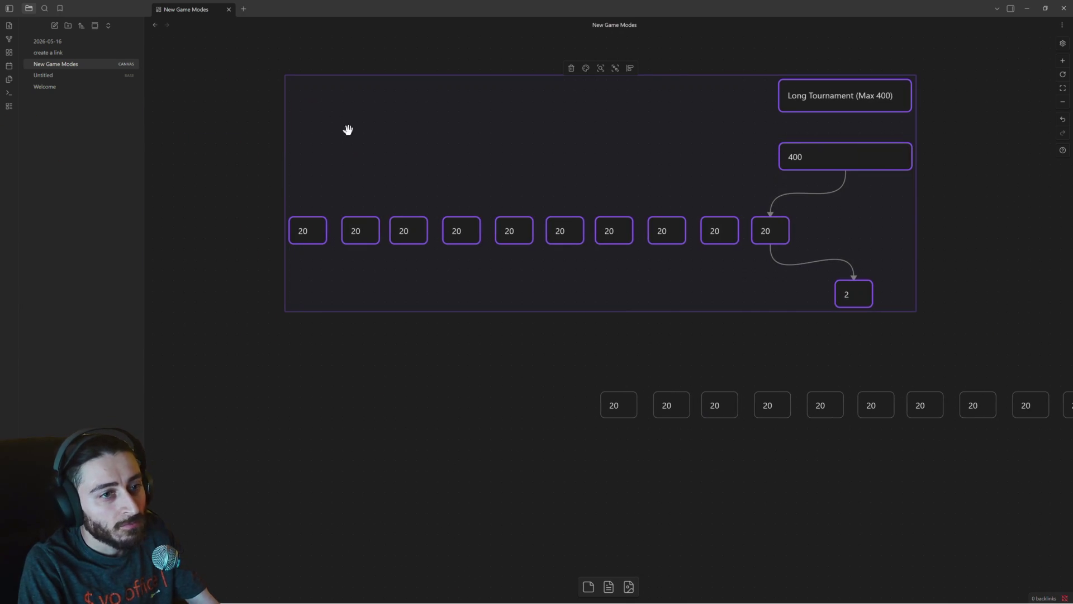
left_click_drag(331, 213, 396, 406)
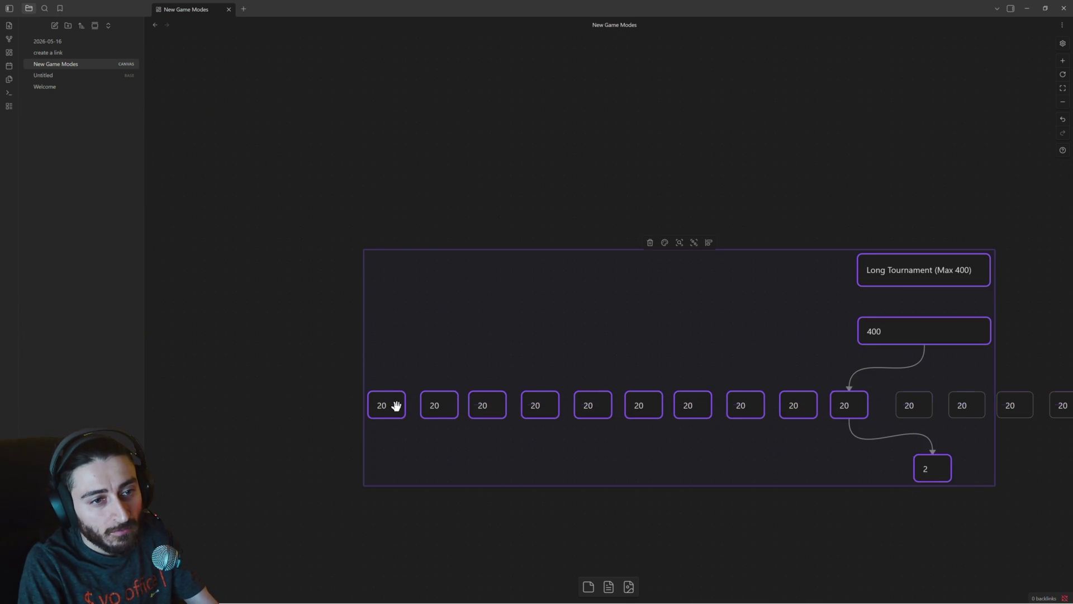
scroll(481, 324, "right", 4)
scroll(482, 324, "down", 2)
left_click(725, 384)
scroll(725, 385, "right", 1)
scroll(970, 392, "right", 5)
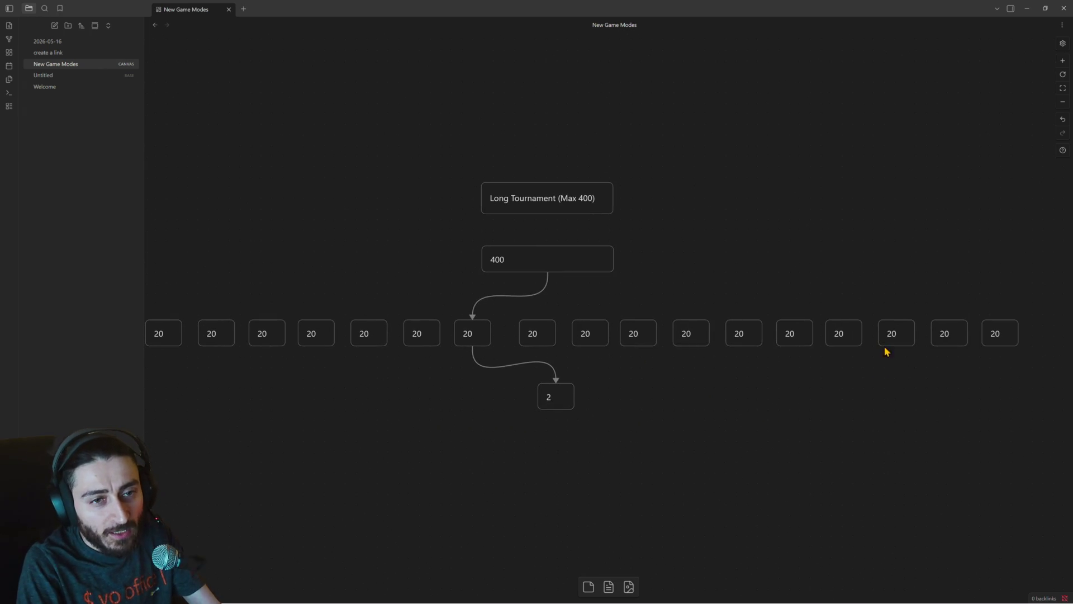
left_click(551, 397)
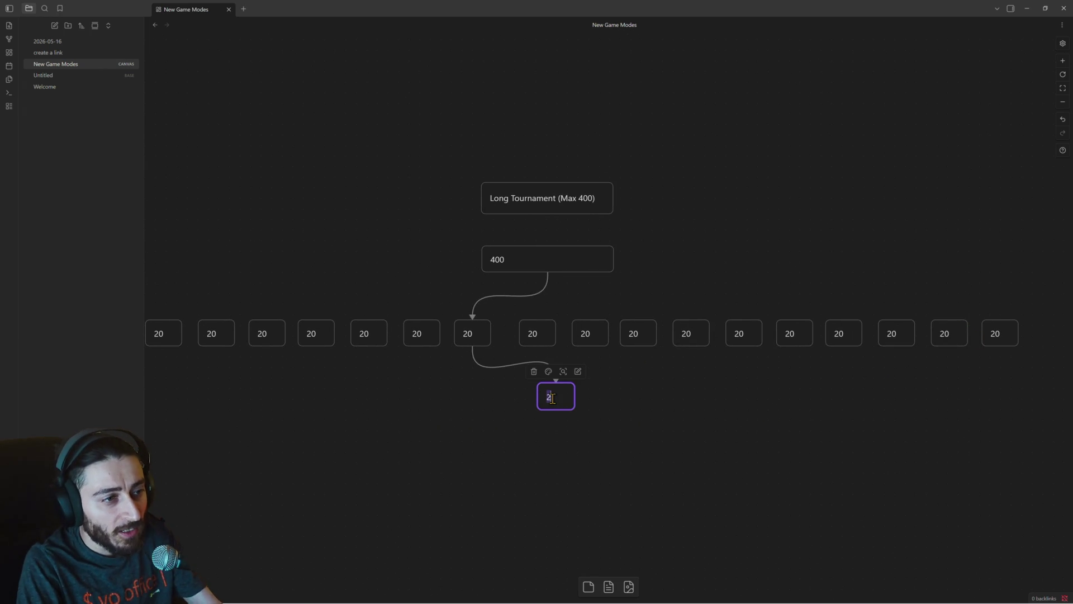
type("0")
Finish the bottom card as 20, centre it under the row and link two 20 cards into it.
left_click(558, 430)
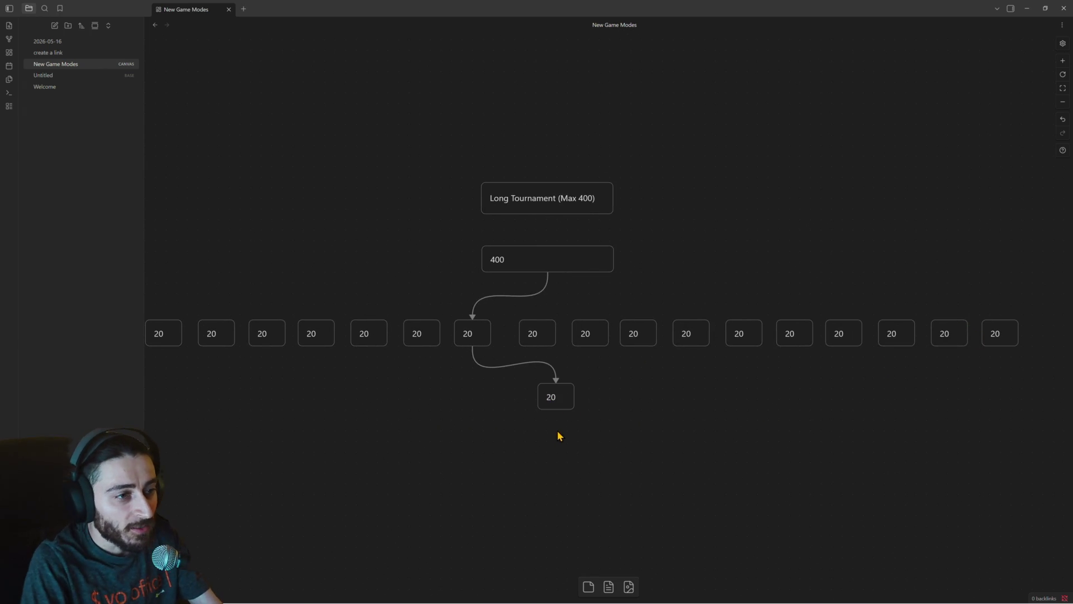
mouse_move(552, 398)
left_mouse_down()
mouse_move(504, 407)
mouse_move(530, 414)
left_mouse_up()
left_click(584, 395)
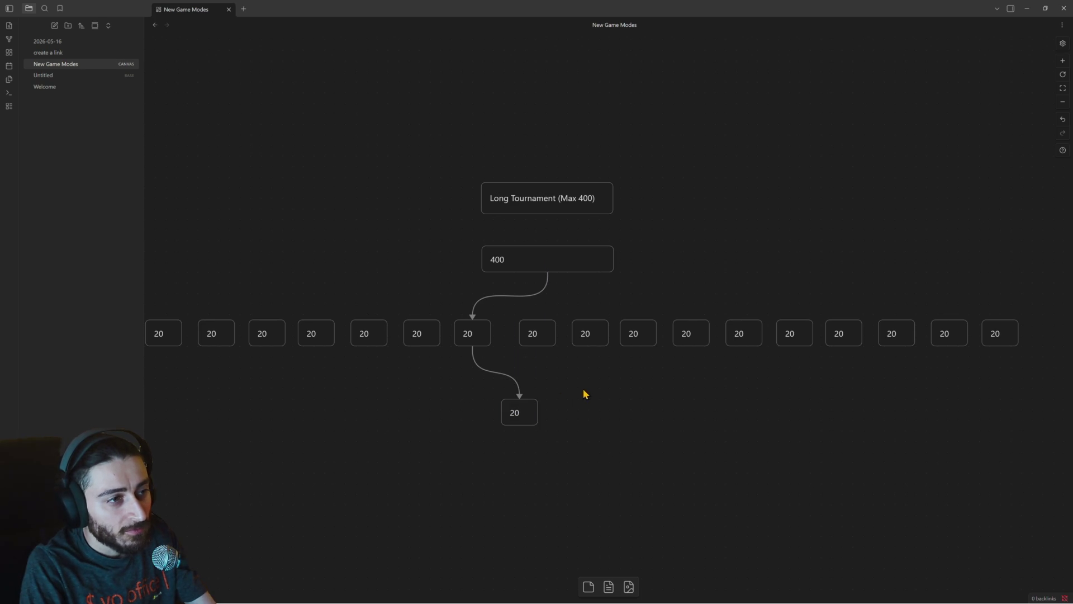
left_click_drag(538, 346, 520, 408)
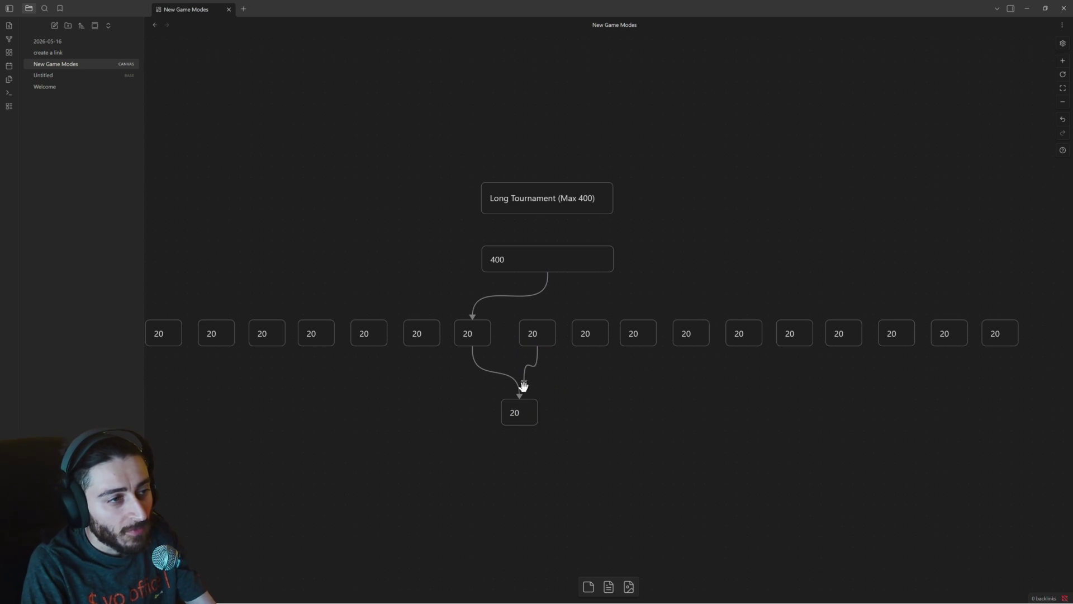
left_click_drag(527, 389, 517, 408)
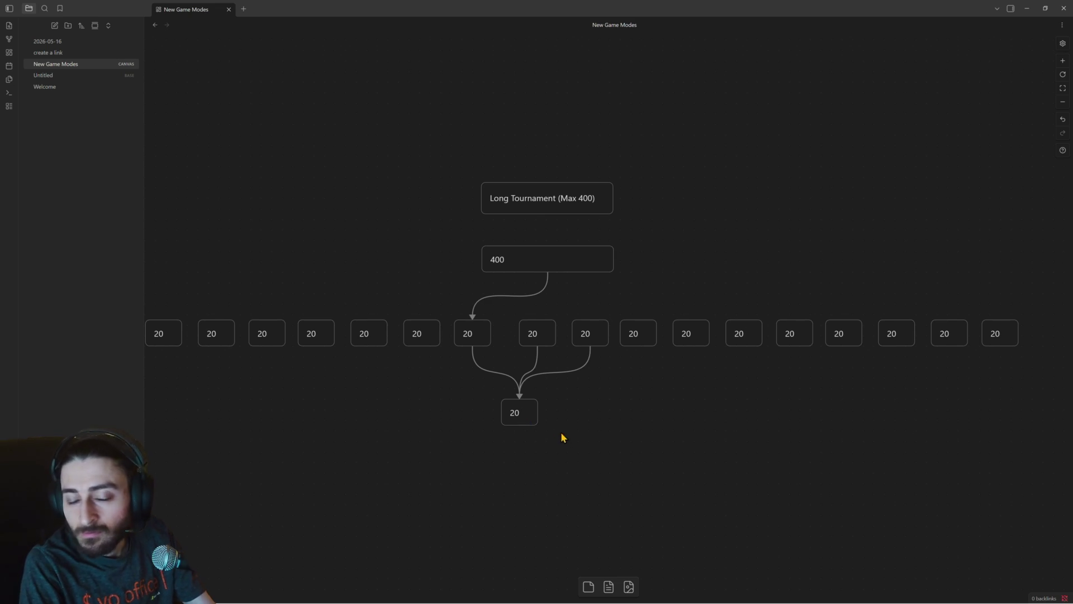
left_click_drag(522, 413, 541, 413)
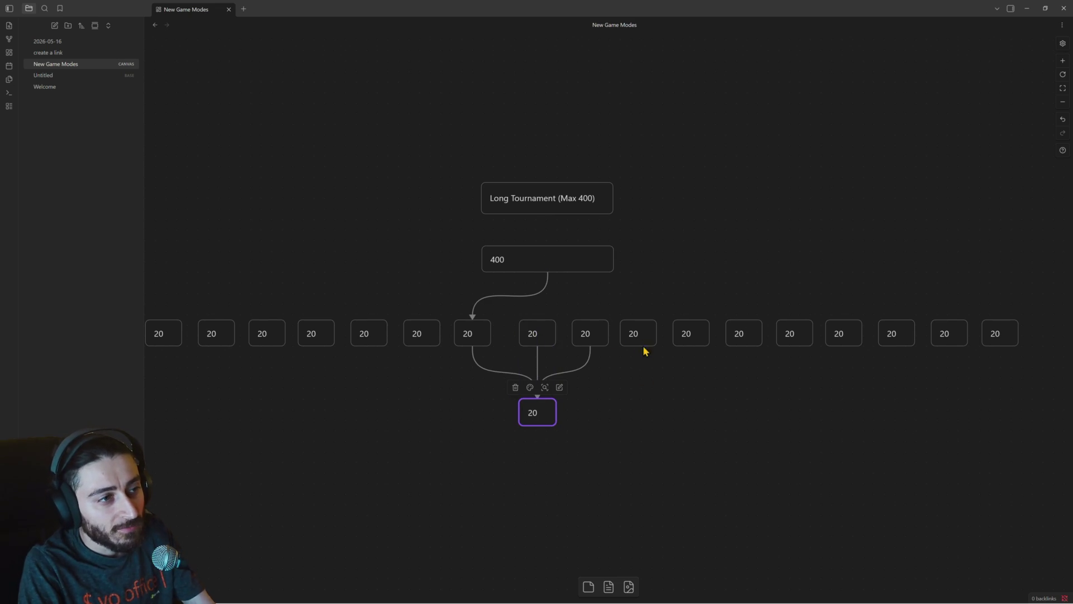
Connect the 400 card down to each 20 card on the right and the first two on the left.
left_click_drag(548, 272, 537, 329)
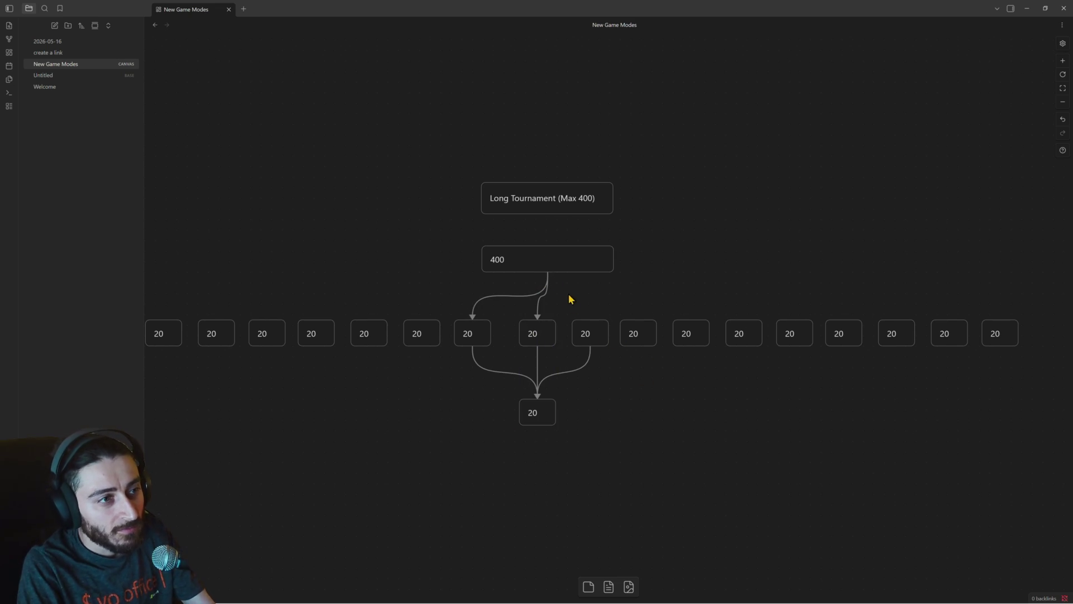
left_click_drag(547, 272, 591, 323)
left_click_drag(547, 272, 632, 318)
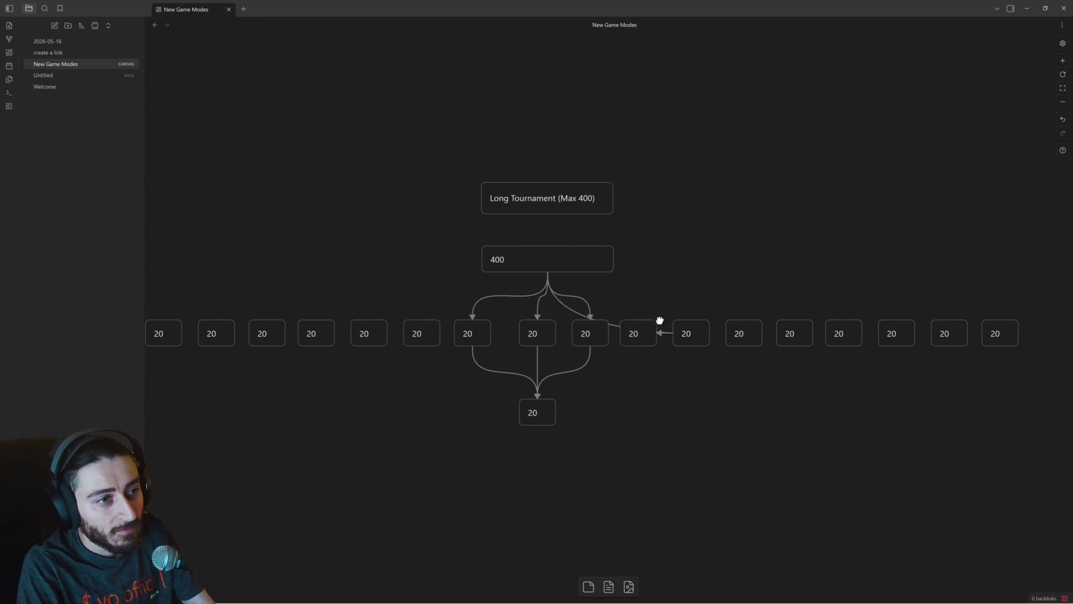
mouse_move(548, 272)
left_mouse_down()
mouse_move(688, 318)
mouse_move(748, 295)
mouse_move(743, 320)
left_mouse_up()
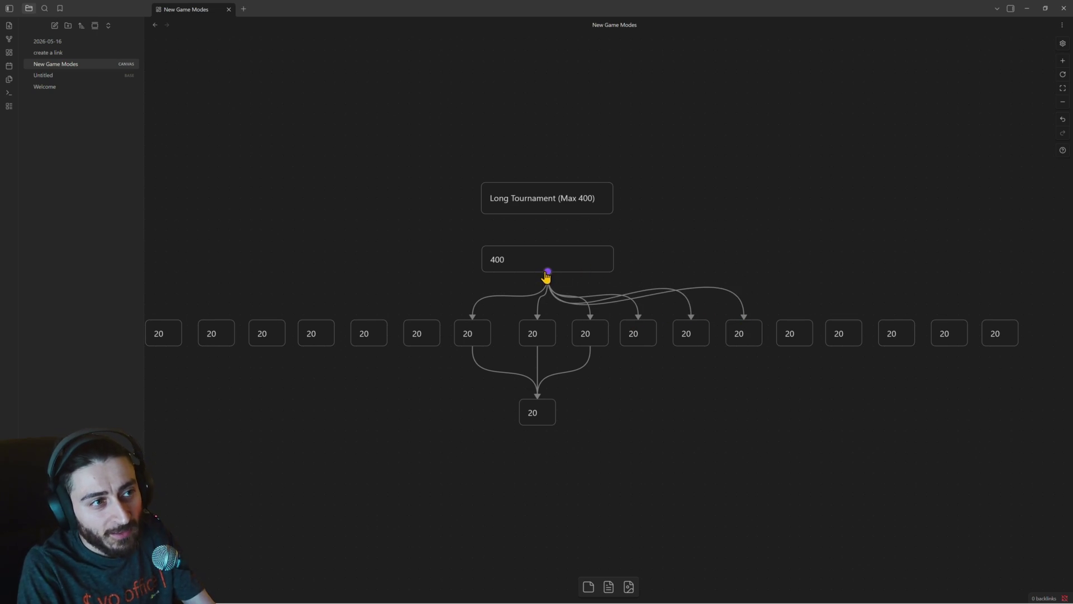
left_click_drag(548, 272, 793, 321)
left_click_drag(548, 272, 840, 316)
left_click_drag(547, 273, 895, 319)
left_click_drag(548, 272, 947, 321)
left_click_drag(547, 272, 994, 317)
left_click_drag(547, 273, 420, 317)
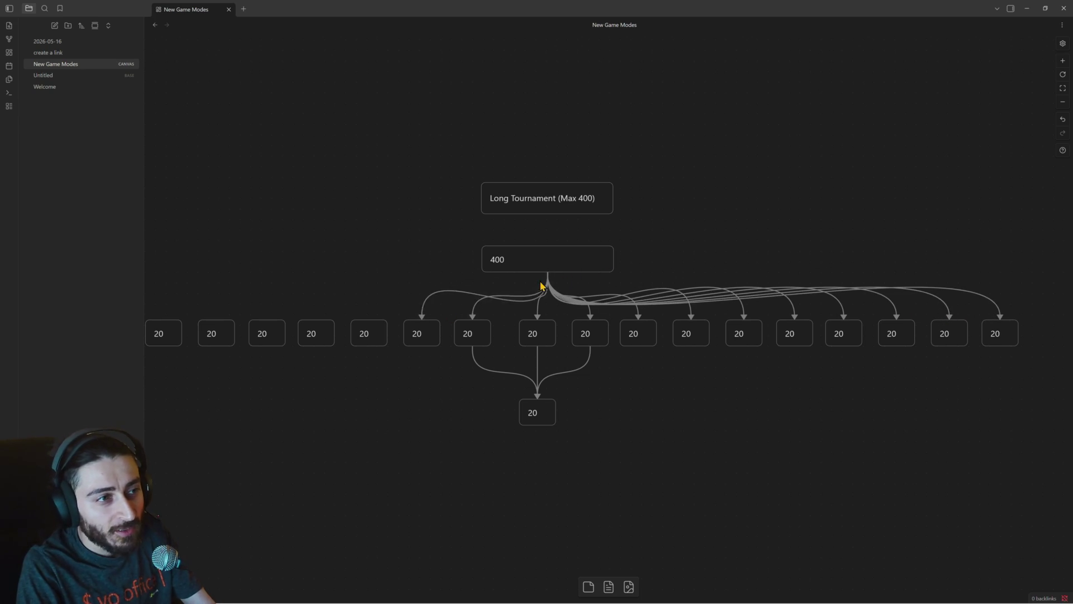
mouse_move(548, 274)
left_mouse_down()
mouse_move(381, 301)
mouse_move(377, 320)
left_mouse_up()
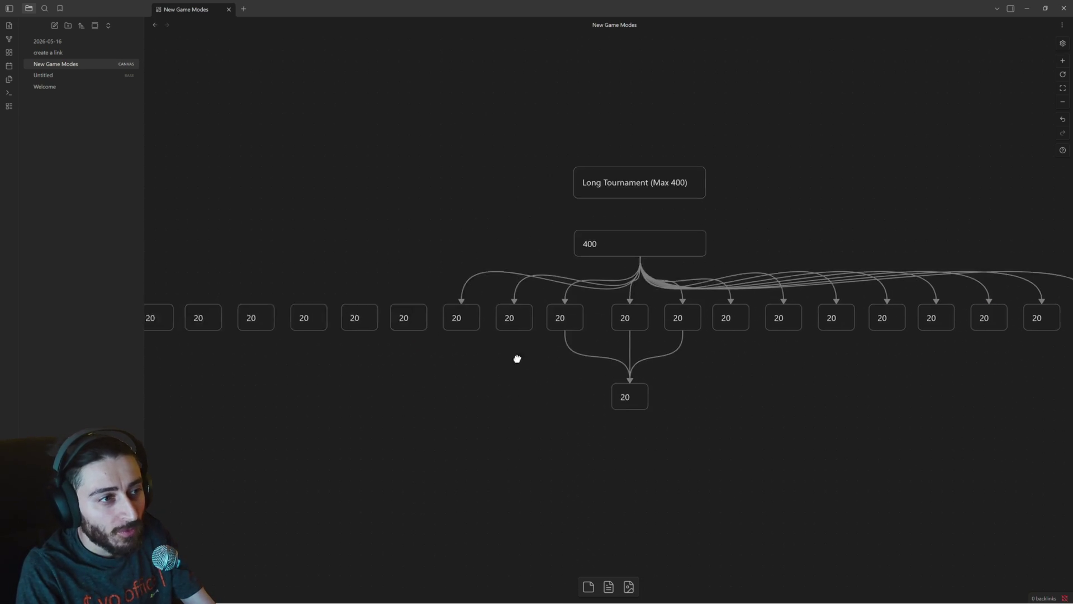
Connect the 400 card to the remaining left-hand 20 cards out to the leftmost one.
left_click_drag(412, 364, 675, 280)
left_click_drag(796, 228, 570, 277)
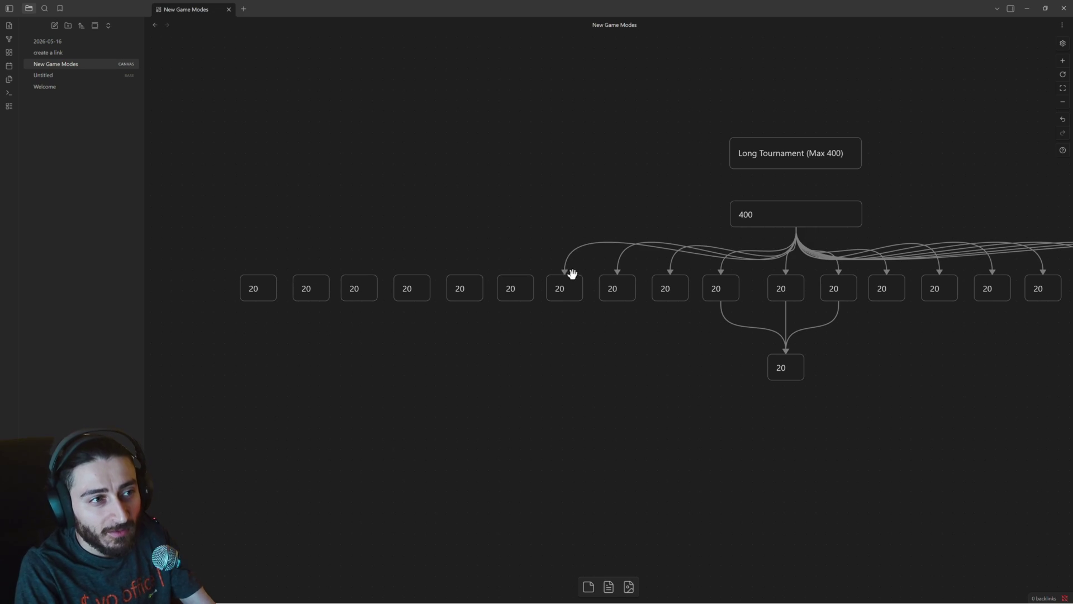
mouse_move(794, 227)
left_mouse_down()
mouse_move(613, 240)
mouse_move(512, 277)
left_mouse_up()
mouse_move(797, 228)
left_mouse_down()
mouse_move(470, 251)
mouse_move(463, 279)
left_mouse_up()
mouse_move(797, 227)
left_mouse_down()
mouse_move(426, 238)
mouse_move(414, 273)
left_mouse_up()
left_click_drag(798, 227, 362, 278)
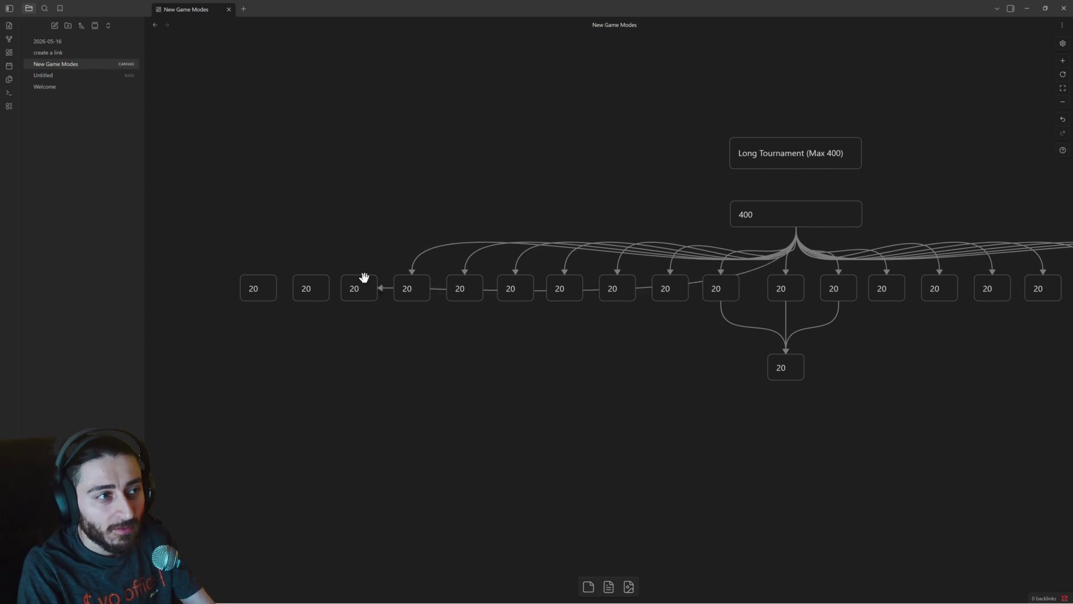
left_click_drag(798, 227, 317, 277)
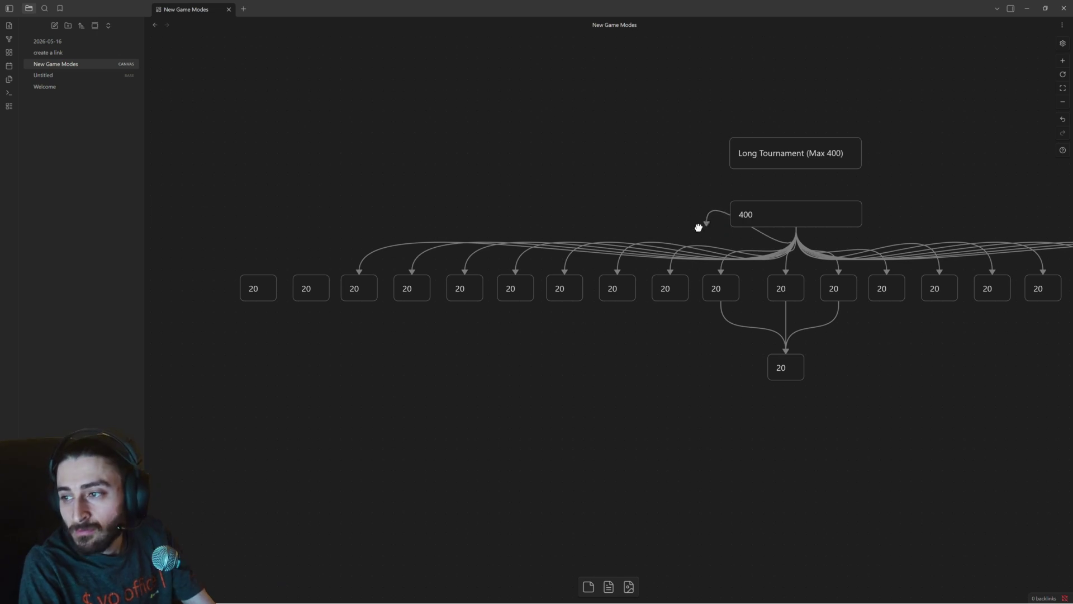
mouse_move(795, 227)
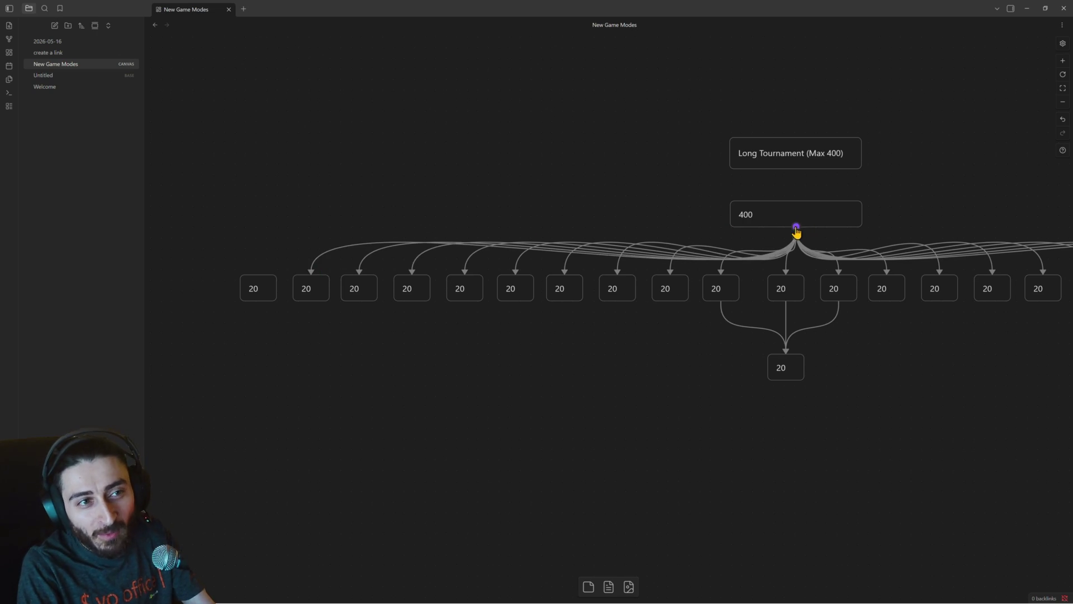
left_click_drag(796, 227, 258, 275)
mouse_move(640, 359)
left_mouse_down()
mouse_move(528, 308)
mouse_move(526, 288)
left_mouse_up()
Link three of the row's 20 cards down into the bottom 20 card.
mouse_move(544, 249)
left_mouse_down()
mouse_move(649, 291)
mouse_move(654, 303)
left_mouse_up()
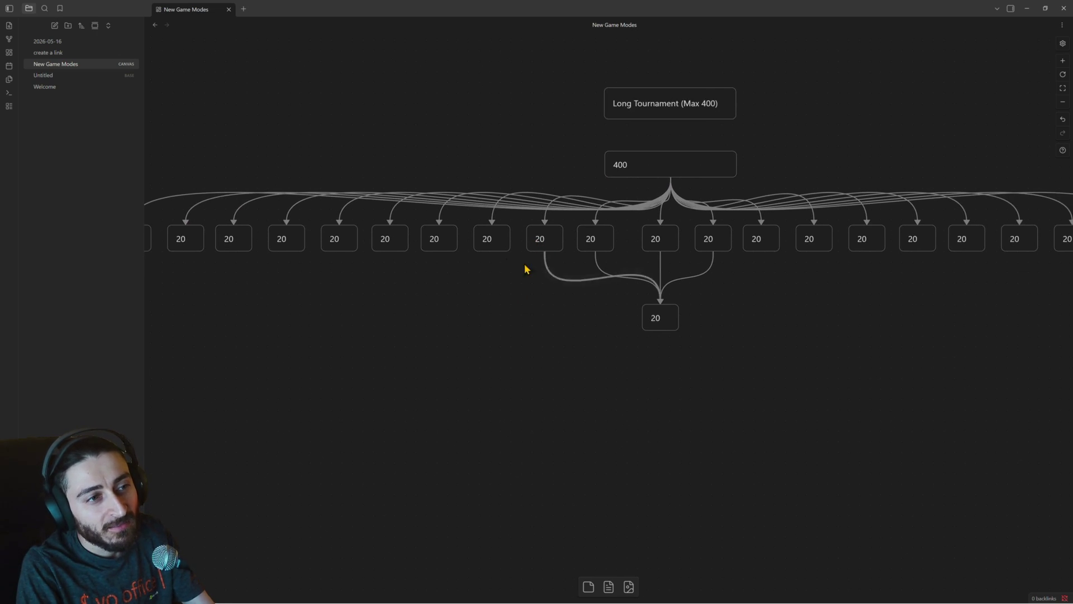
left_click_drag(495, 253, 668, 307)
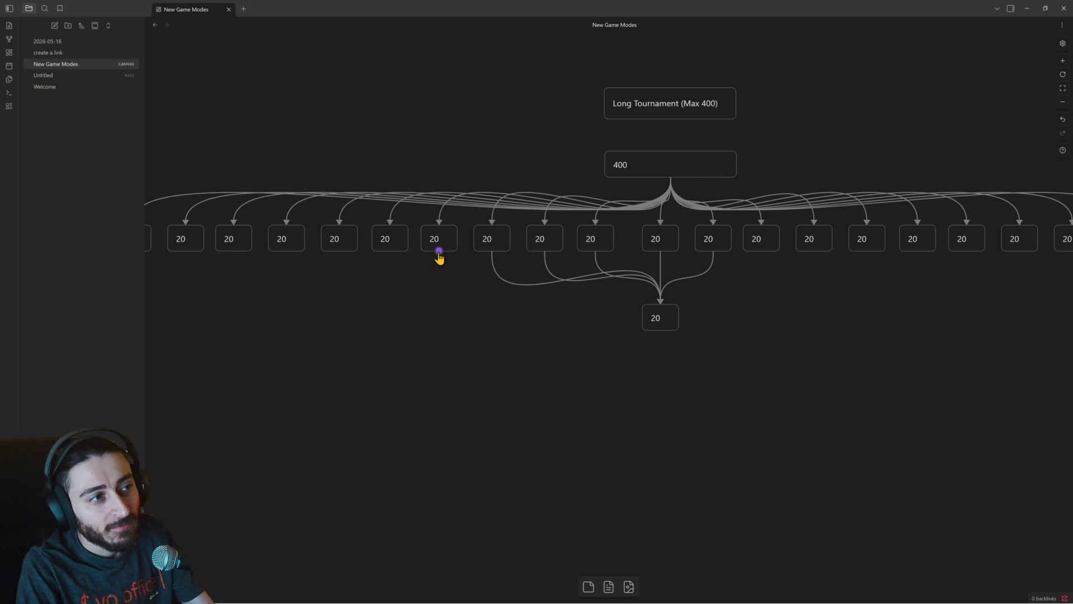
left_click_drag(439, 251, 658, 307)
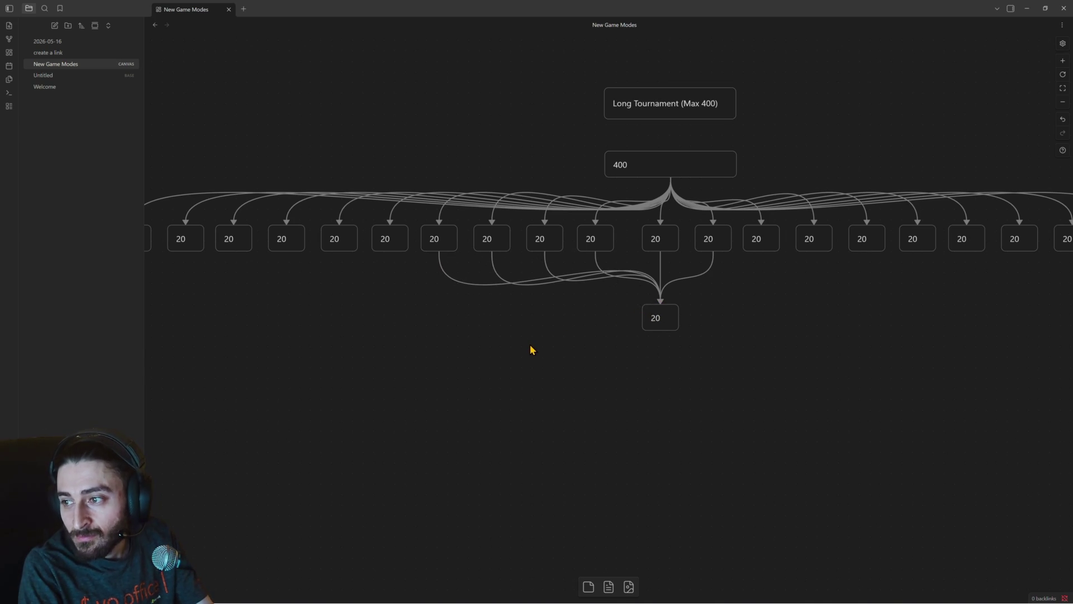
Link the six left-hand 20 cards down into the bottom 20 card.
left_click_drag(525, 347, 729, 372)
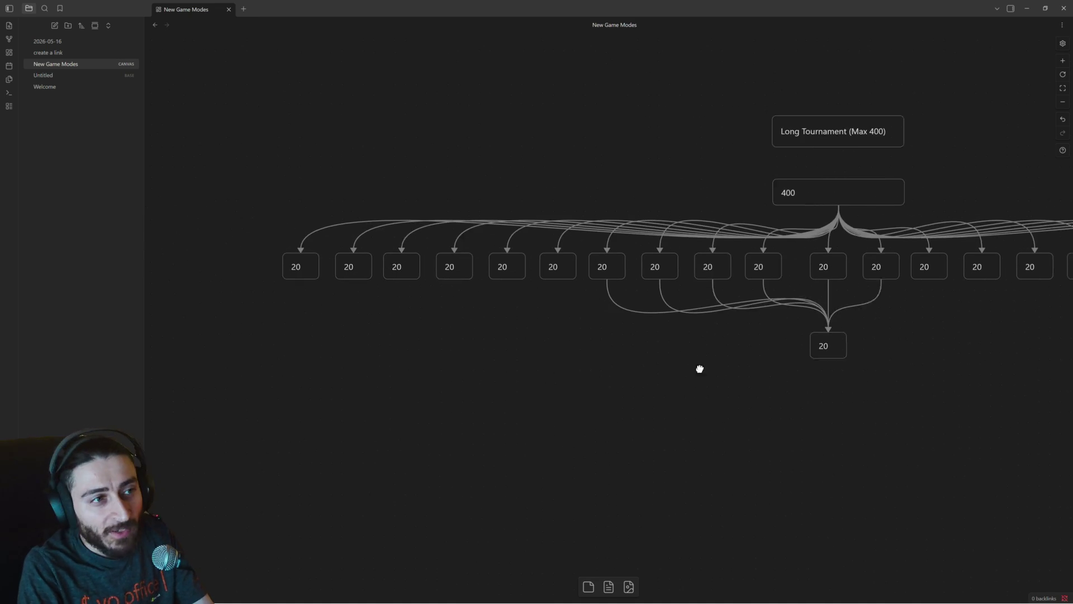
left_click_drag(594, 279, 861, 339)
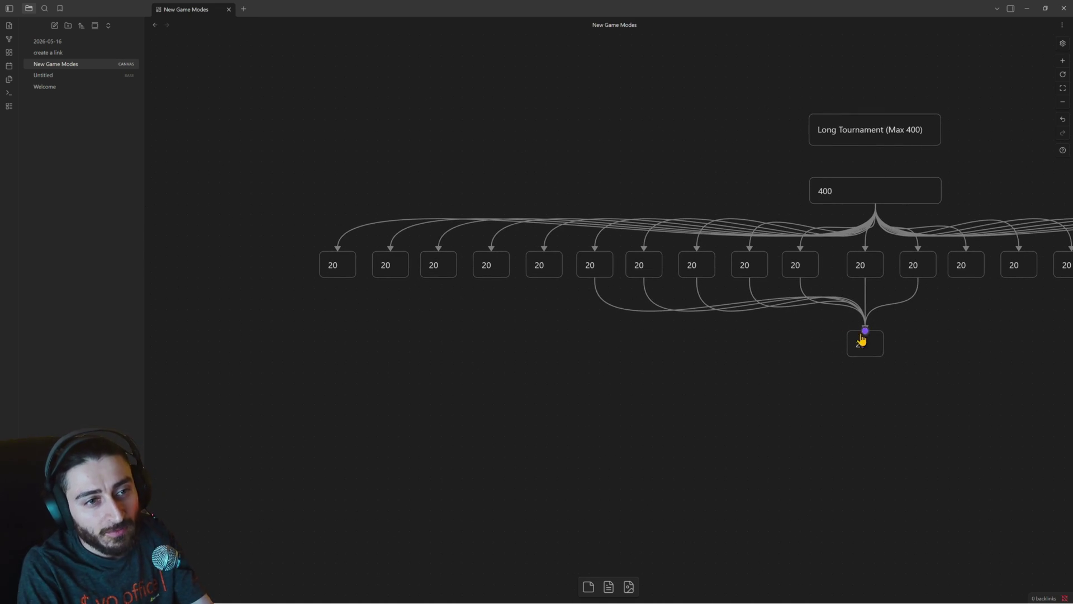
left_click_drag(543, 277, 860, 336)
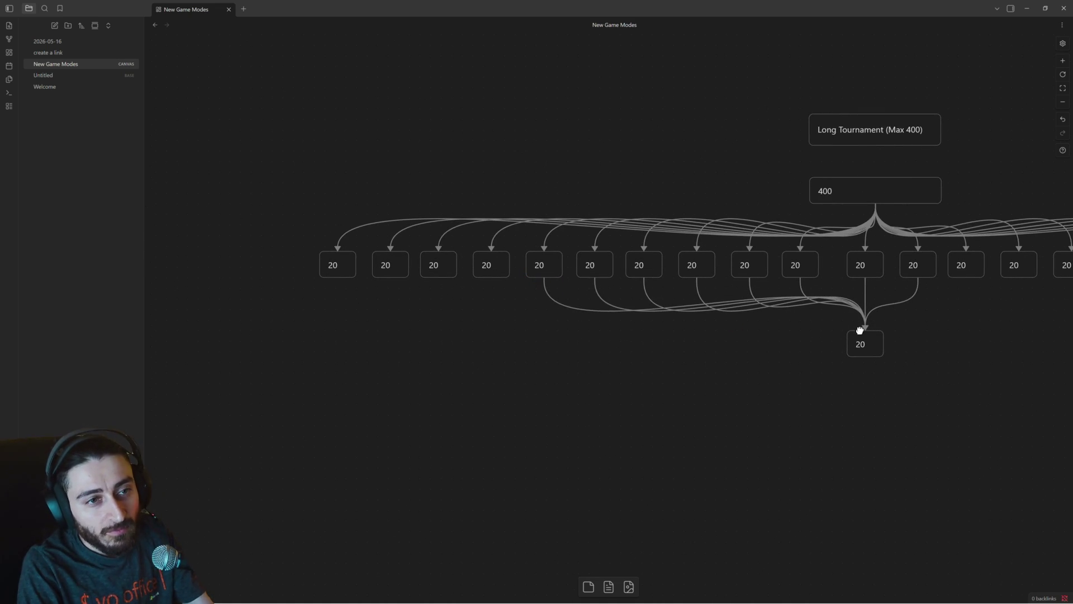
left_click_drag(490, 278, 860, 332)
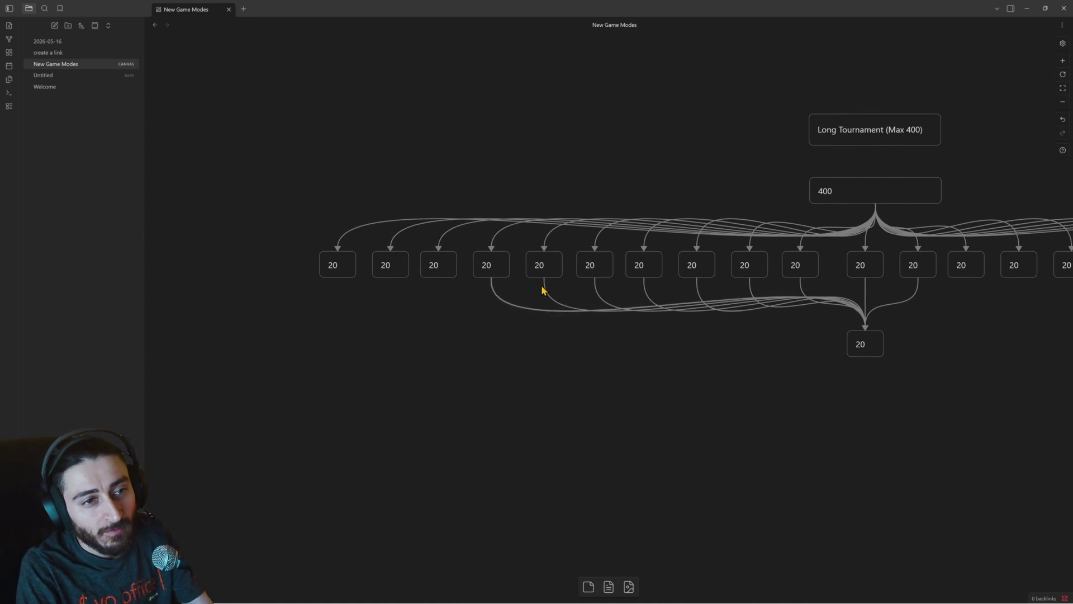
left_click_drag(437, 278, 863, 325)
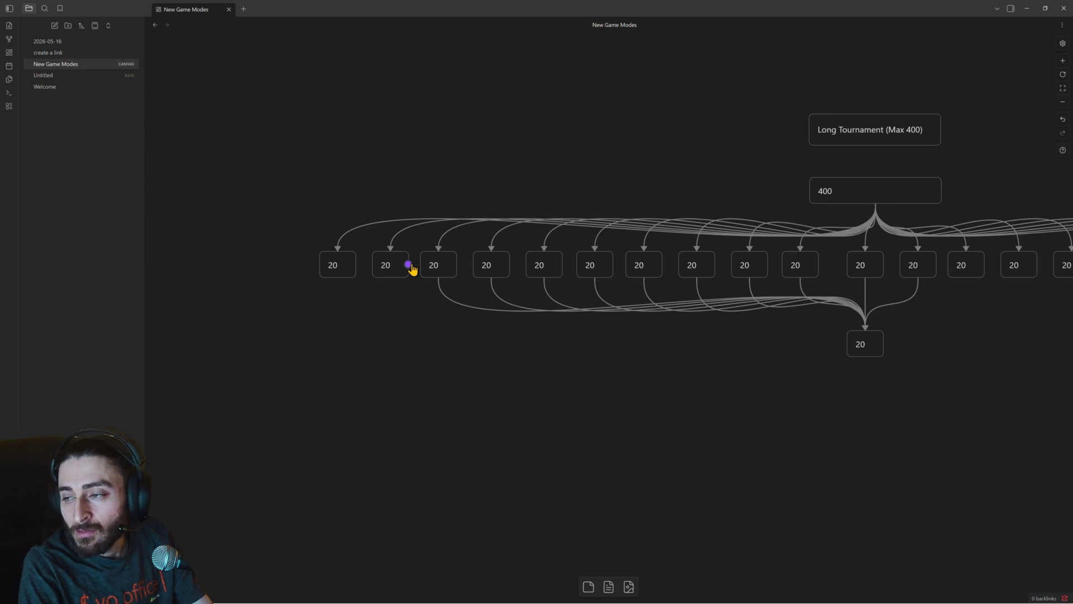
left_click_drag(390, 278, 855, 330)
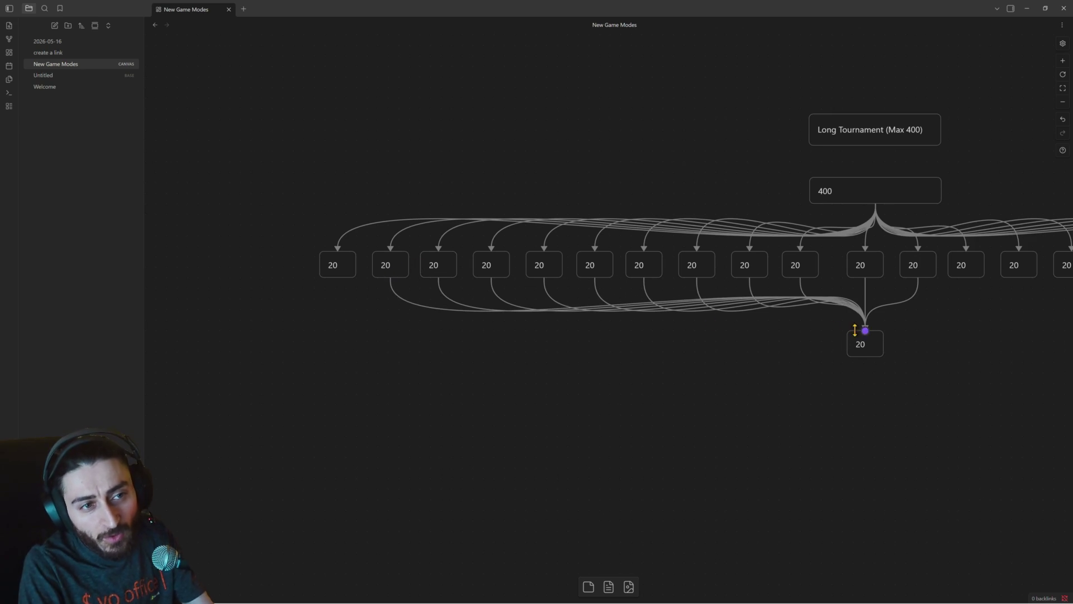
mouse_move(337, 278)
left_mouse_down()
mouse_move(857, 337)
mouse_move(873, 385)
mouse_move(678, 353)
left_mouse_up()
scroll(888, 377, "right", 2)
Link the right-hand 20 cards through the rightmost one into the bottom card and recentre the bracket.
left_click_drag(681, 277, 600, 360)
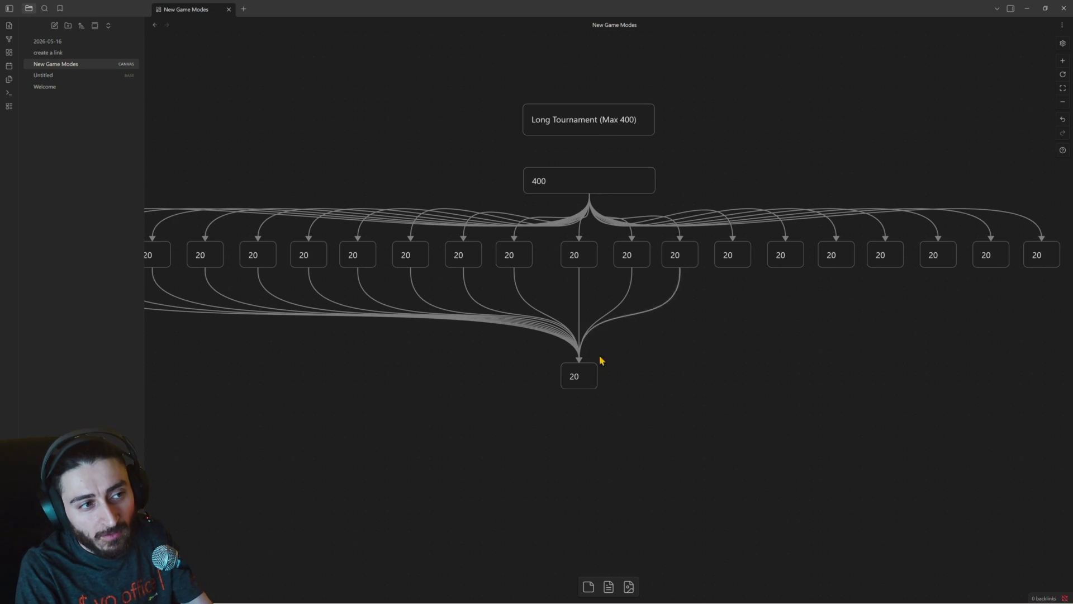
left_click_drag(731, 269, 577, 361)
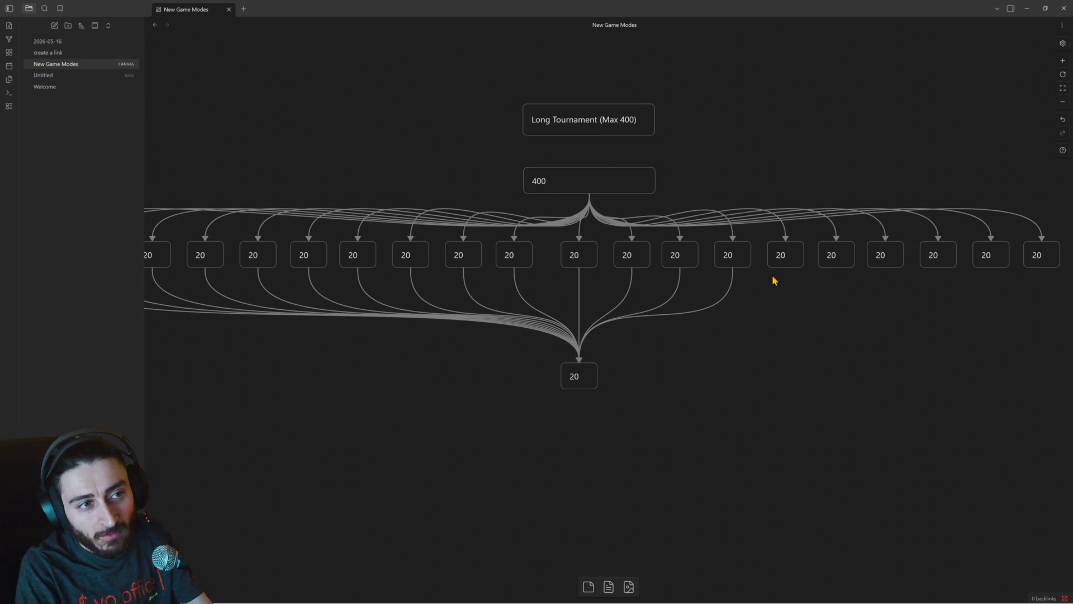
left_click_drag(785, 270, 584, 363)
left_click_drag(834, 269, 583, 359)
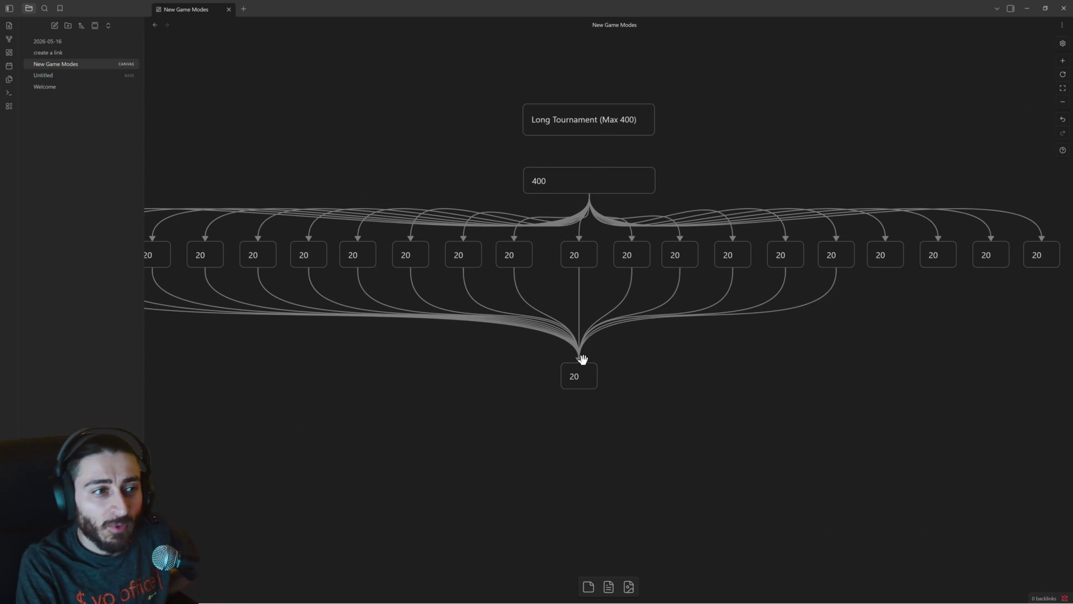
left_click_drag(885, 270, 582, 362)
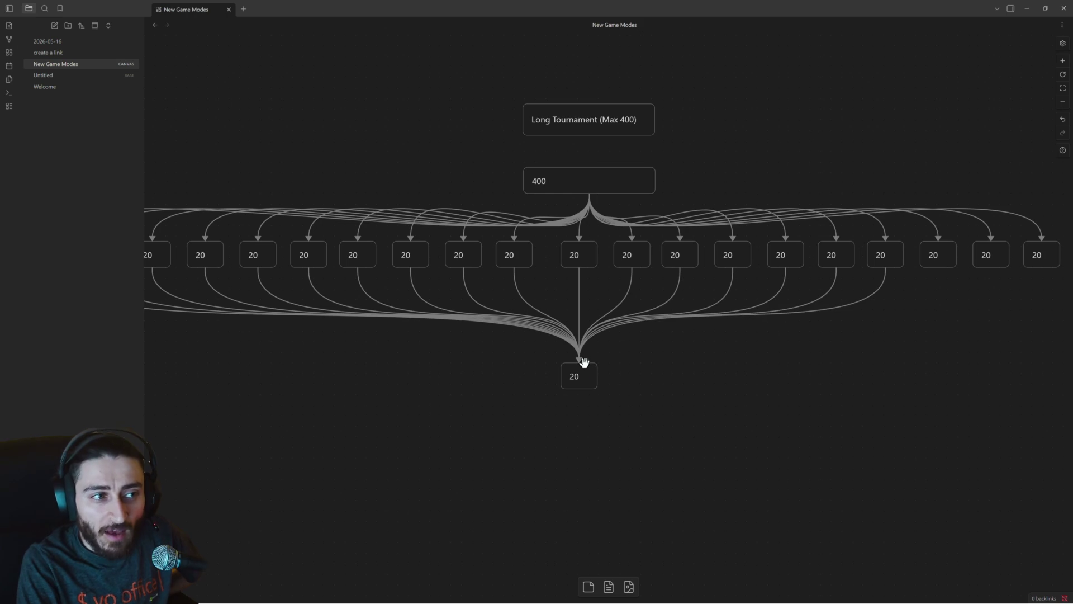
scroll(801, 342, "right", 2)
scroll(805, 344, "right", 2)
left_click_drag(862, 270, 509, 360)
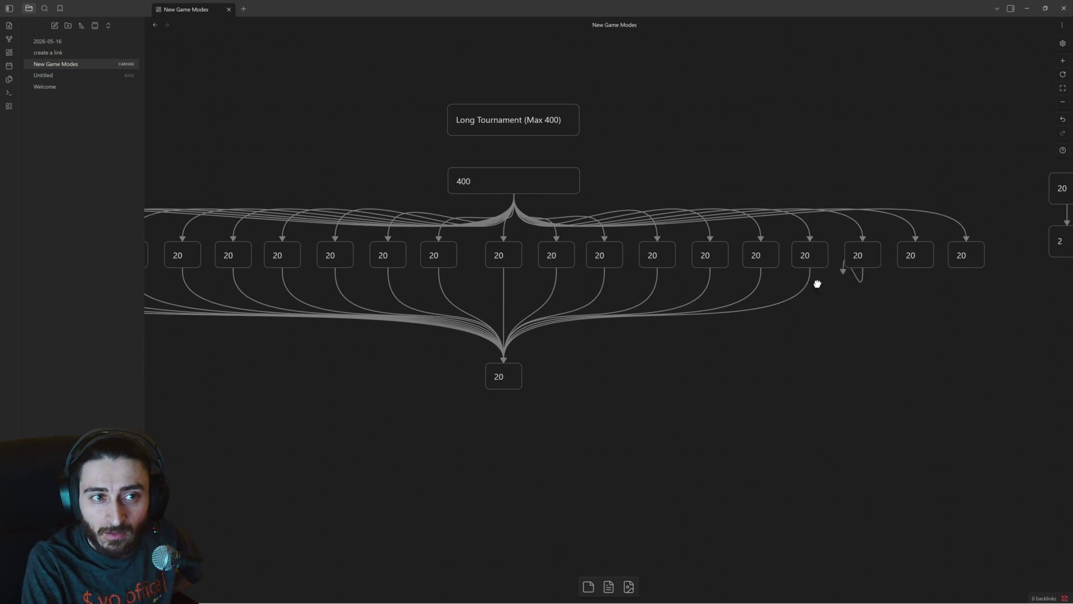
left_click_drag(914, 268, 511, 361)
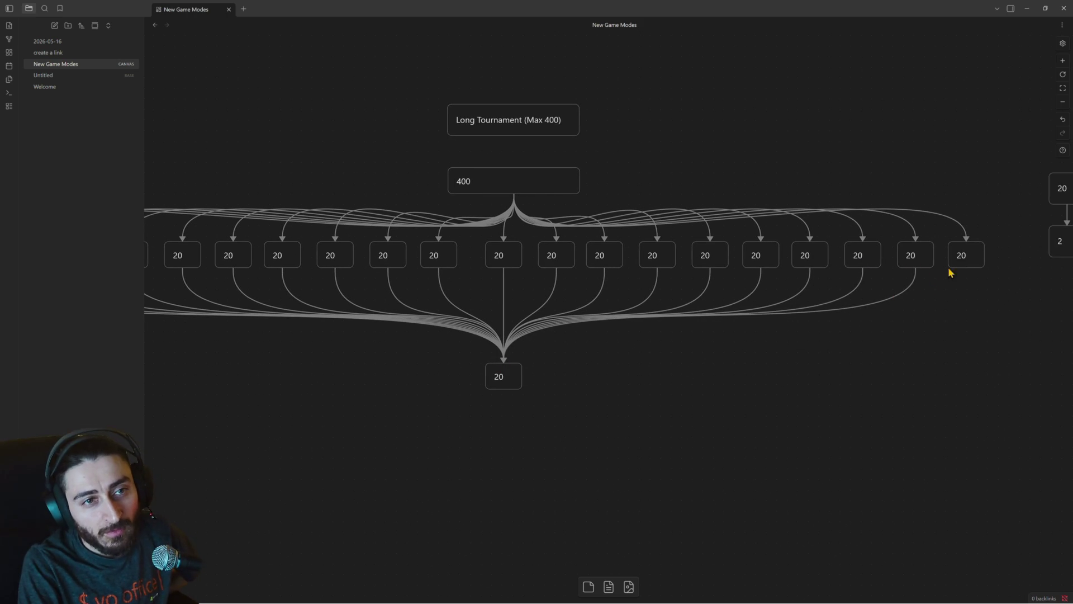
left_click_drag(965, 269, 504, 363)
left_click_drag(581, 352, 845, 275)
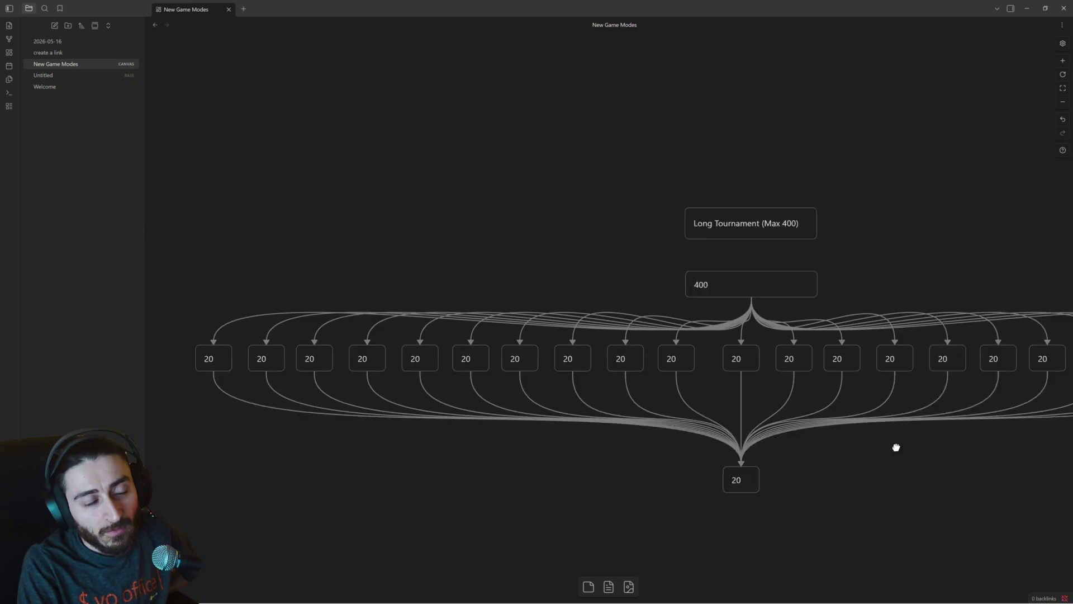
scroll(846, 275, "down", 1)
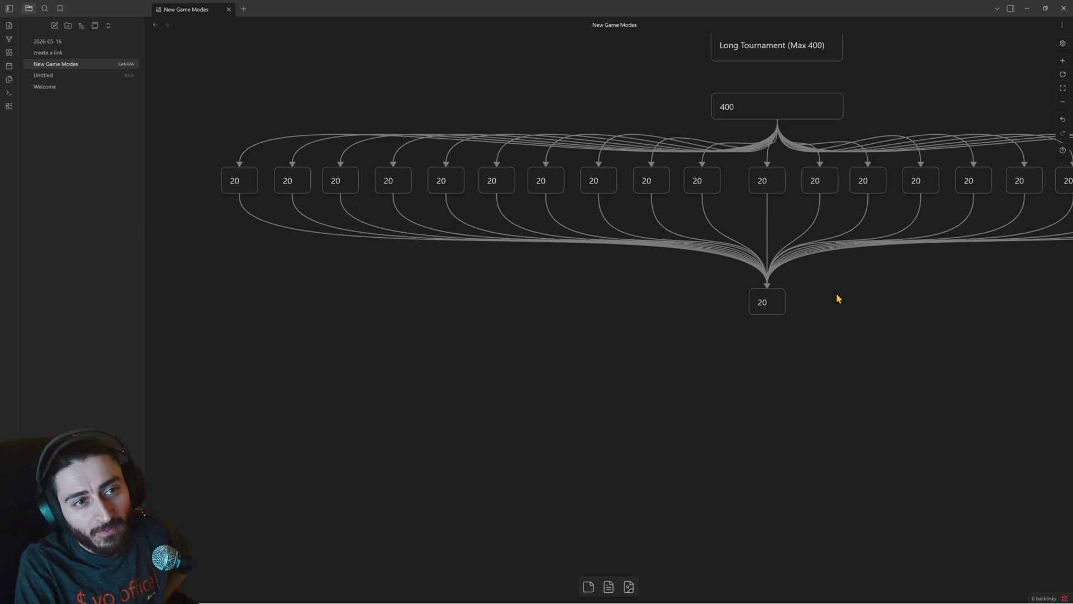
scroll(805, 352, "down", 2)
scroll(798, 379, "down", 2)
scroll(779, 319, "down", 2)
scroll(759, 211, "up", 3)
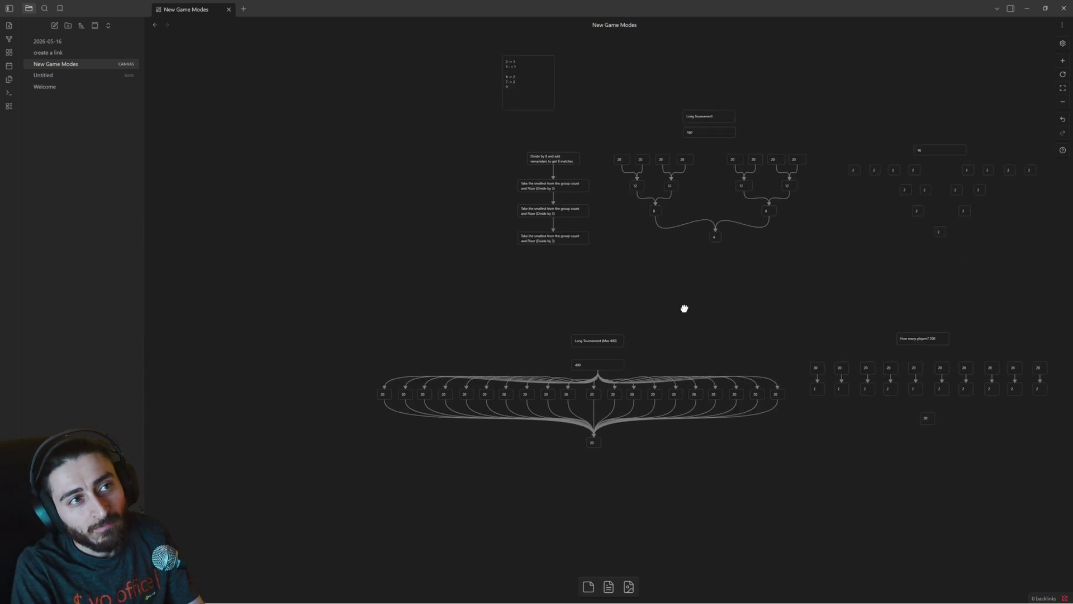
scroll(682, 308, "right", 2)
left_click_drag(791, 259, 623, 173)
left_click_drag(359, 347, 766, 483)
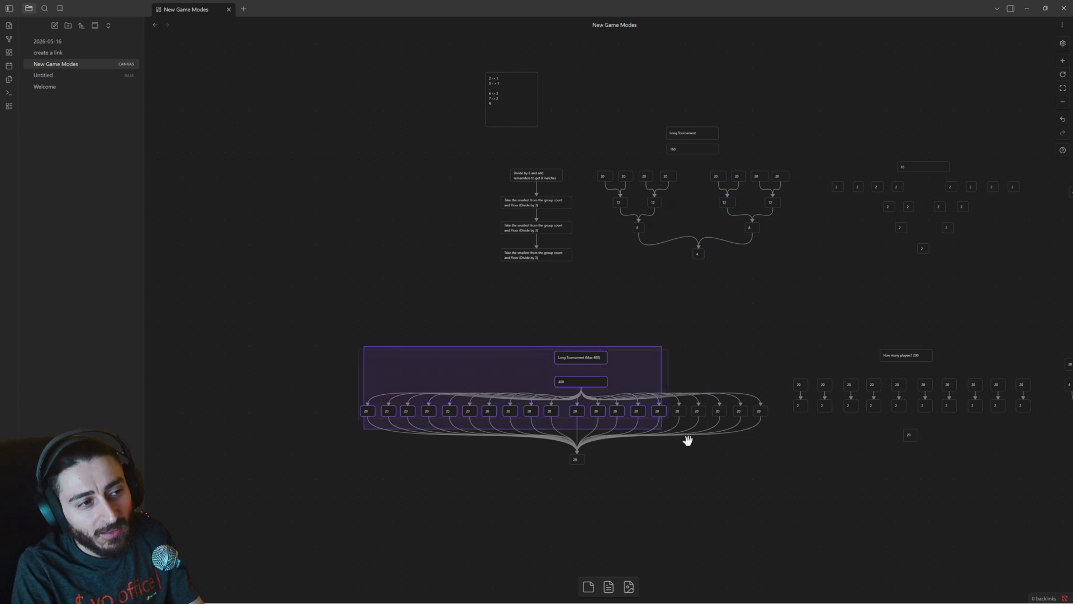
left_click(759, 298)
left_click_drag(792, 270, 600, 172)
left_click_drag(356, 332, 771, 493)
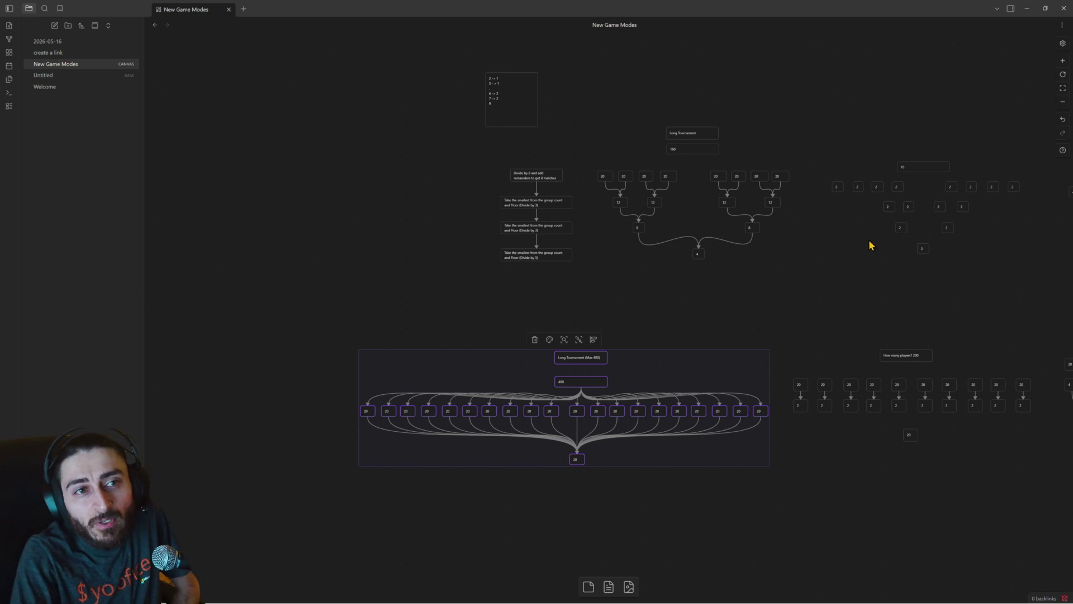
scroll(596, 304, "right", 5)
scroll(694, 311, "right", 2)
scroll(694, 276, "right", 3)
scroll(693, 277, "right", 1)
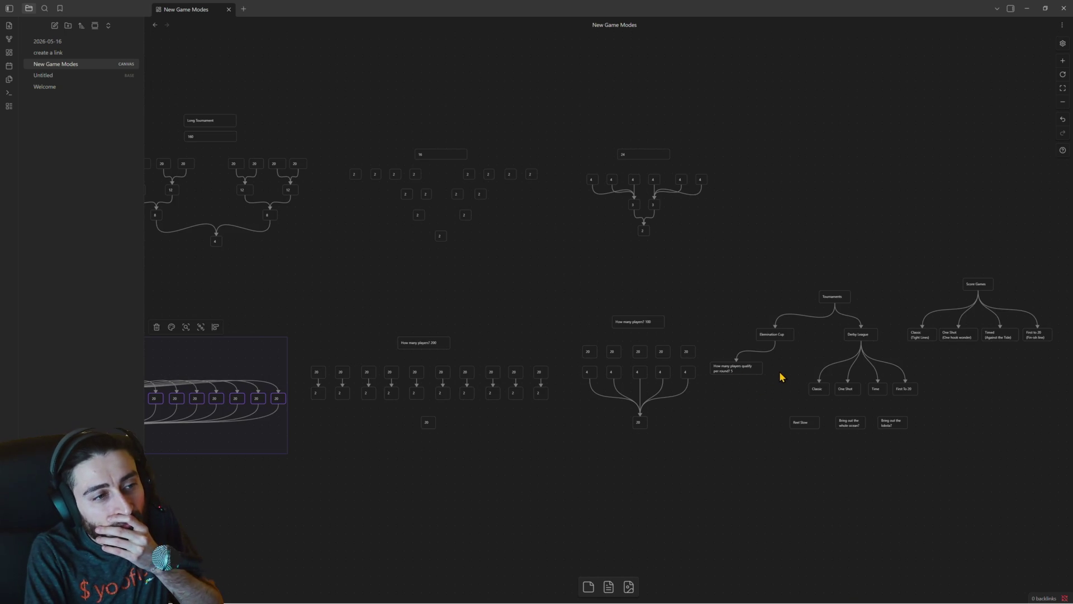
left_click(748, 365)
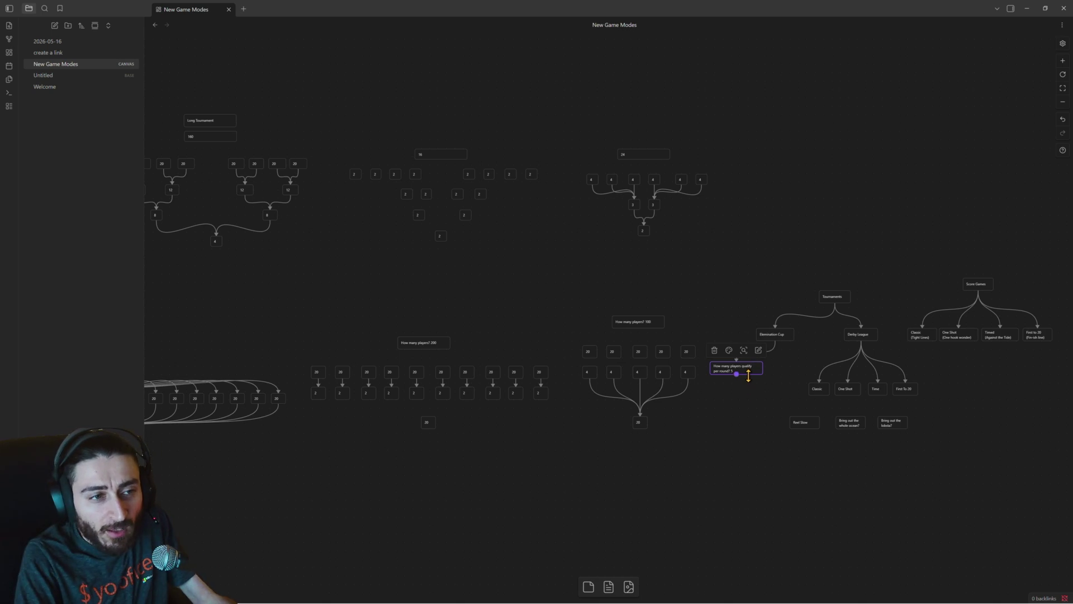
left_click_drag(361, 252, 767, 299)
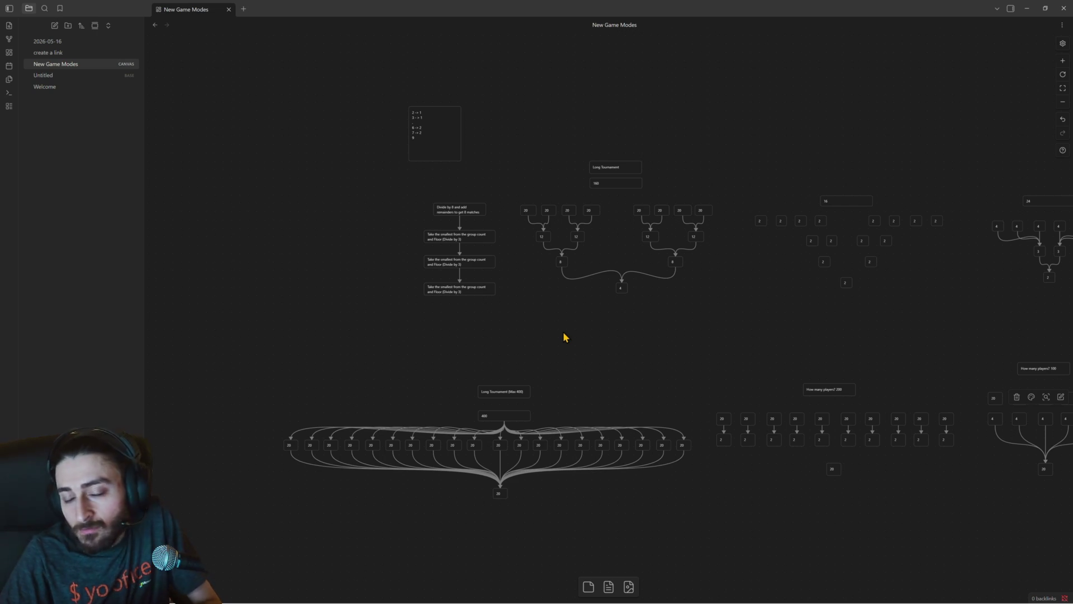
scroll(414, 438, "up", 2)
scroll(455, 425, "up", 2)
scroll(559, 386, "up", 2)
Duplicate a divide-by-3 card, retype it as 'Divide by 20 , first qualifies' and place it beside the bracket title.
left_click_drag(558, 386, 663, 324)
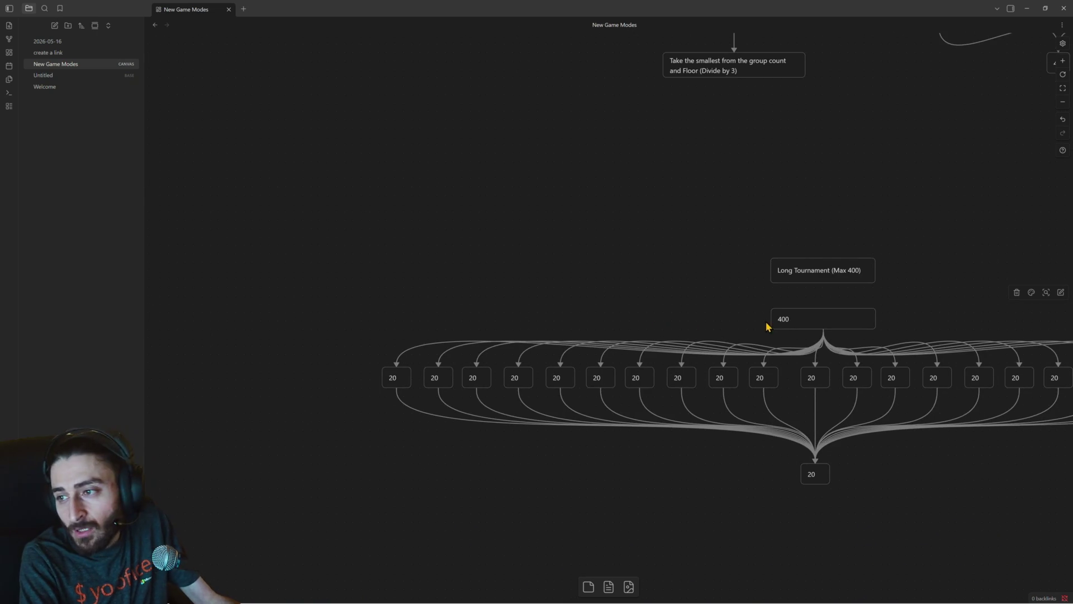
scroll(670, 299, "up", 2)
left_click(754, 147)
key("ctrl+v")
double_click(603, 323)
key("ctrl+a")
type("Divide by 20")
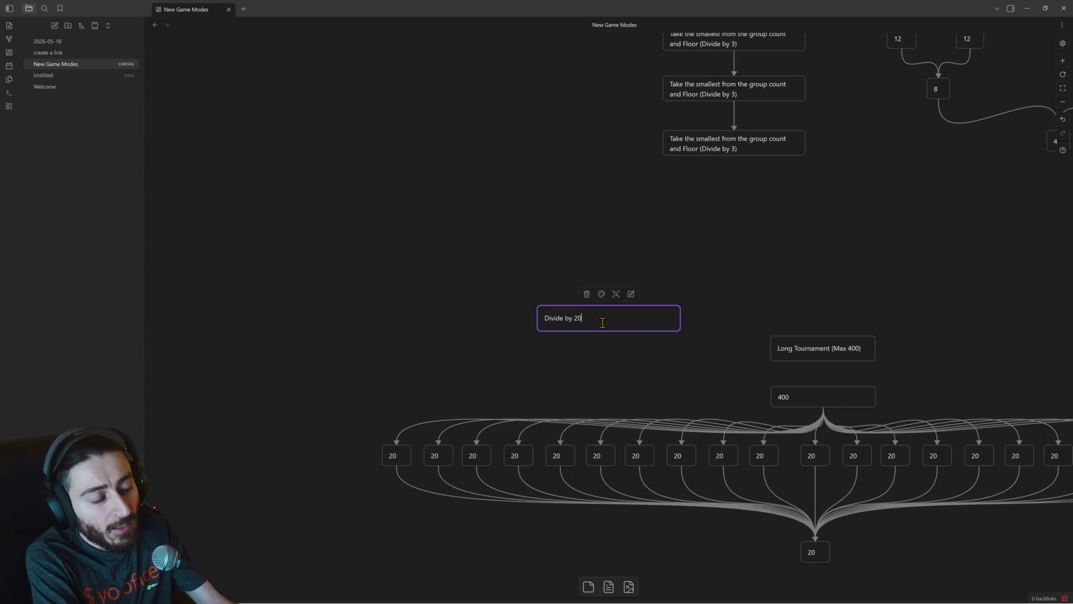
type(" , first qua")
type("lify")
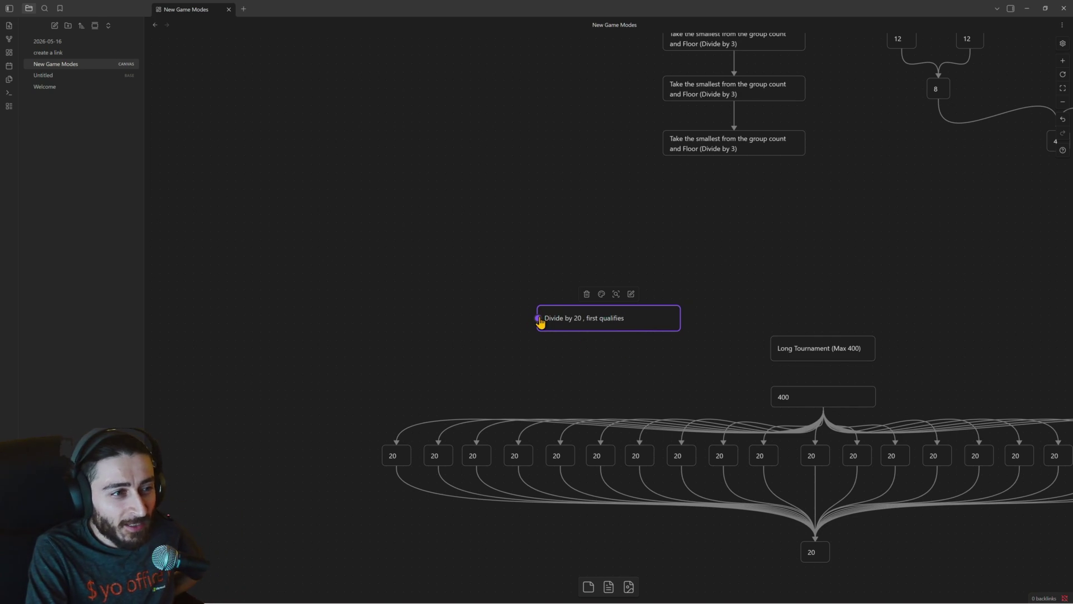
left_click(672, 372)
left_click_drag(649, 320, 592, 345)
scroll(650, 336, "down", 1)
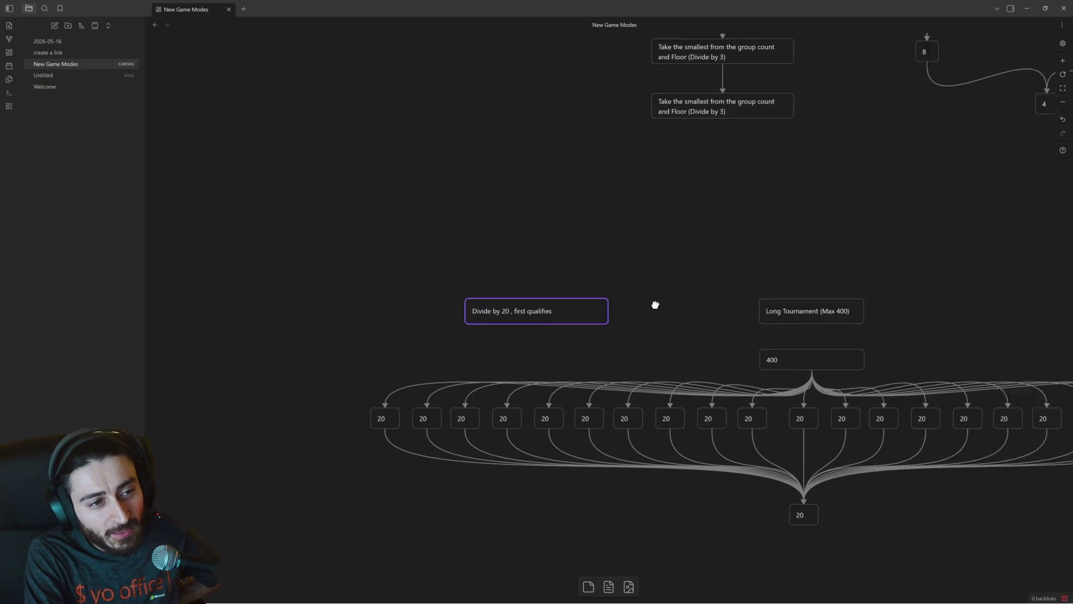
Change the bracket's top player-count card from 400 to 123.
left_click_drag(655, 305, 651, 256)
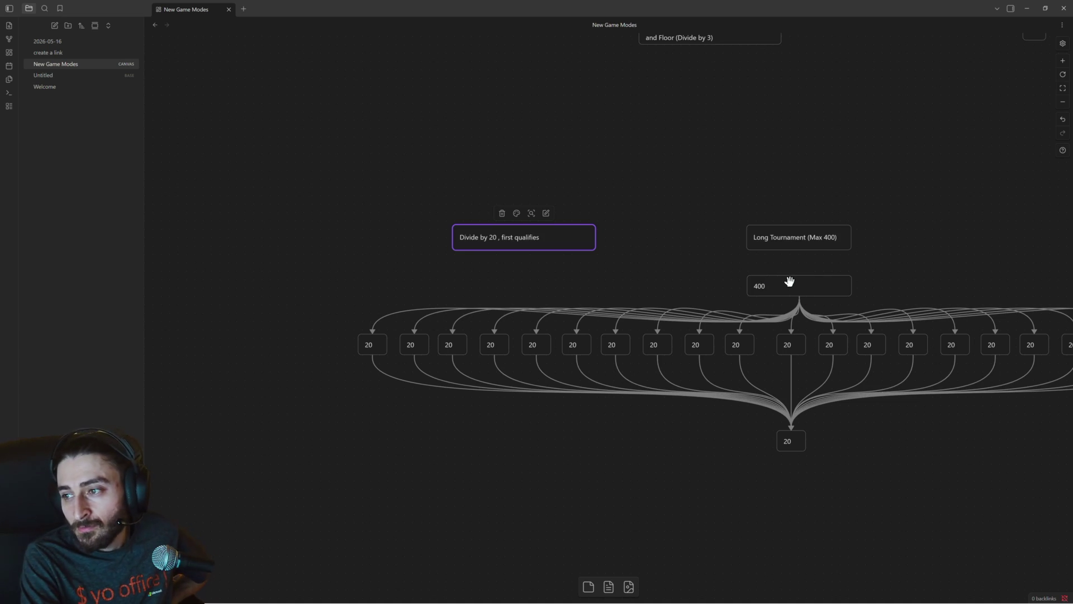
left_click(786, 285)
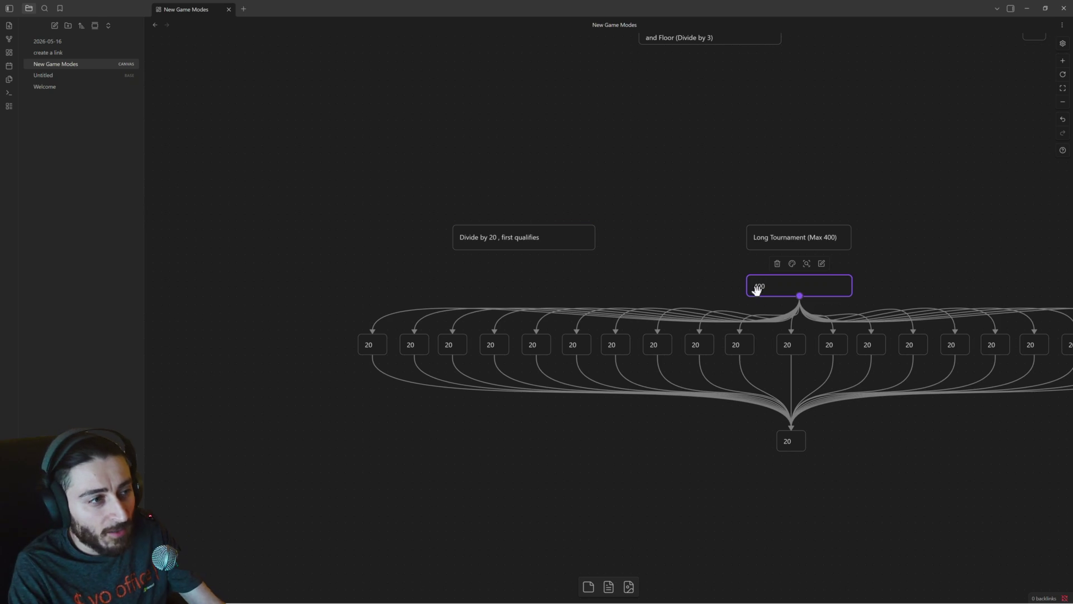
double_click(772, 286)
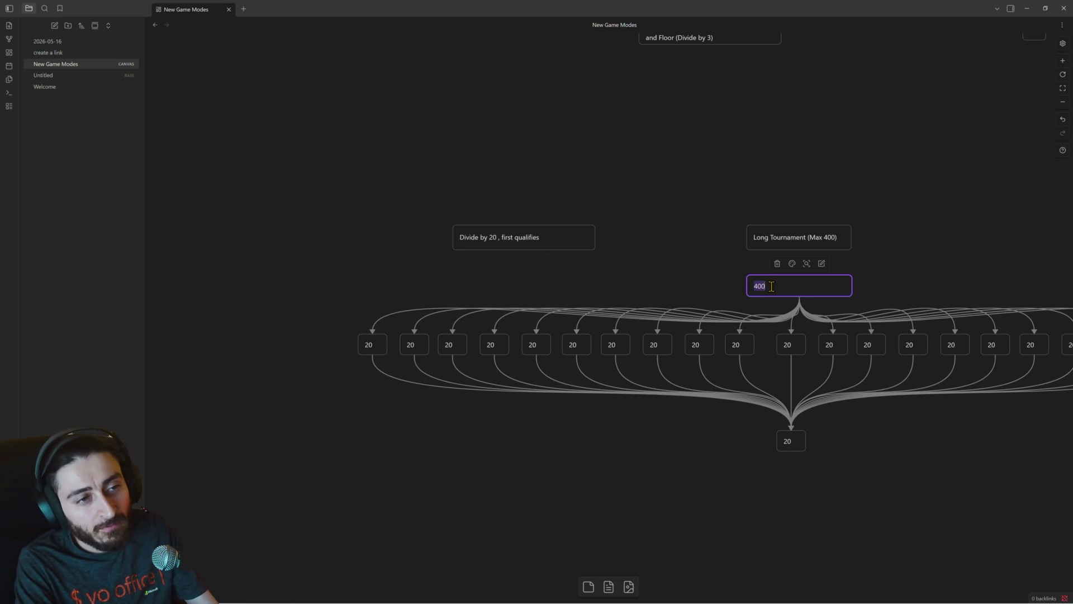
type("123")
left_click(882, 265)
left_click_drag(891, 276, 747, 225)
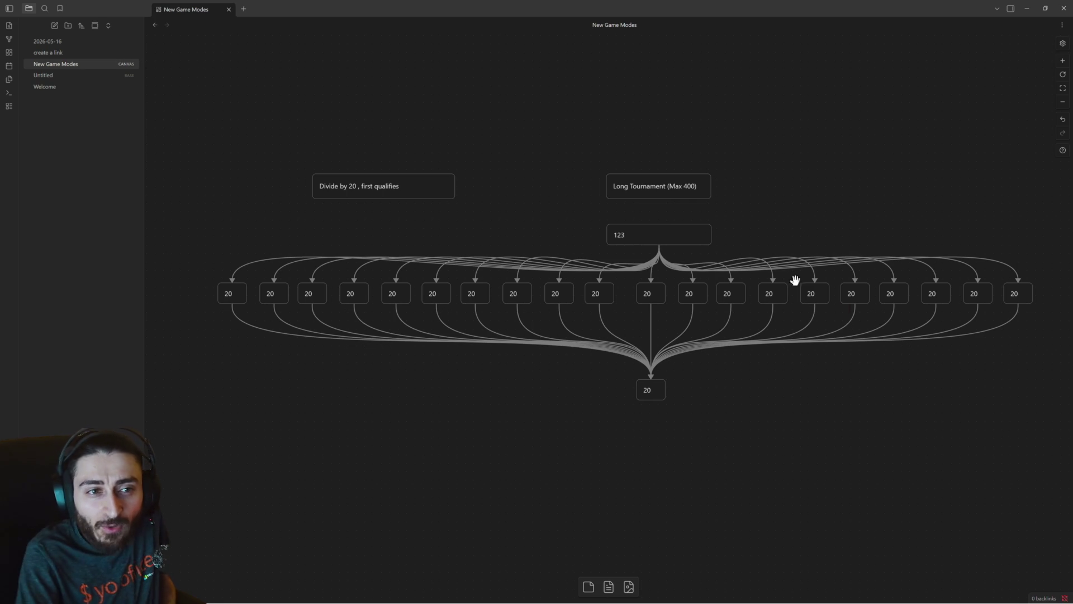
Box-select the left-hand 20 cards and shift them left to open a gap in the row.
left_click_drag(1042, 282, 779, 305)
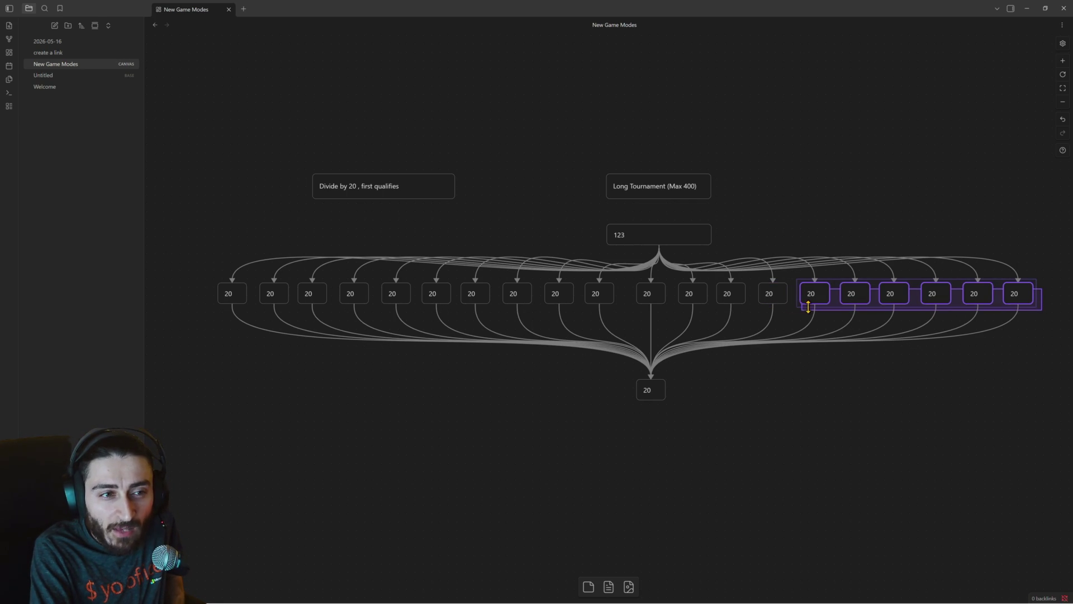
mouse_move(779, 305)
left_mouse_down()
mouse_move(843, 307)
mouse_move(868, 367)
left_mouse_up()
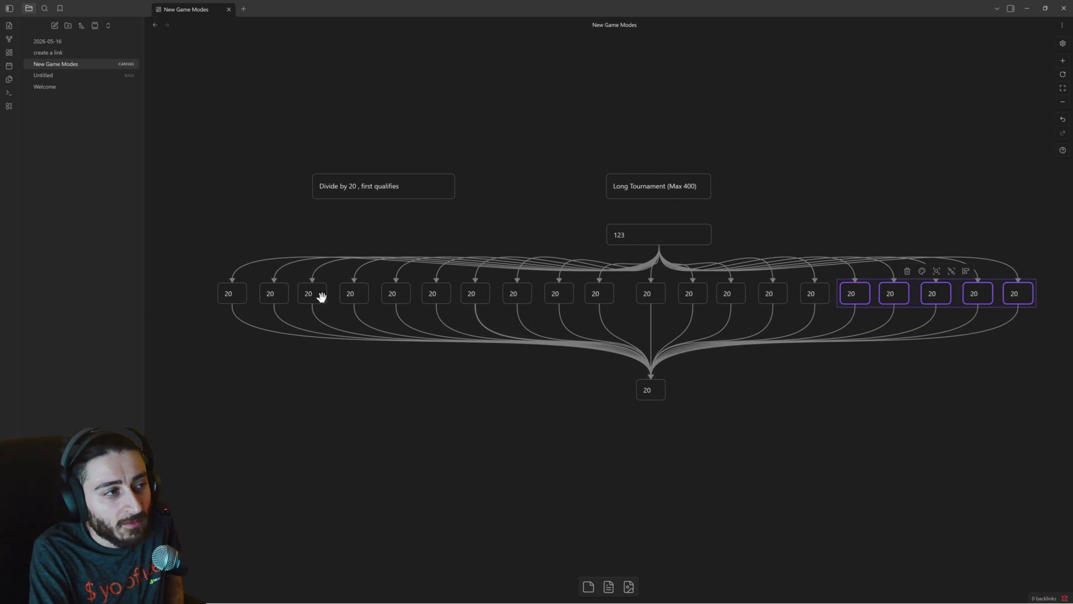
mouse_move(208, 262)
left_mouse_down()
mouse_move(261, 283)
mouse_move(726, 323)
left_mouse_up()
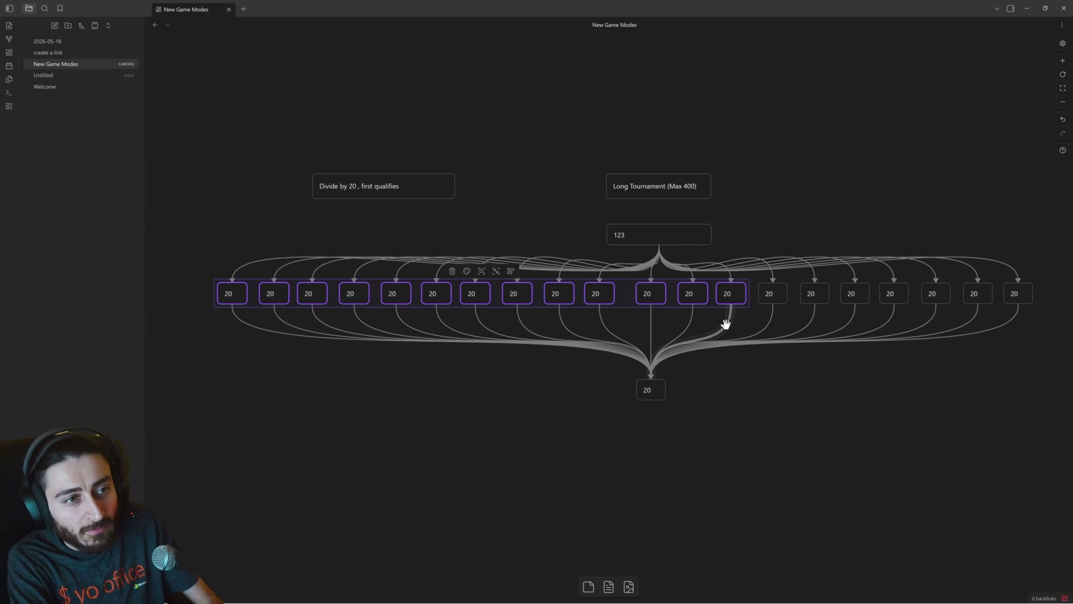
left_click_drag(727, 297, 564, 304)
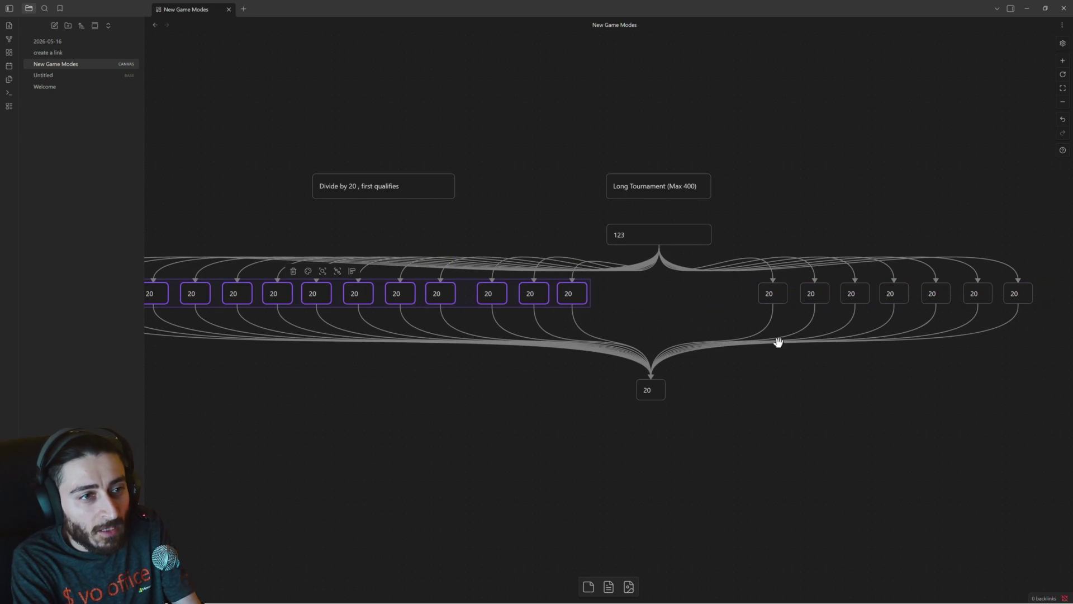
left_click_drag(643, 326, 607, 375)
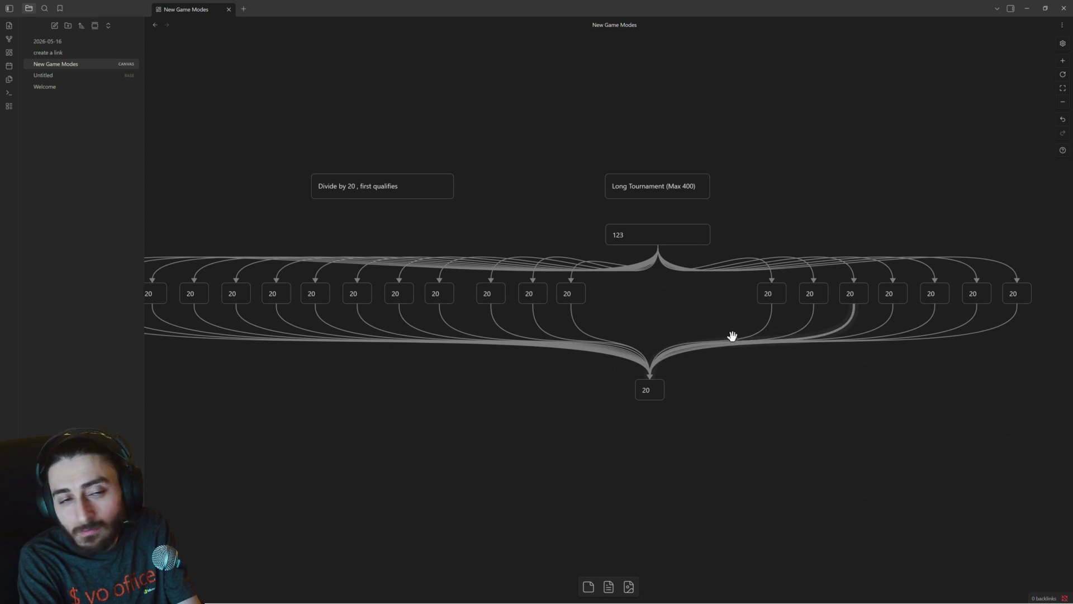
scroll(730, 335, "right", 3)
scroll(606, 312, "right", 2)
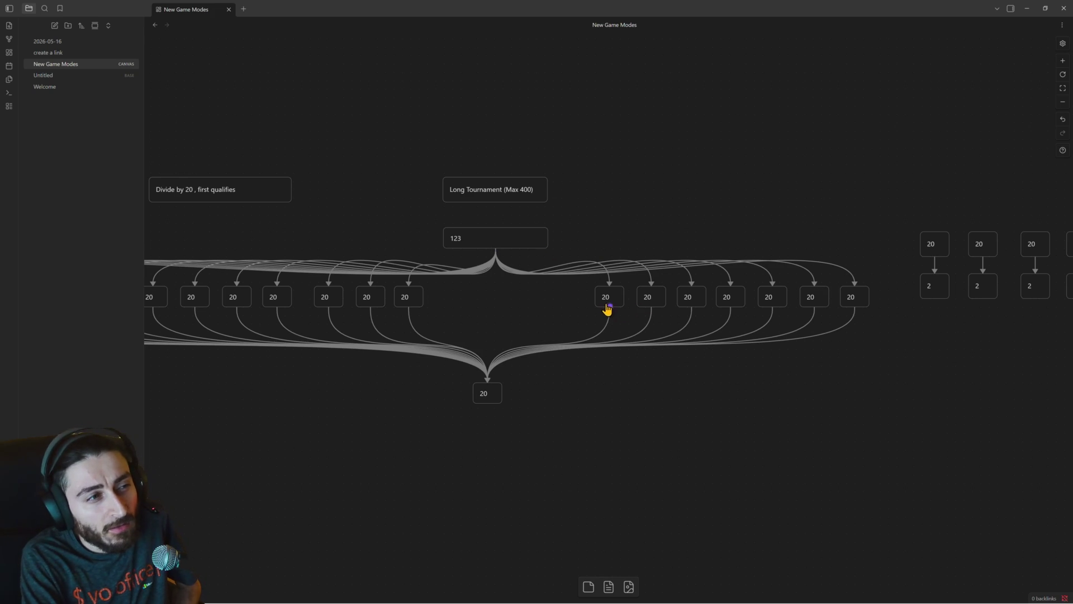
scroll(618, 308, "up", 1)
scroll(612, 323, "down", 1)
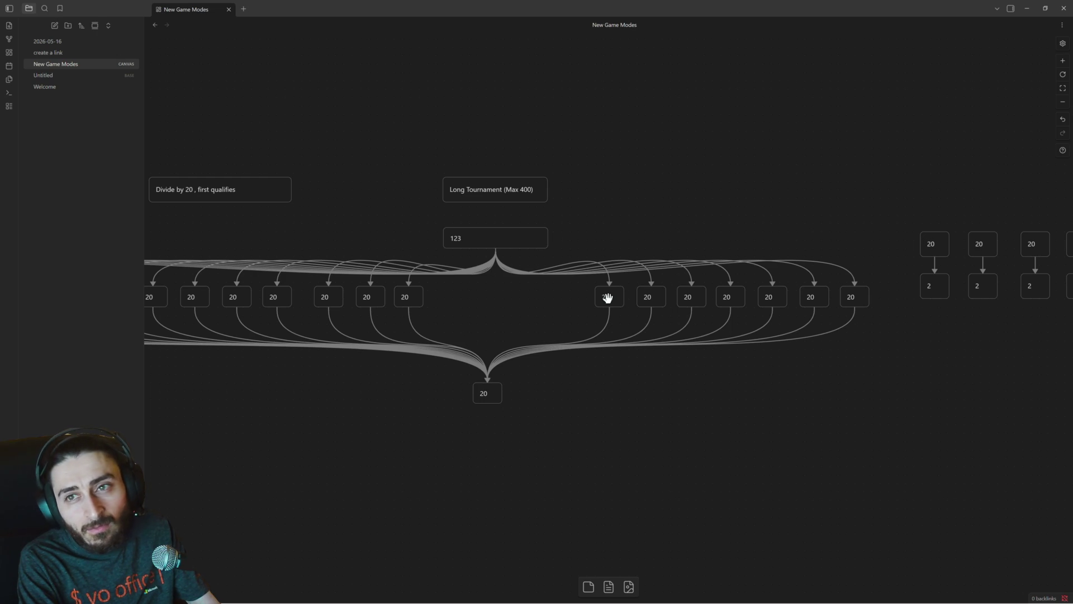
Retype each right-hand group card from 20 to 17 in turn.
left_click(608, 298)
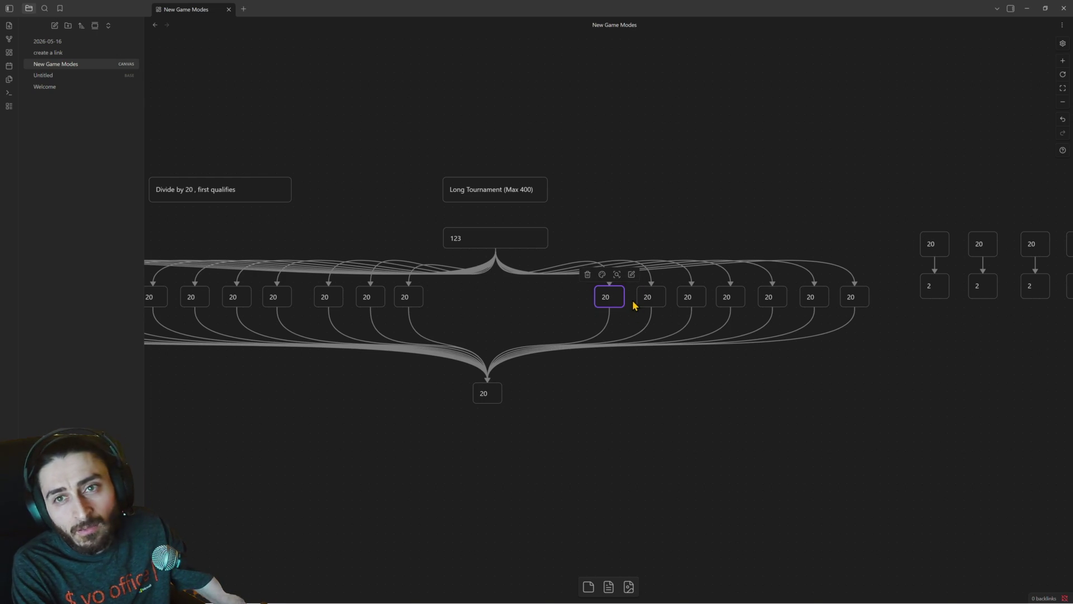
key("BackSpace")
key("BackSpace")
type("17")
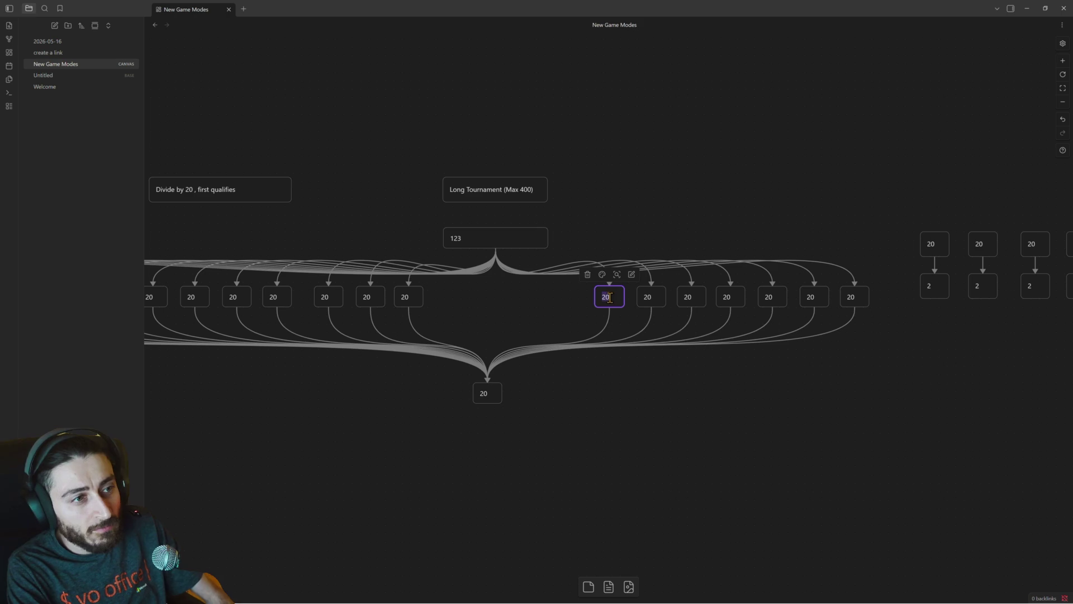
double_click(654, 298)
type("17")
double_click(686, 297)
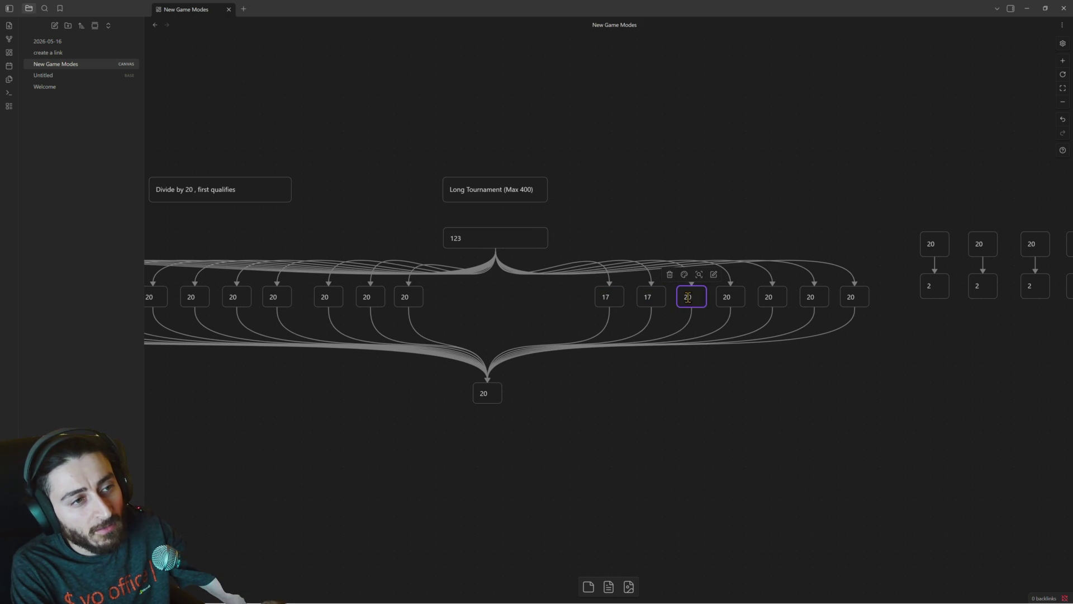
type("7")
double_click(726, 297)
type("17")
double_click(765, 303)
type("17")
double_click(809, 298)
type("17")
double_click(851, 297)
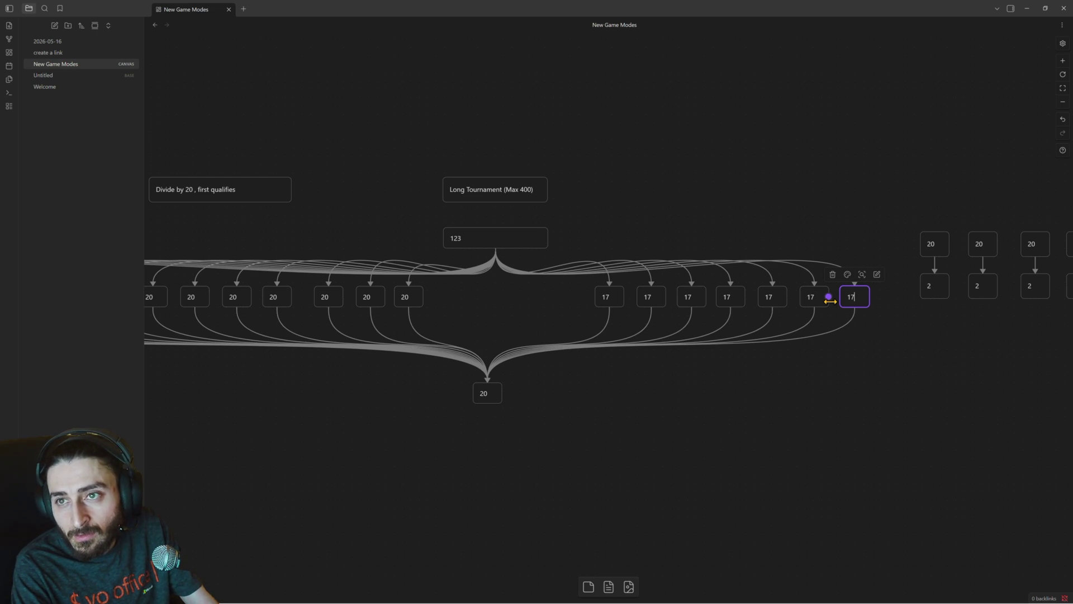
Change the last four right-hand cards to 18 and review the group's values.
double_click(852, 296)
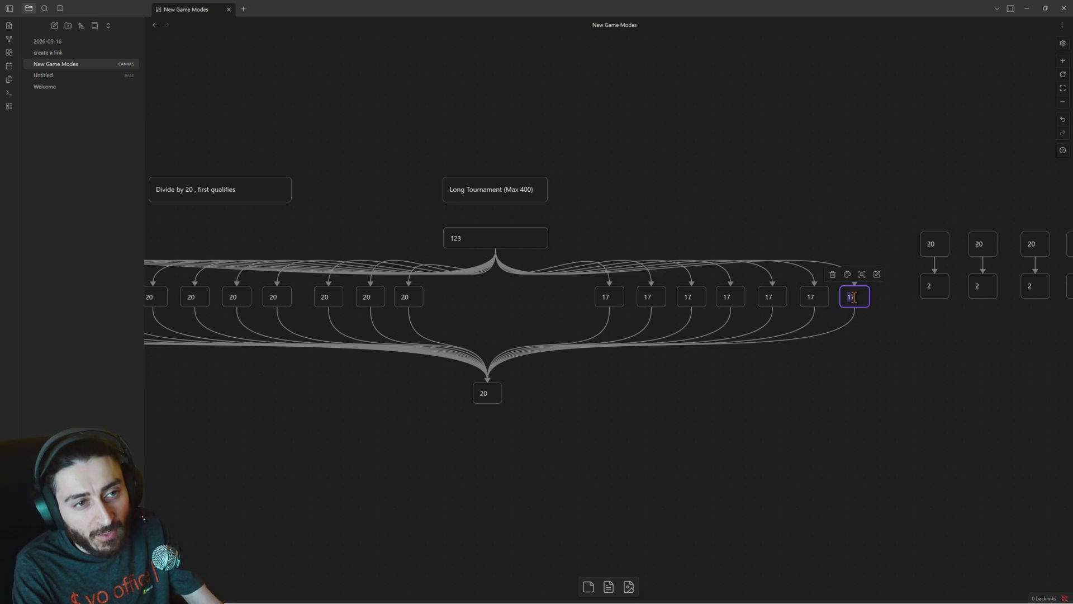
type("18")
double_click(814, 297)
type("18")
double_click(775, 299)
type("18")
double_click(726, 296)
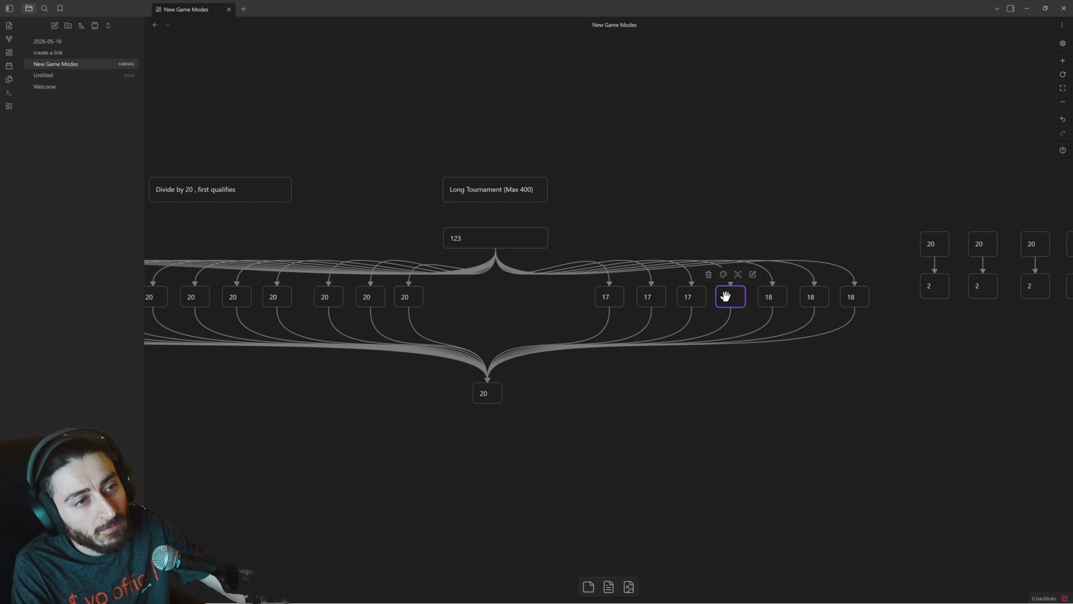
left_click(852, 297)
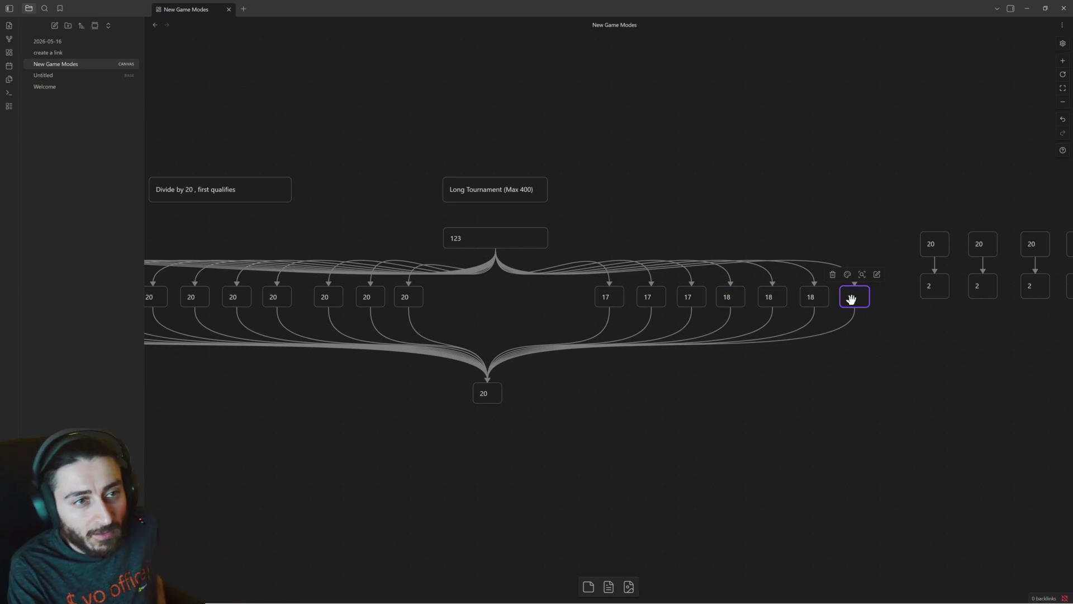
left_click(775, 297)
left_click(811, 297)
left_click(776, 298)
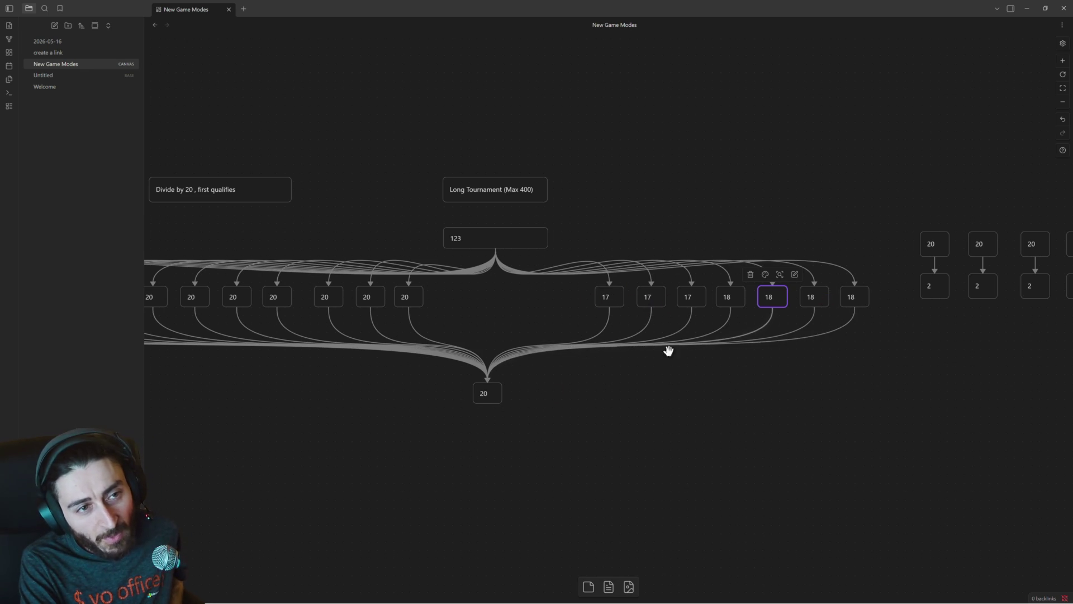
Edit the bottom card and set the top 123 count card to 45.
left_click(483, 390)
type("7")
left_click(576, 417)
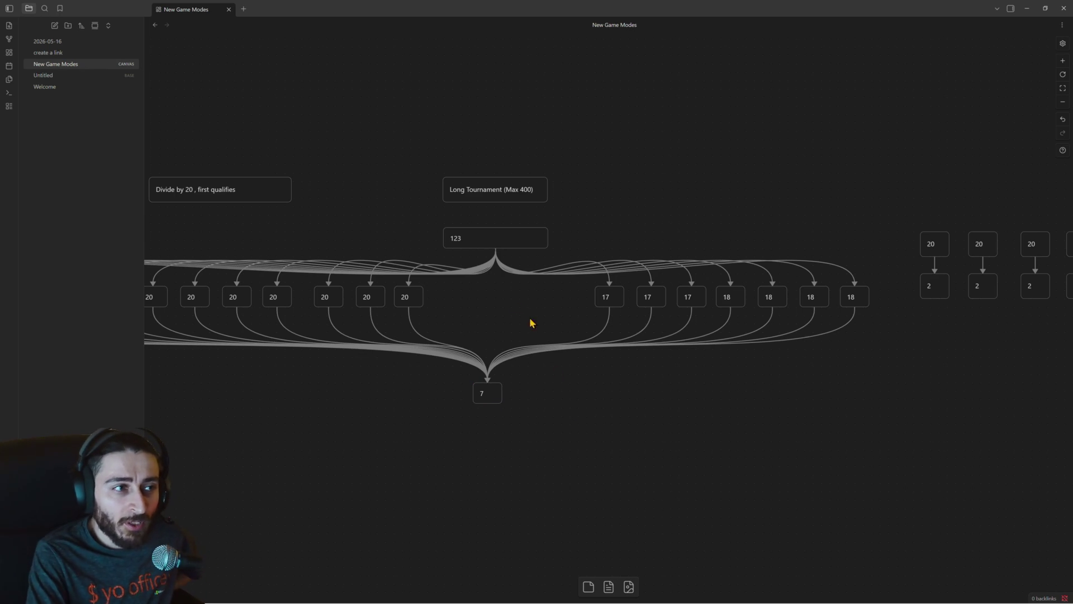
left_click(460, 236)
double_click(457, 238)
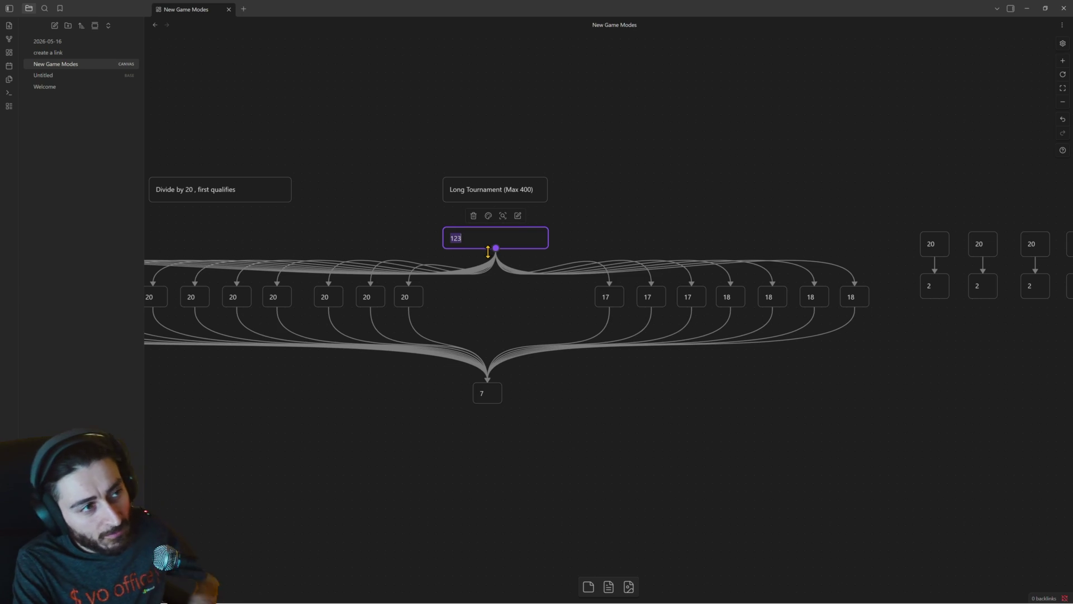
type("45")
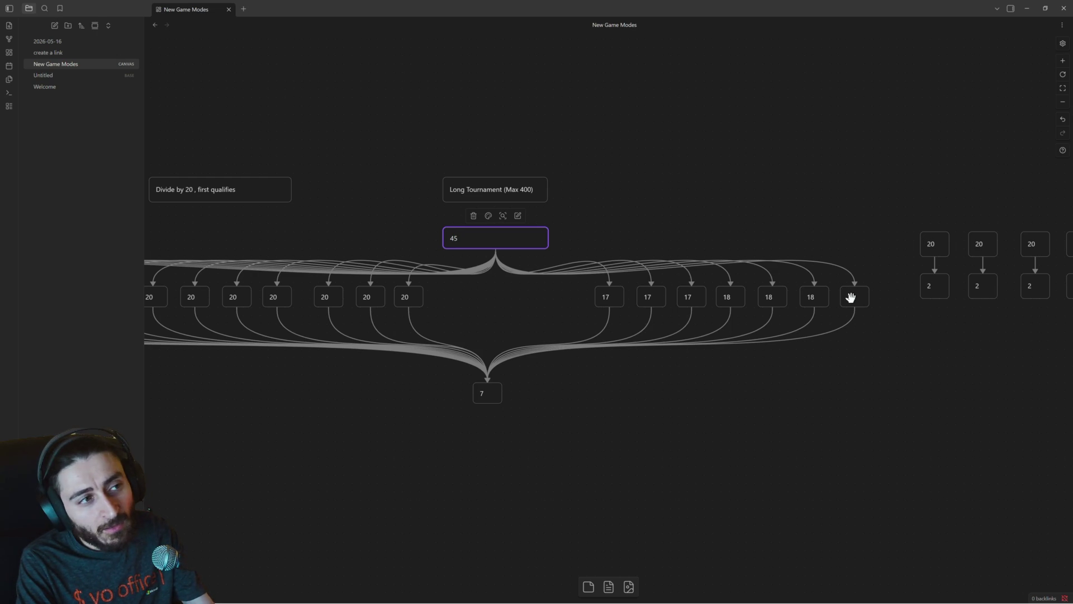
Retype the last right-hand cards as 15, 16, 15 and edit the bottom card to 3.
left_click(851, 297)
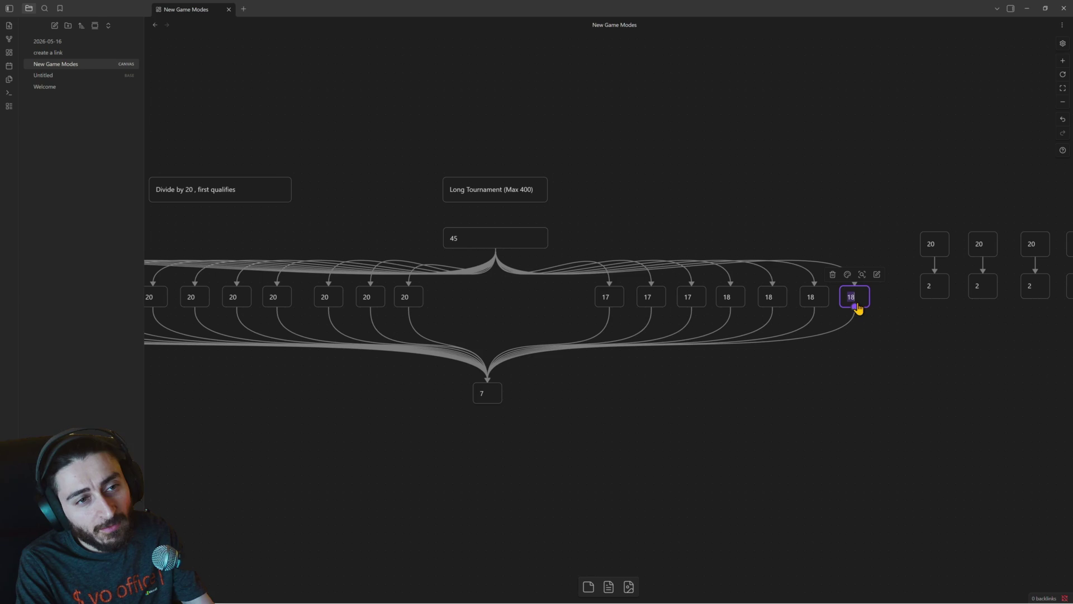
type("3")
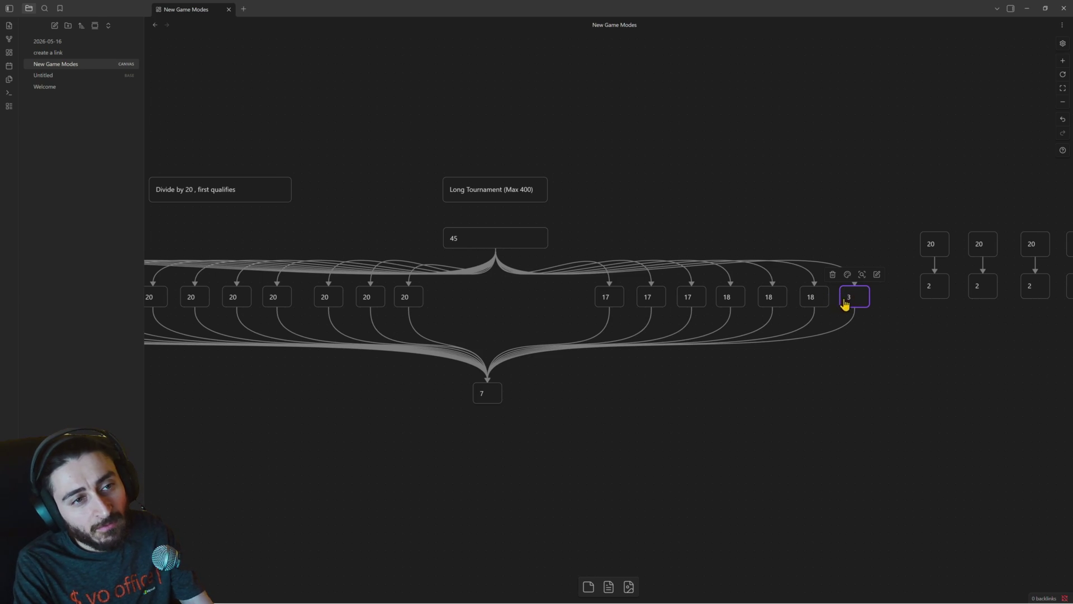
left_click(814, 295)
type("16")
left_click(769, 295)
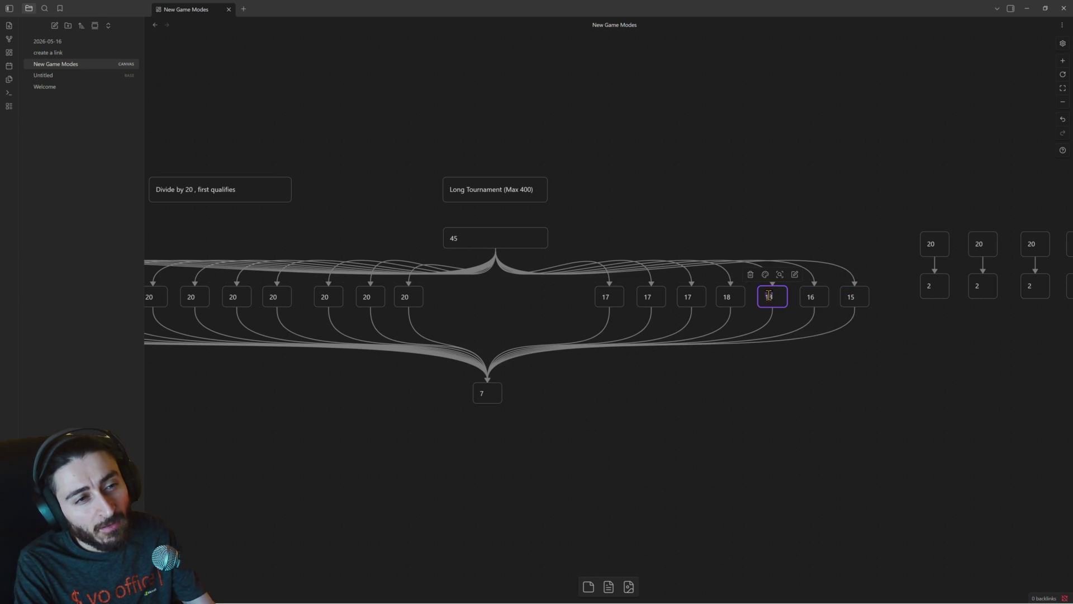
key("BackSpace")
type("5")
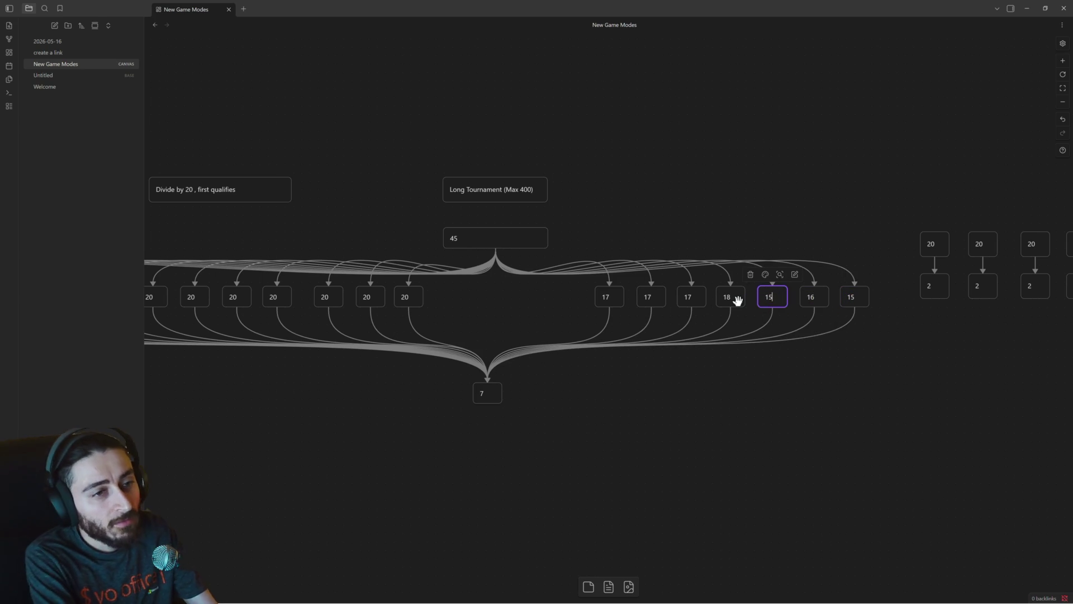
left_click(483, 398)
double_click(486, 392)
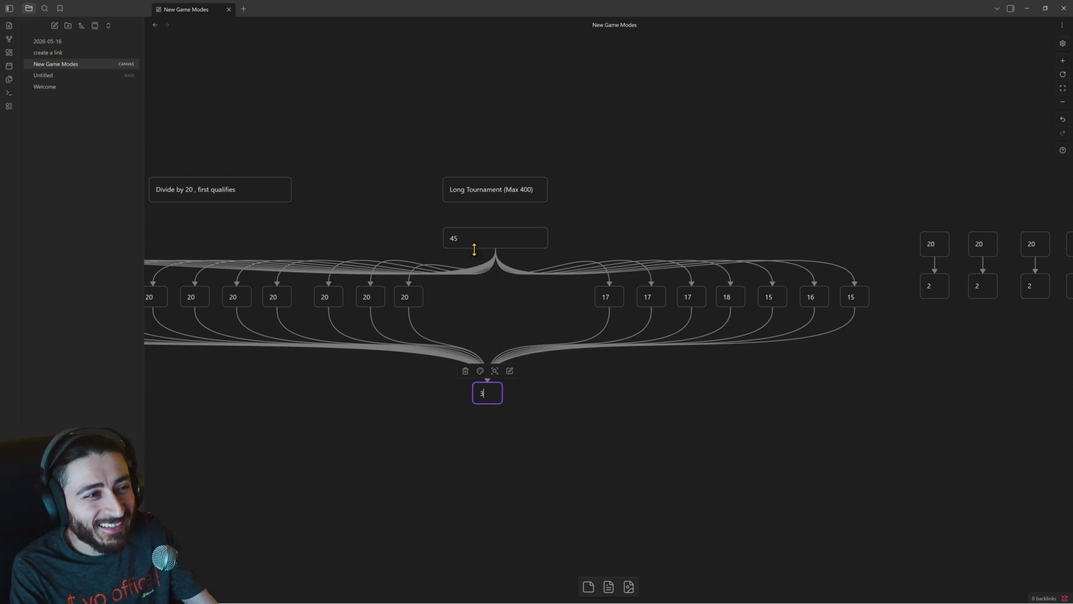
scroll(475, 247, "up", 3)
scroll(541, 293, "up", 3)
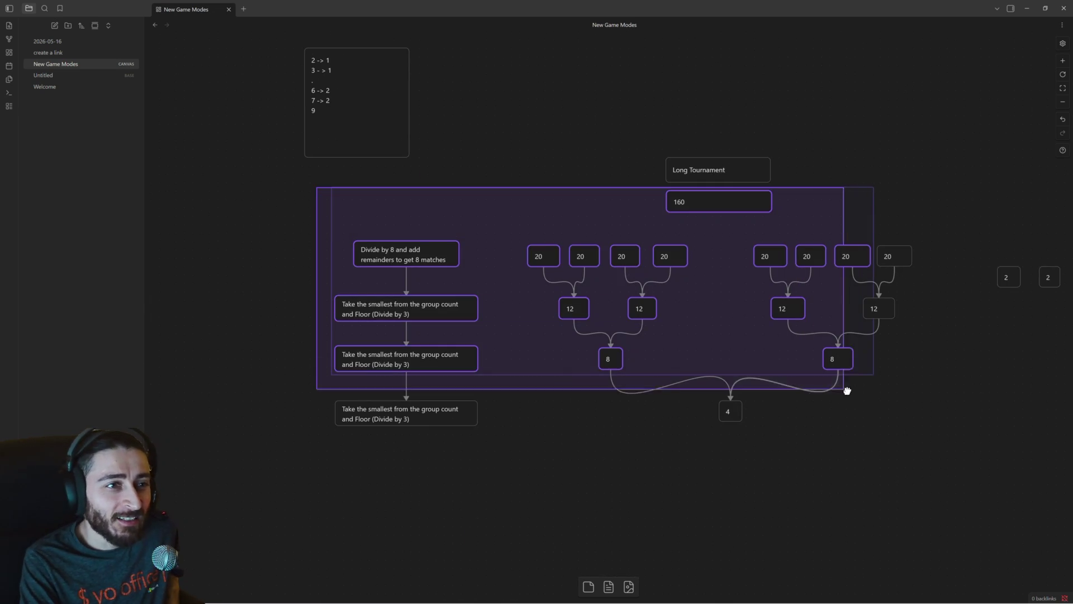
Move the 'Divide by 20' note down and right, then pan to the right-hand brackets.
left_click_drag(315, 186, 860, 408)
left_click(311, 187)
left_click_drag(317, 163, 896, 472)
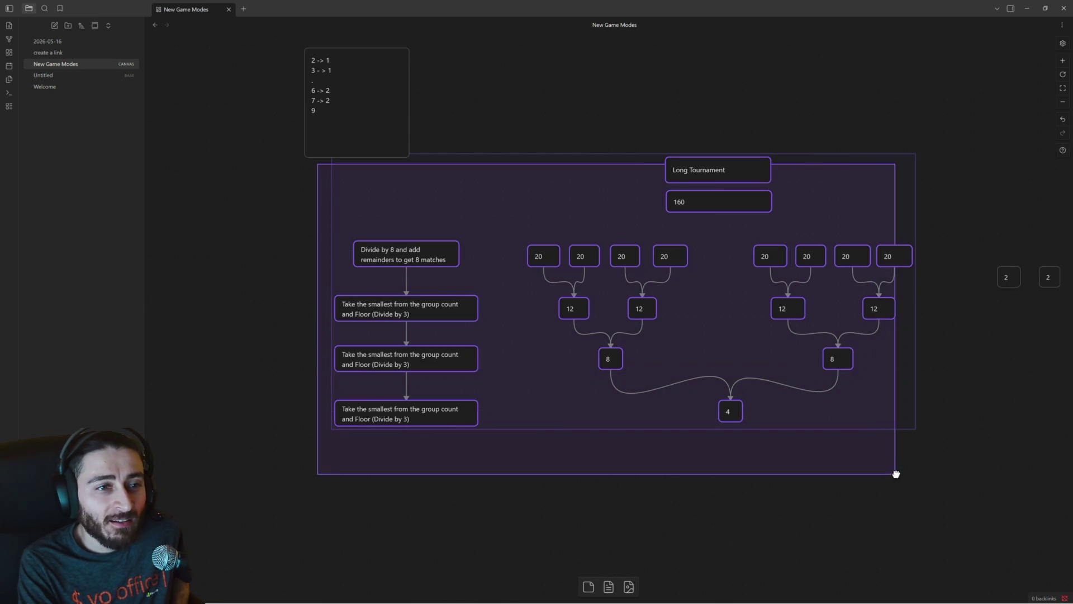
scroll(869, 471, "up", 2)
scroll(860, 470, "down", 5)
scroll(860, 470, "down", 3)
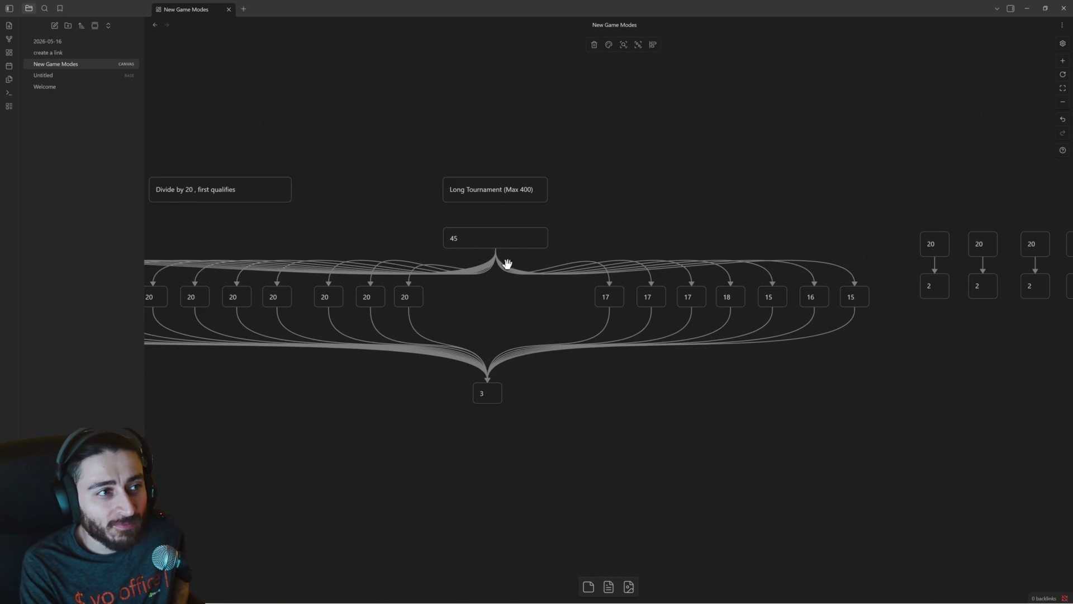
left_click_drag(247, 192, 329, 215)
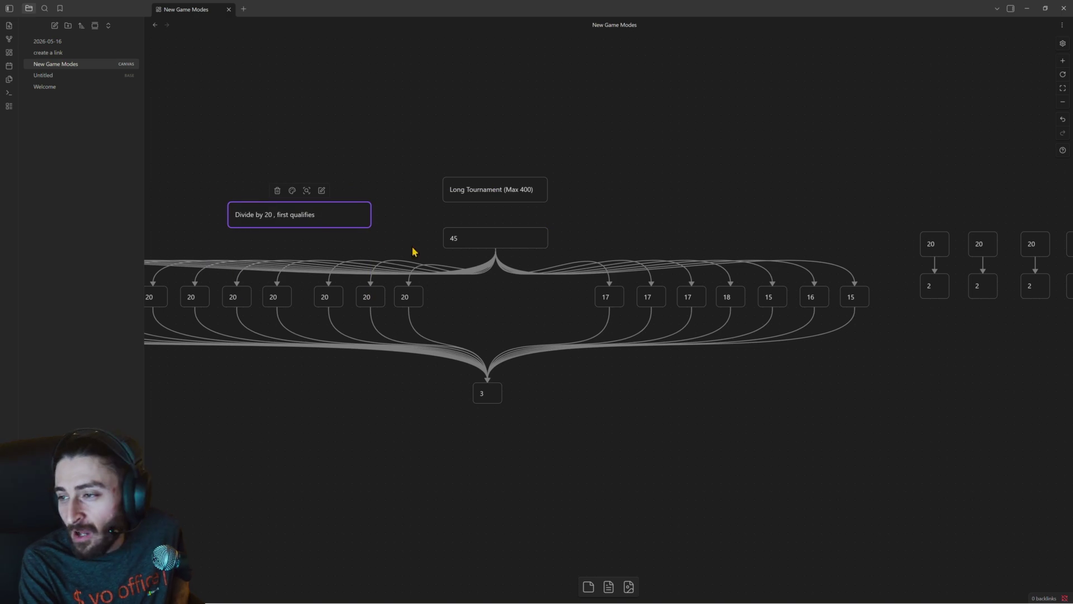
left_click_drag(687, 283, 267, 262)
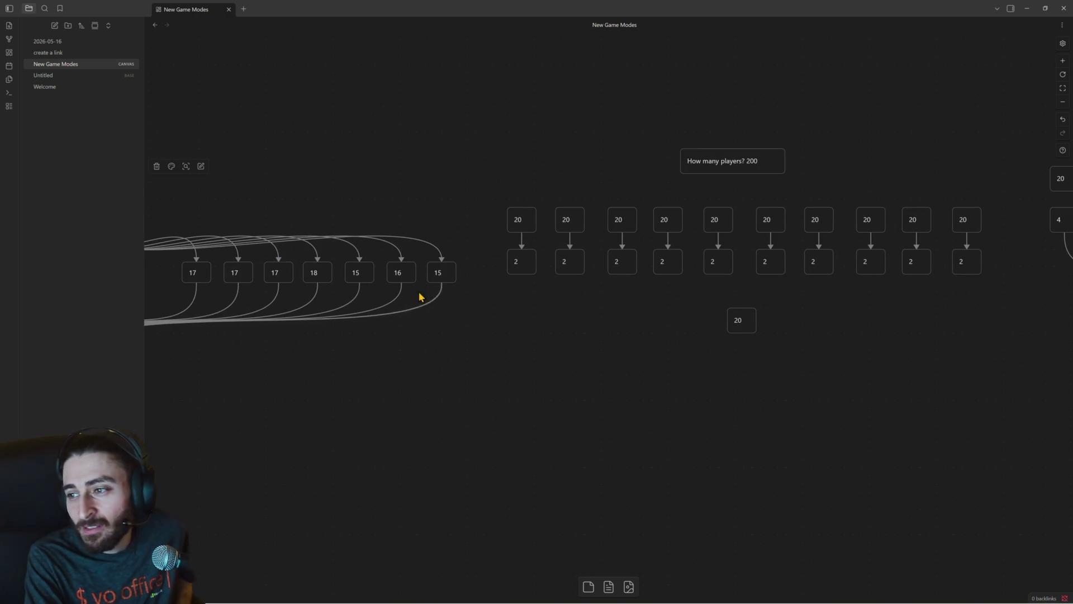
left_click_drag(419, 299, 421, 336)
scroll(422, 336, "down", 2)
scroll(453, 298, "up", 2)
scroll(475, 288, "up", 4)
scroll(488, 306, "up", 1)
Box-select the whole 24-player bracket and copy it from its context menu.
left_click_drag(775, 291, 386, 212)
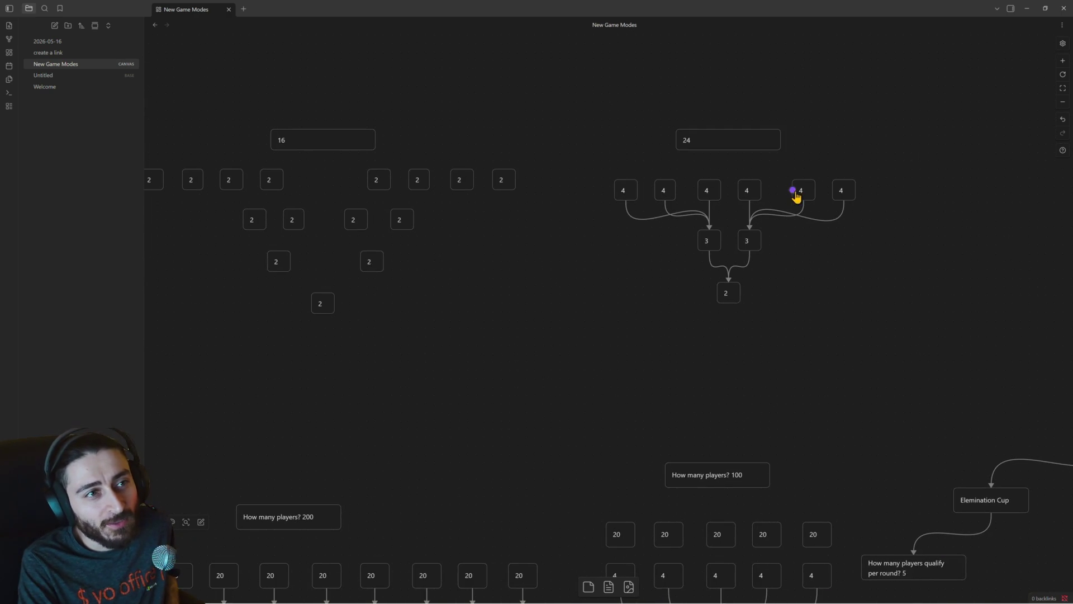
left_click_drag(606, 110, 877, 325)
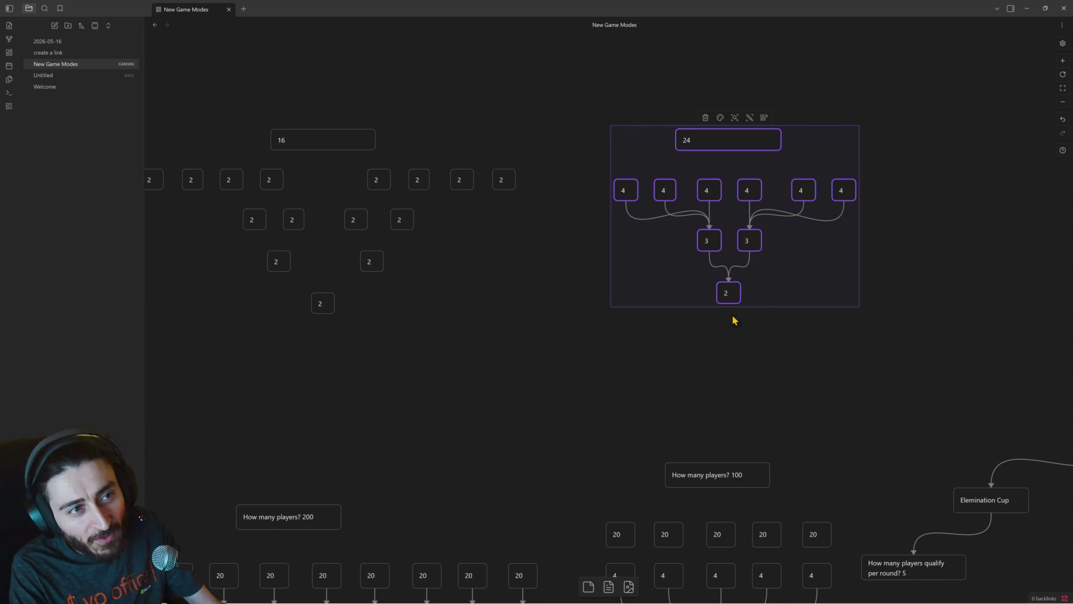
right_click(735, 149)
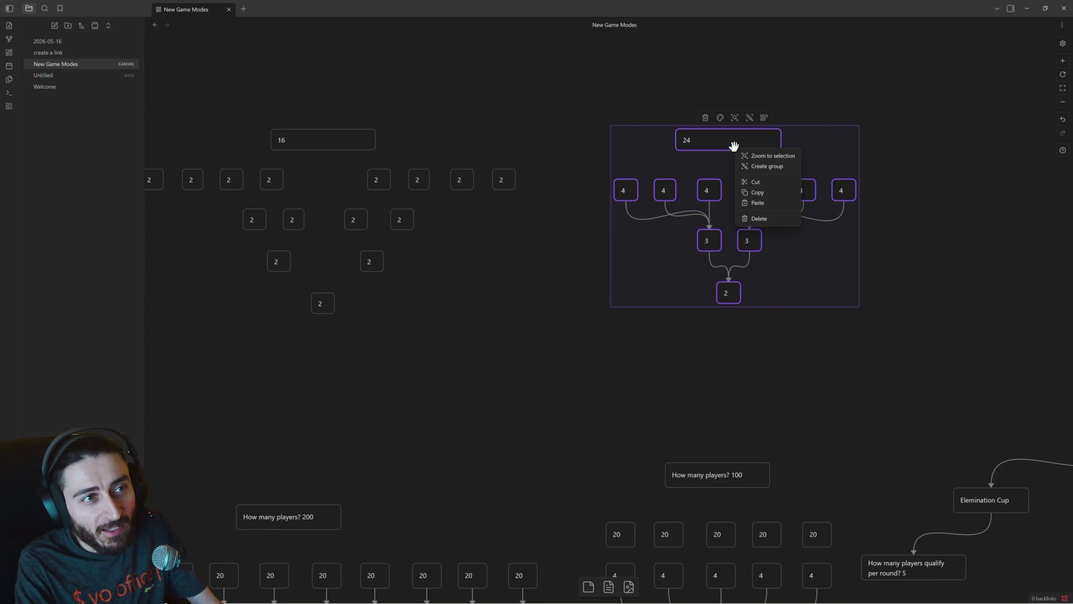
left_click(765, 195)
right_click(737, 147)
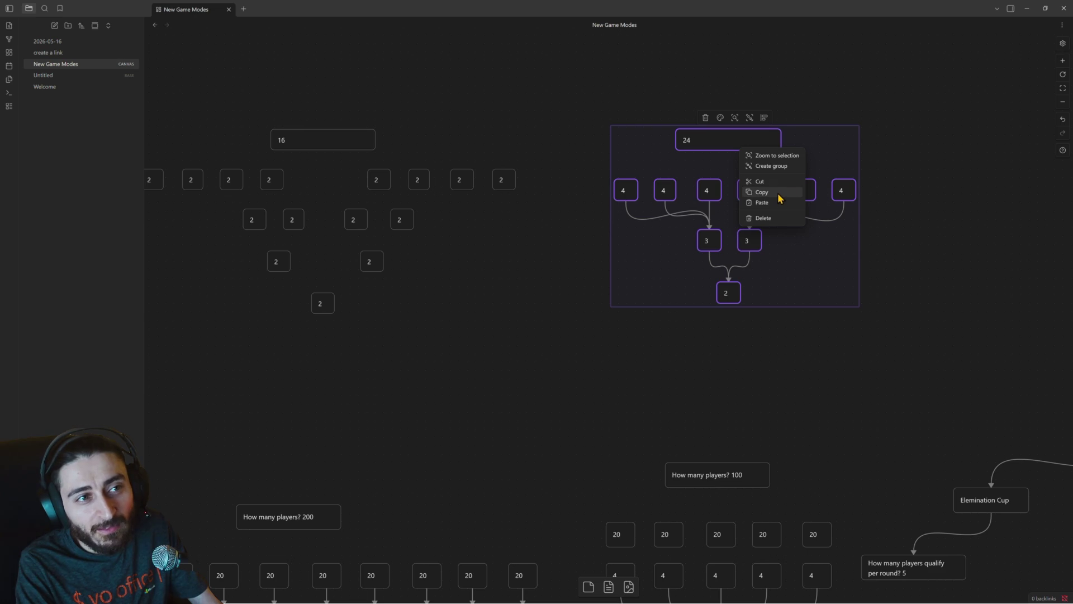
key("Escape")
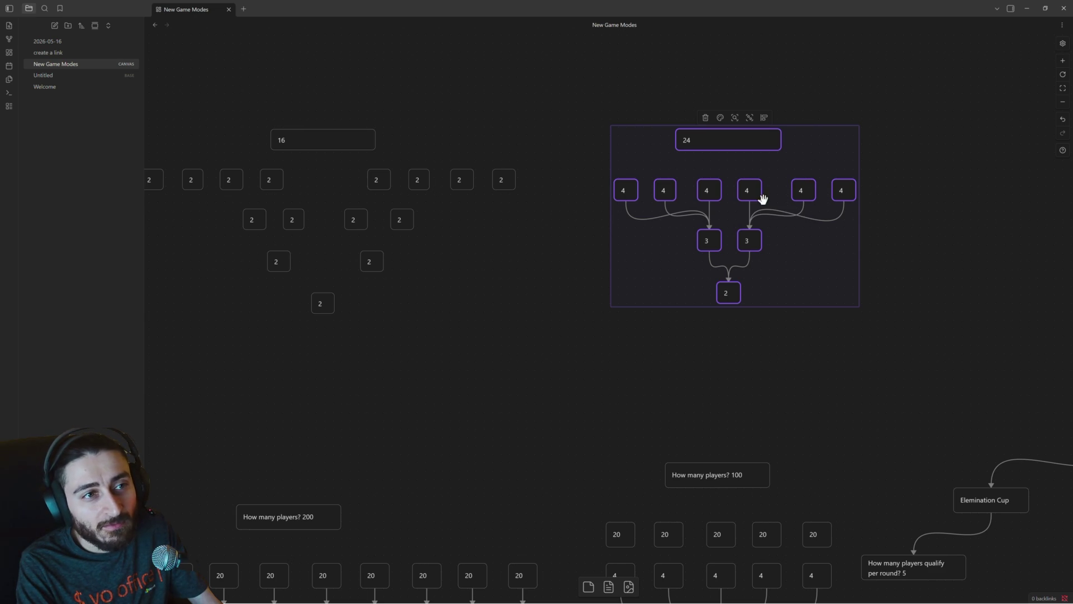
scroll(438, 296, "left", 10)
scroll(585, 217, "left", 3)
scroll(665, 246, "left", 3)
scroll(839, 260, "left", 3)
scroll(817, 297, "left", 3)
scroll(817, 311, "down", 1)
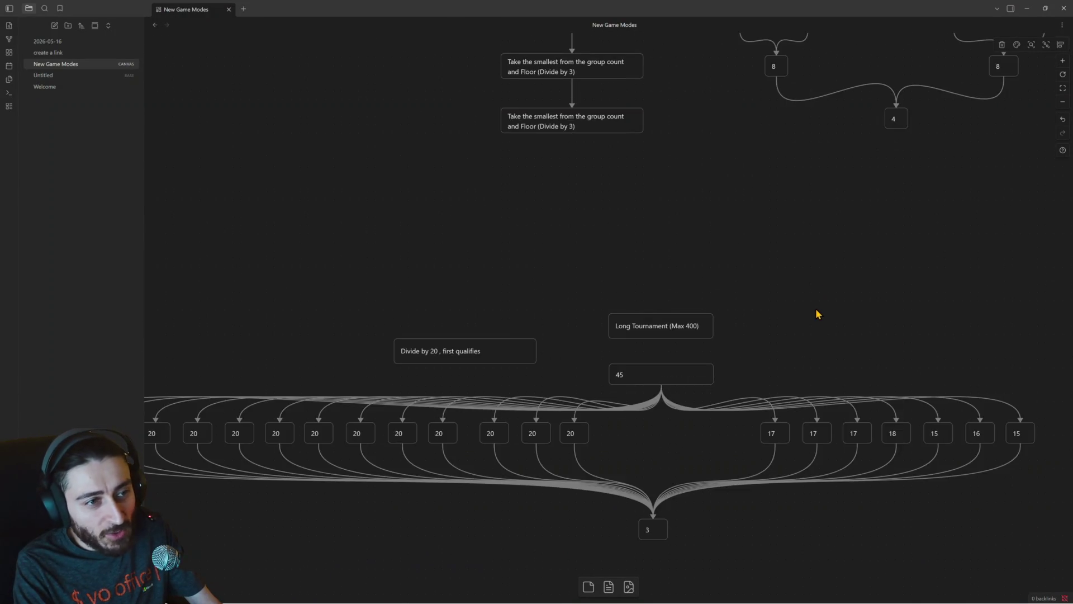
scroll(816, 310, "down", 2)
scroll(824, 316, "down", 4)
Paste the 24-player bracket below the 3 node, nudge it into place and deselect it.
right_click(698, 335)
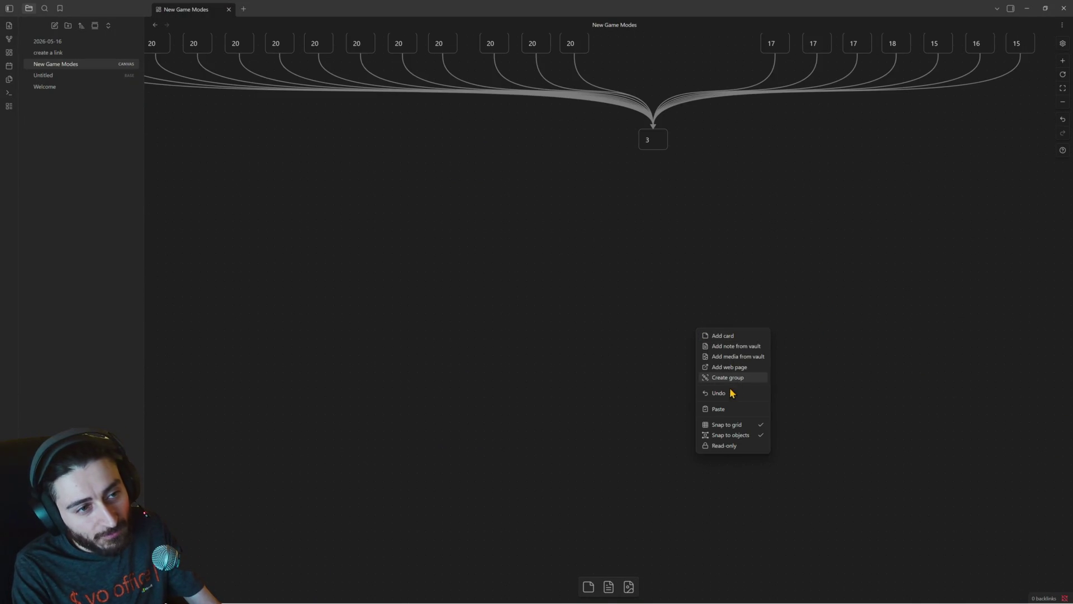
left_click(737, 408)
left_click_drag(696, 368, 808, 410)
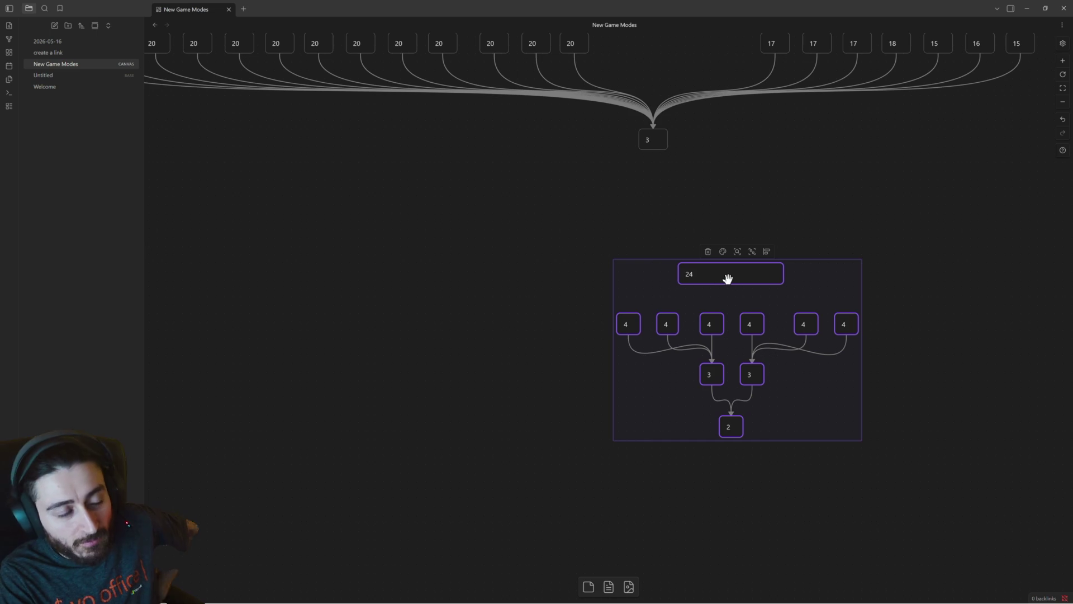
left_click(542, 343)
scroll(562, 356, "up", 4)
scroll(562, 356, "up", 3)
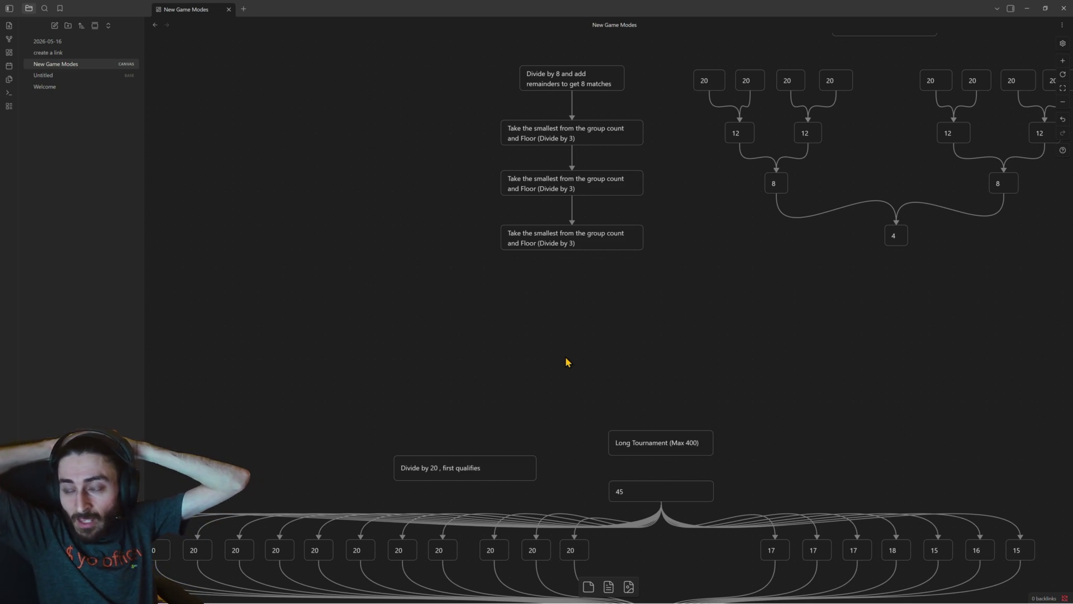
scroll(597, 327, "down", 5)
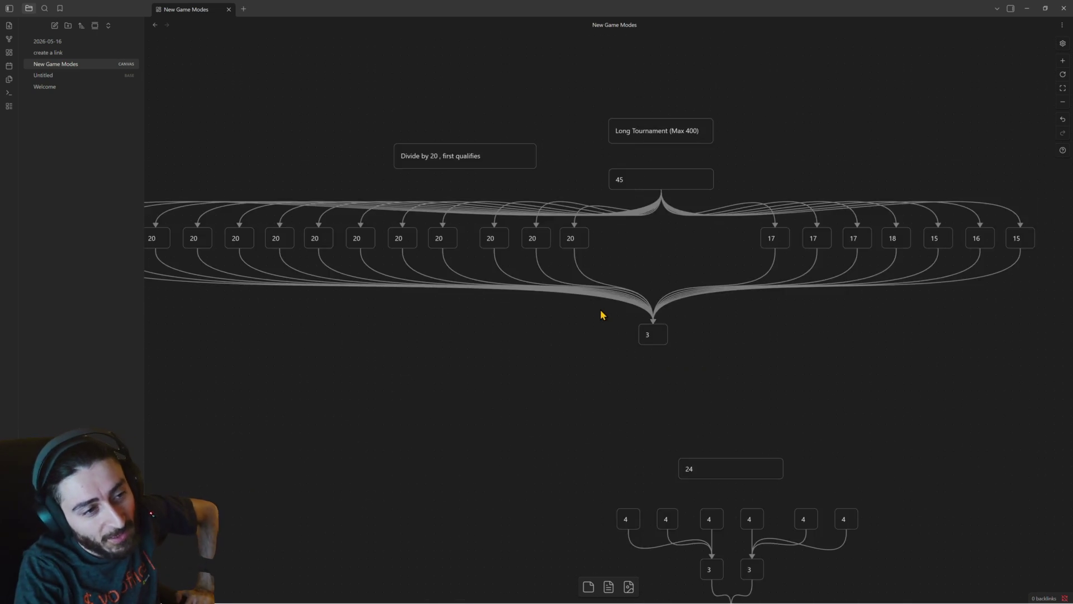
scroll(601, 312, "down", 3)
scroll(641, 287, "up", 3)
scroll(640, 286, "up", 1)
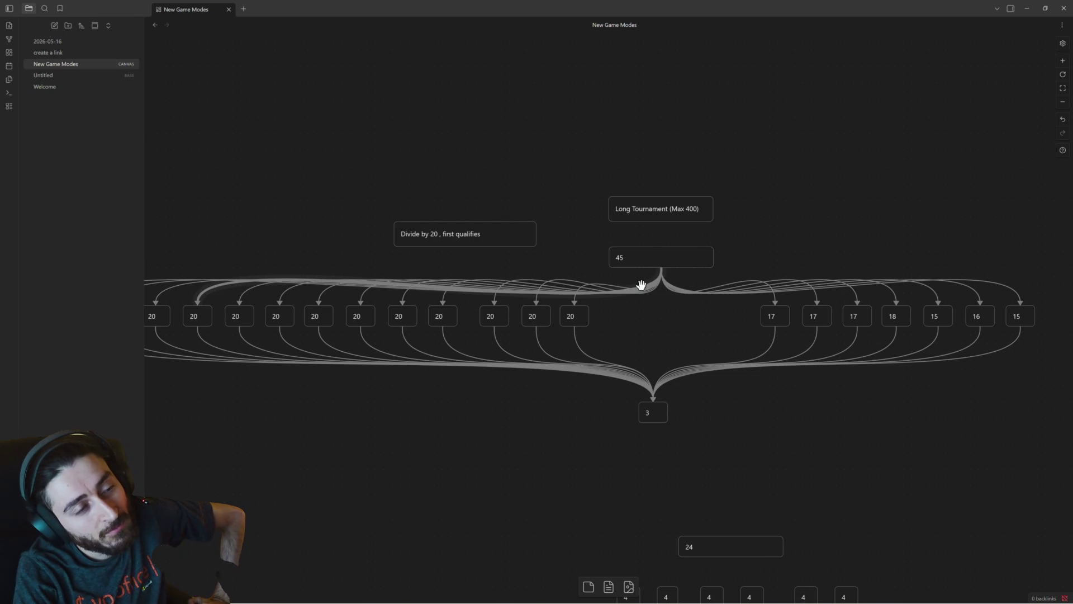
scroll(641, 286, "down", 1)
scroll(643, 290, "down", 1)
scroll(659, 300, "up", 1)
scroll(661, 301, "up", 4)
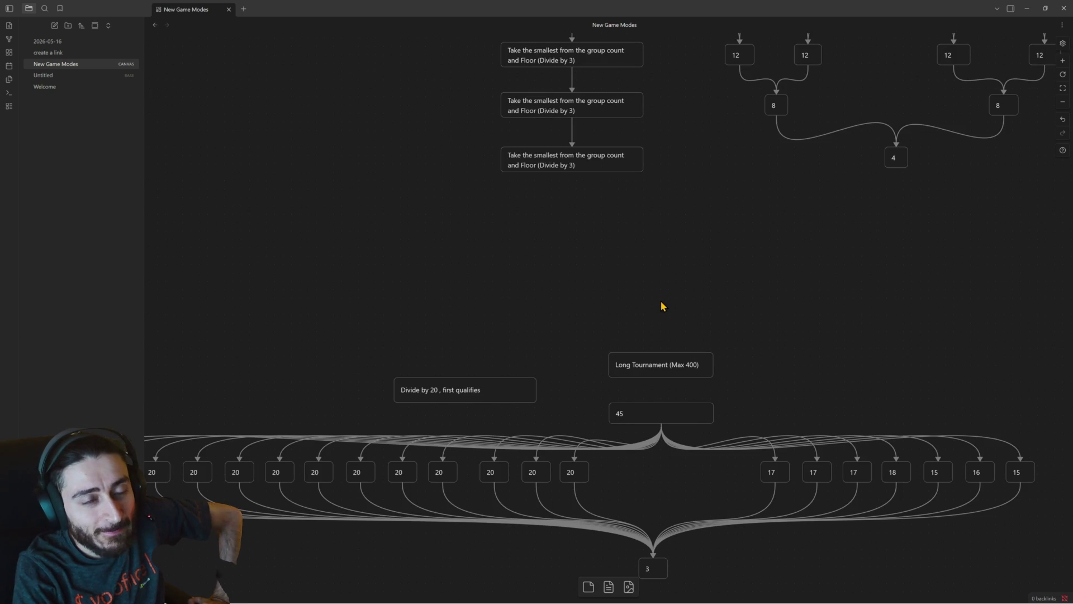
scroll(660, 306, "up", 4)
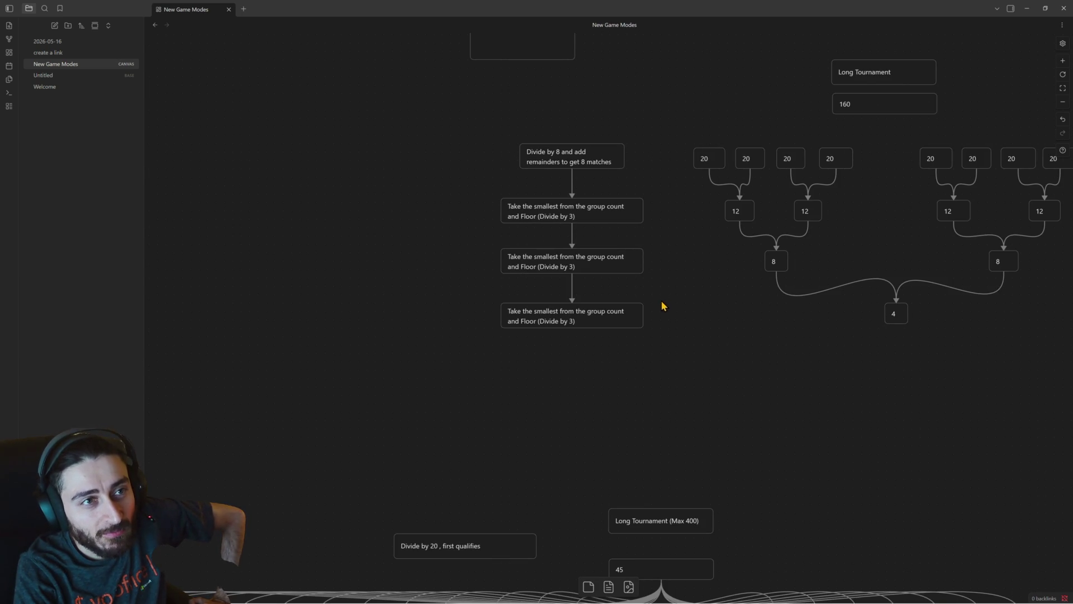
left_click_drag(743, 290, 684, 275)
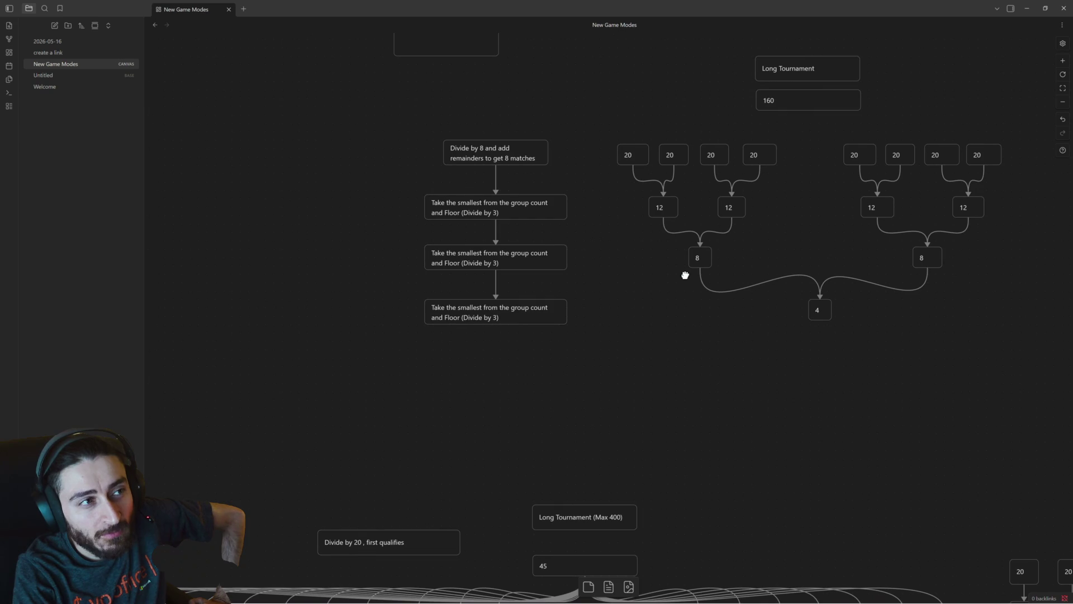
left_click(512, 208)
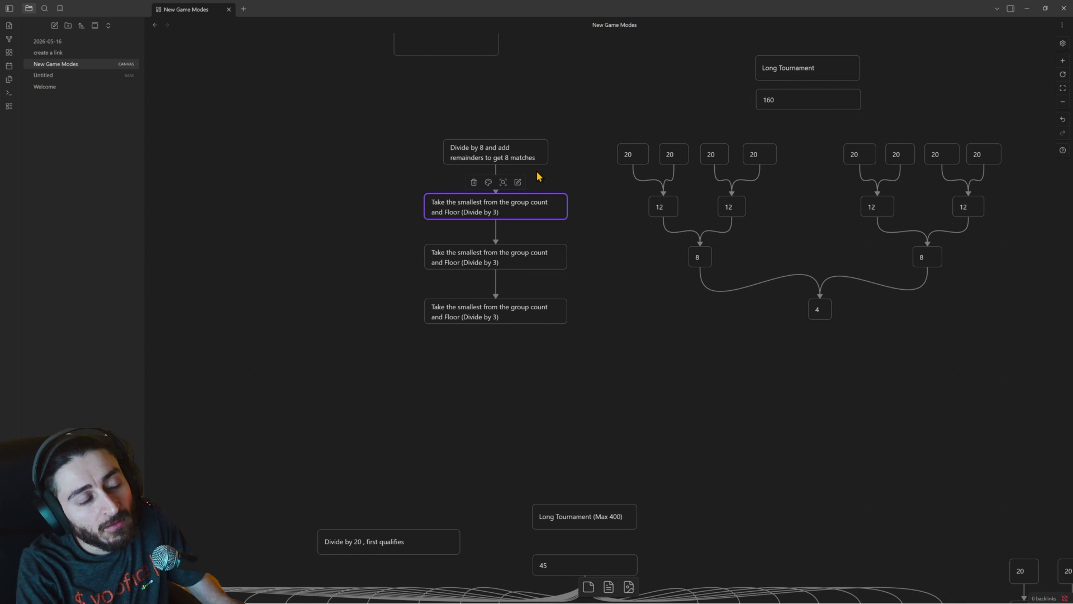
left_click_drag(520, 204, 530, 207)
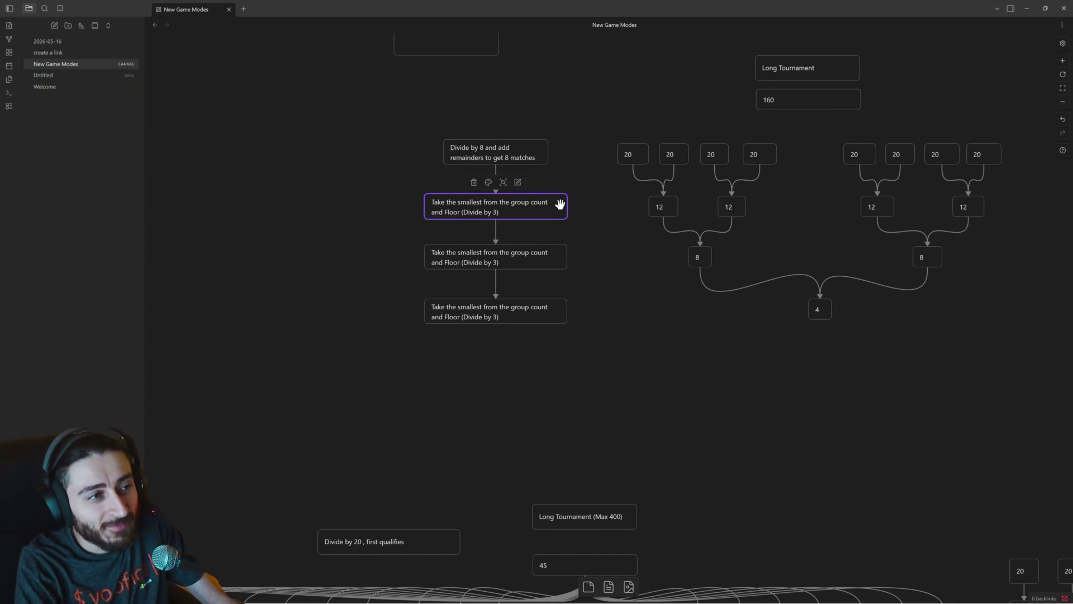
scroll(558, 204, "down", 2)
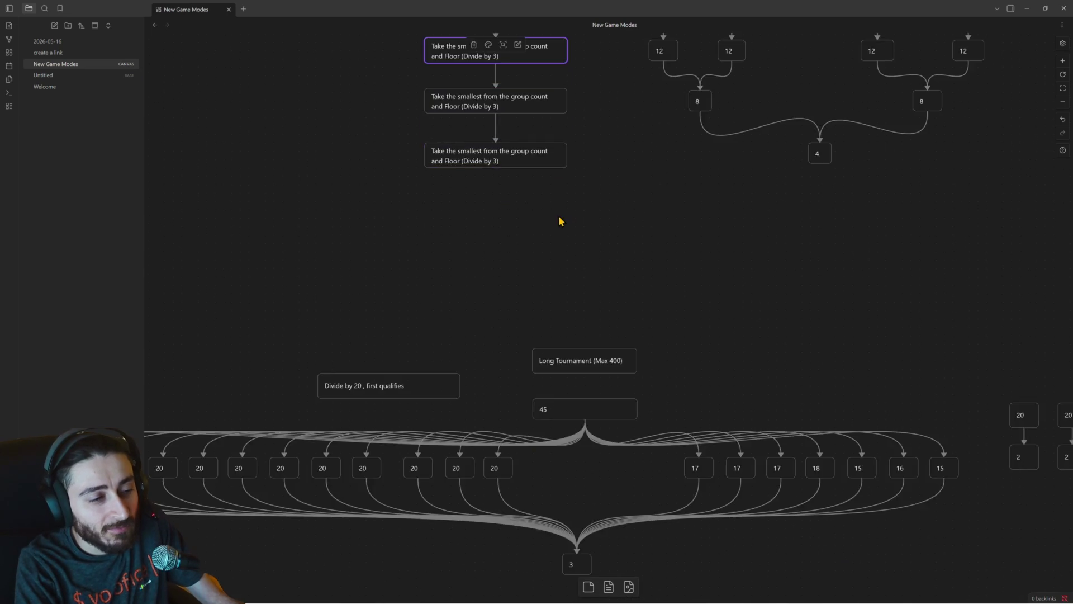
scroll(558, 221, "up", 3)
scroll(519, 250, "down", 3)
scroll(527, 254, "down", 3)
scroll(526, 254, "up", 2)
scroll(527, 250, "up", 1)
scroll(528, 253, "up", 3)
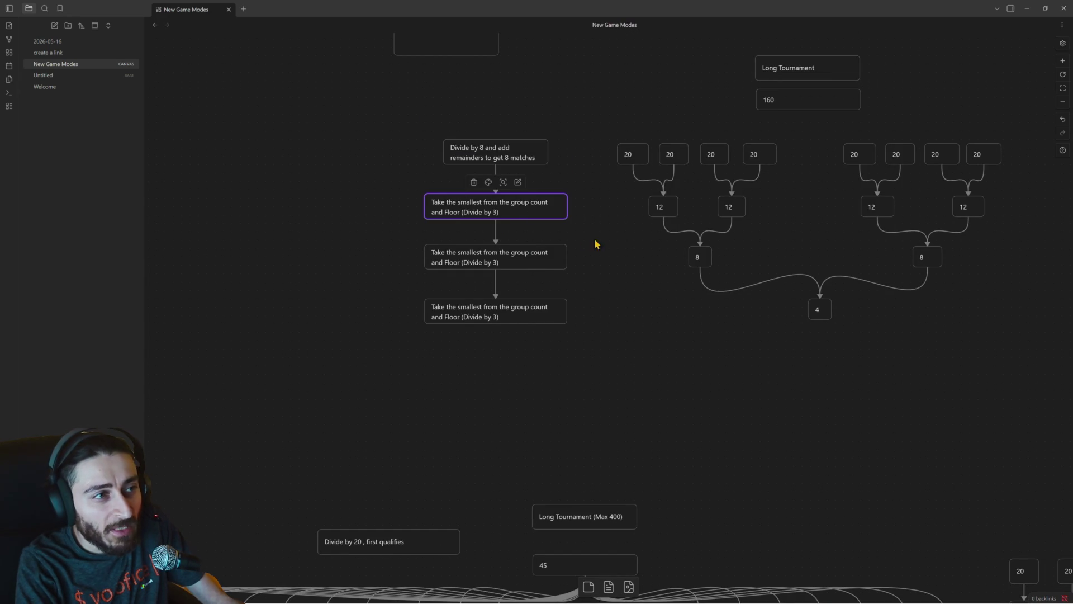
left_click_drag(601, 175, 354, 328)
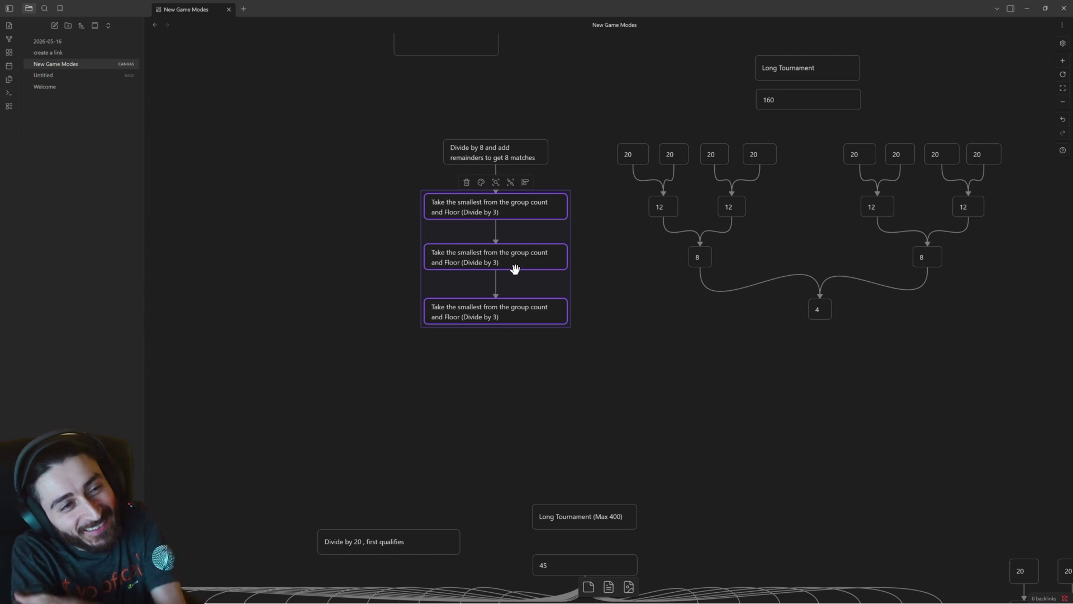
left_click(603, 222)
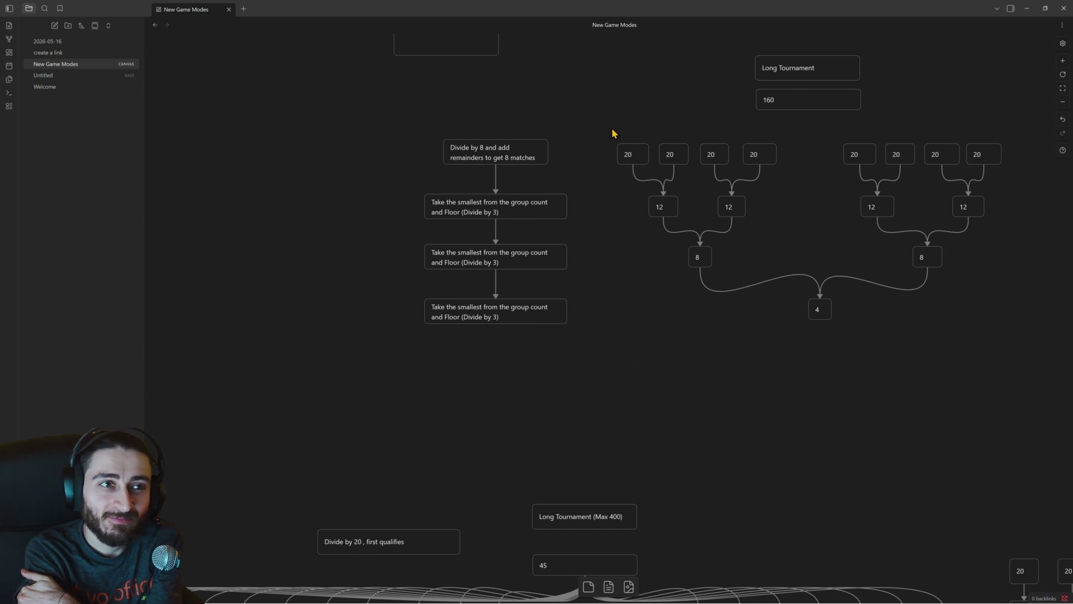
scroll(618, 147, "down", 2)
scroll(633, 184, "down", 2)
scroll(638, 214, "down", 4)
scroll(641, 223, "down", 1)
scroll(643, 223, "up", 7)
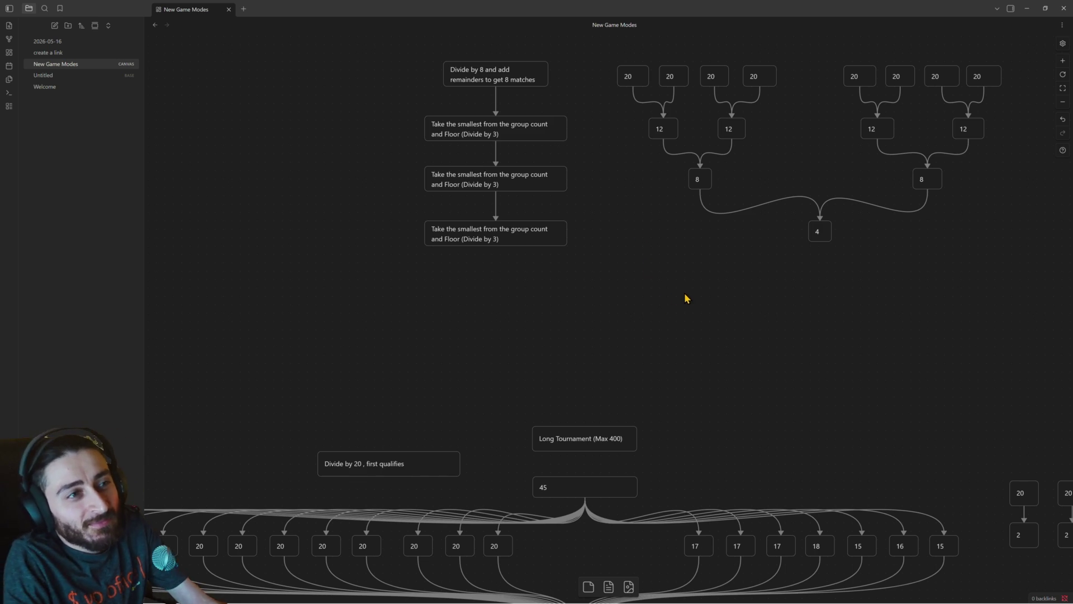
scroll(683, 292, "down", 5)
scroll(679, 310, "up", 2)
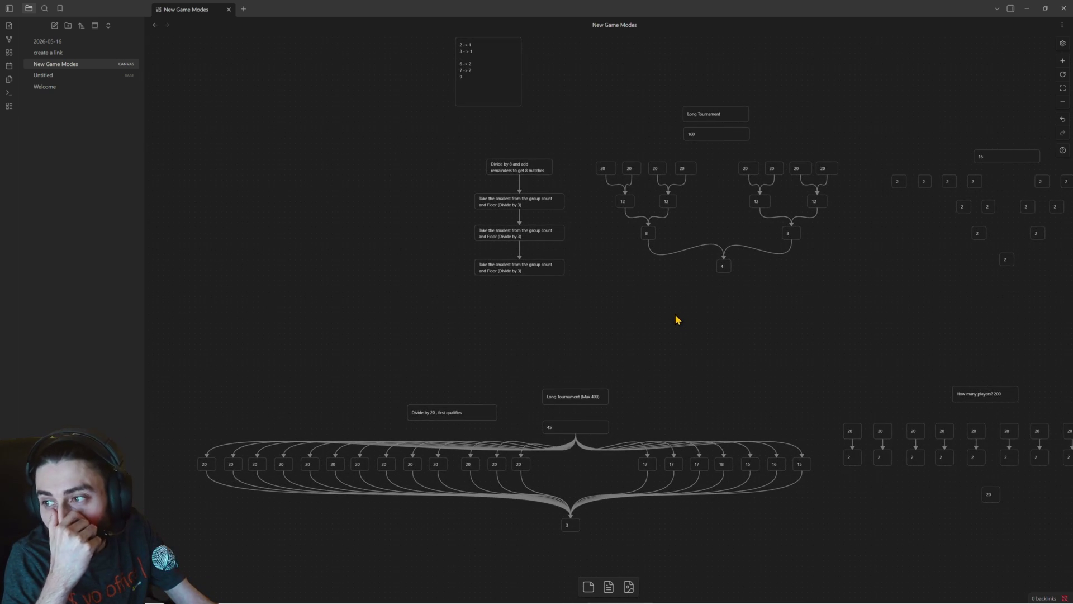
scroll(665, 327, "down", 3)
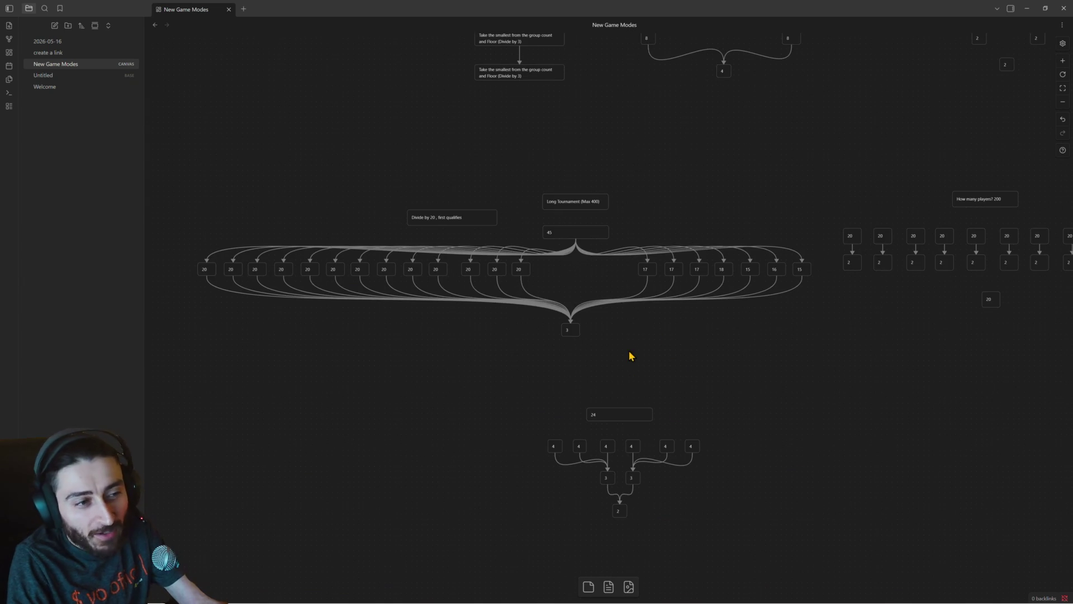
Open the pasted bracket's 24 card for text editing.
double_click(618, 418)
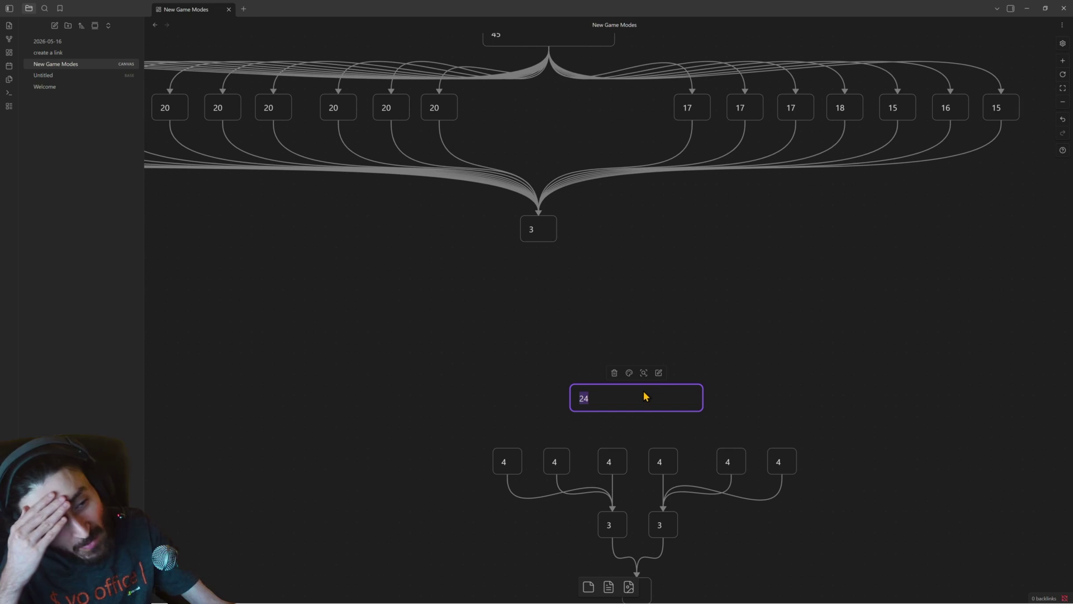
scroll(679, 403, "down", 3)
left_click_drag(468, 254, 856, 510)
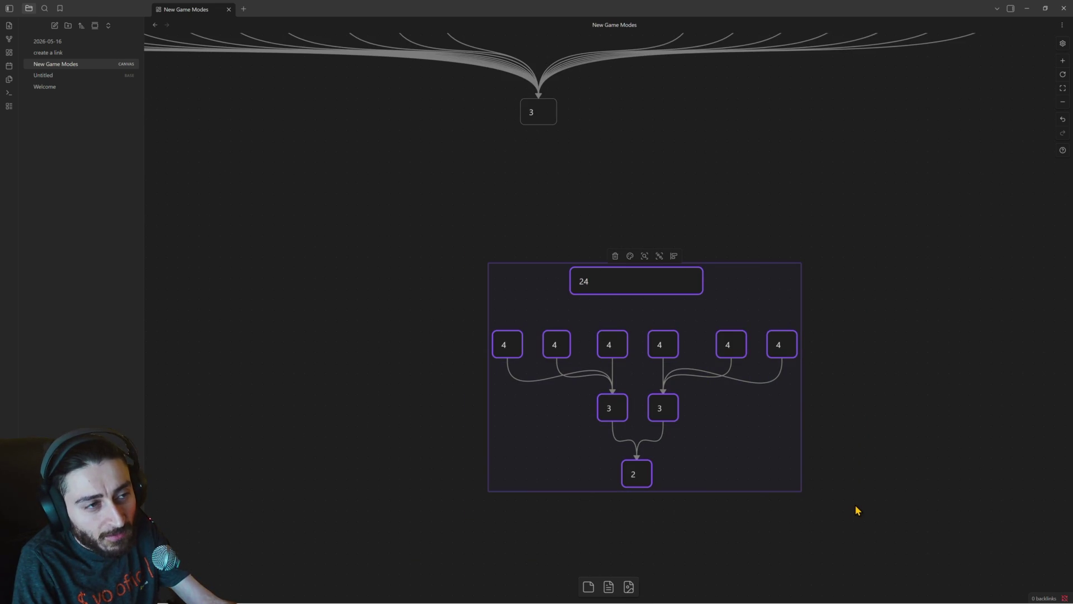
left_click(505, 343)
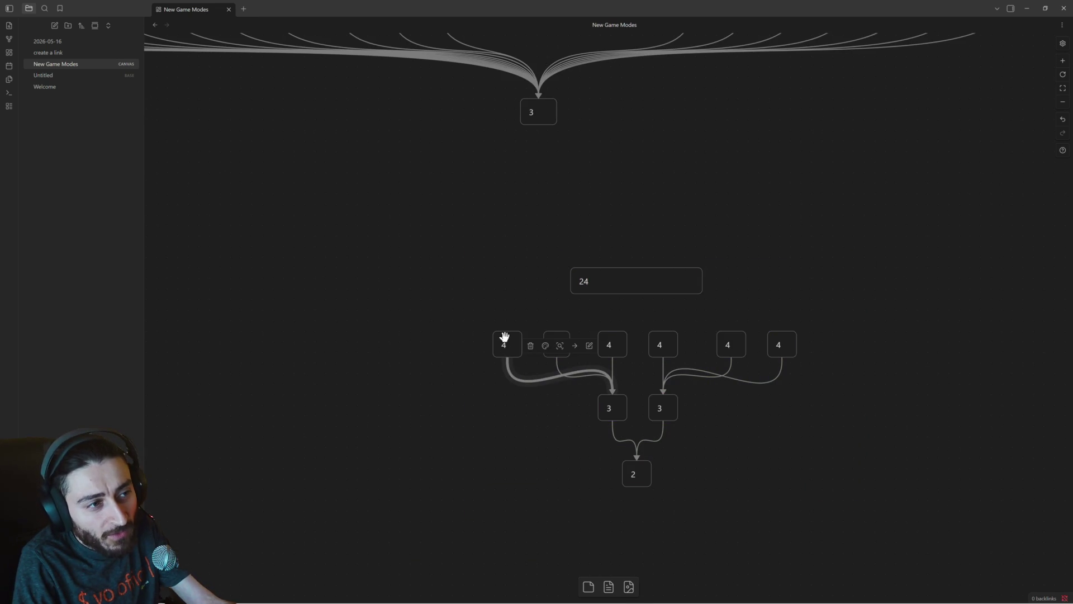
left_click(609, 404)
left_click(637, 471)
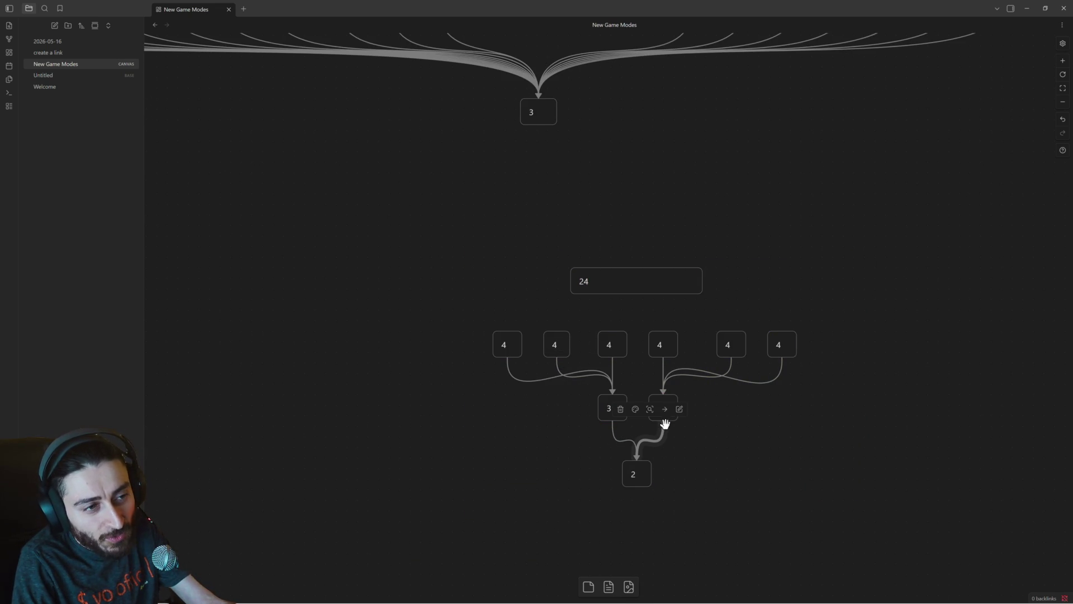
left_click(778, 347)
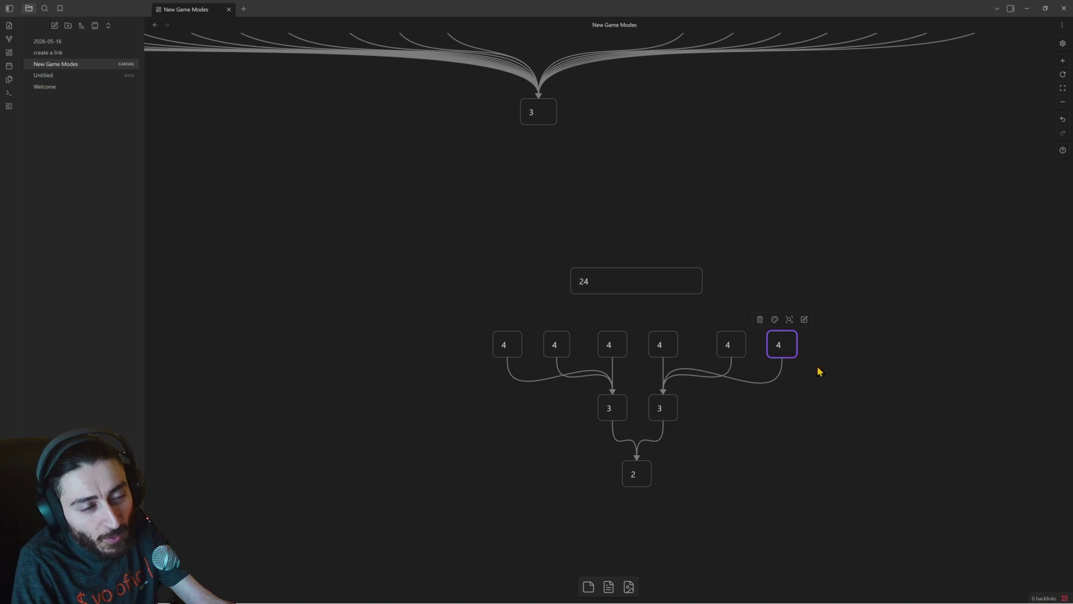
left_click(658, 410)
left_click(637, 474)
left_click_drag(834, 501, 481, 332)
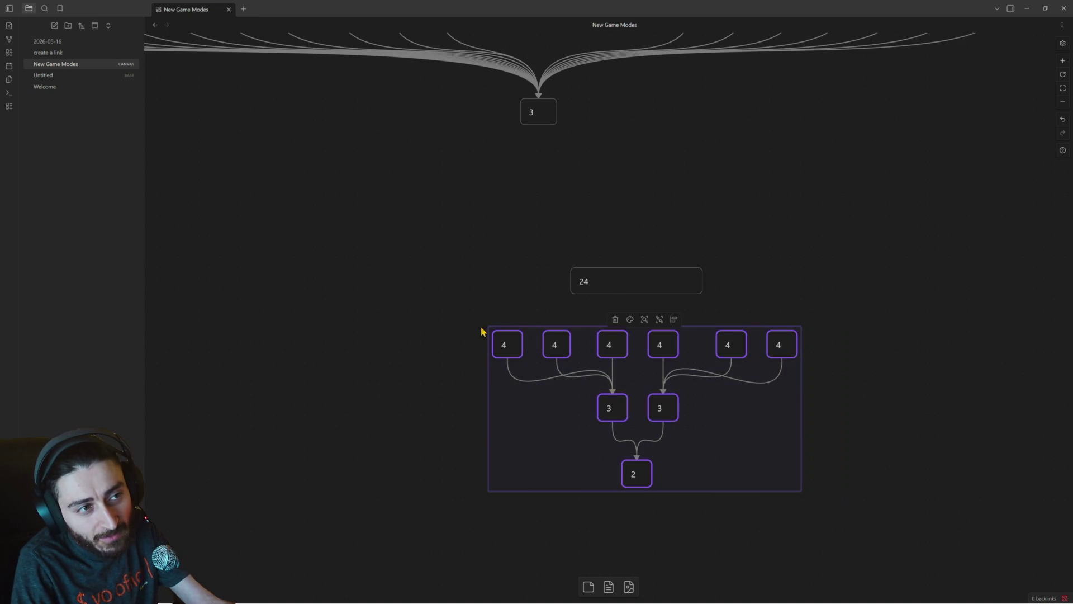
scroll(630, 323, "up", 5)
scroll(678, 383, "down", 1)
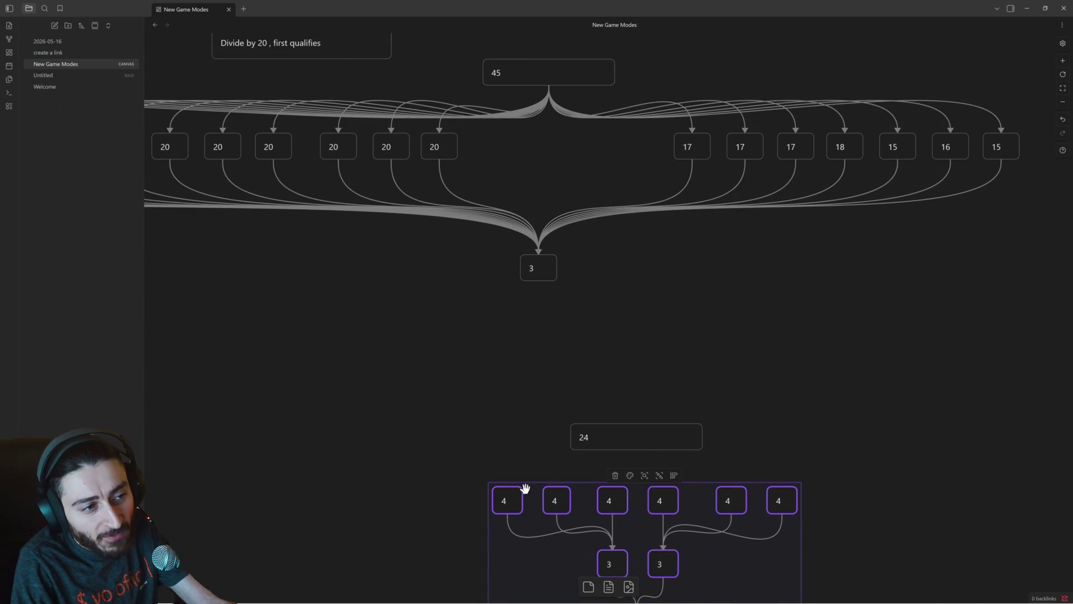
scroll(694, 526, "down", 5)
scroll(662, 504, "up", 10)
scroll(652, 475, "up", 7)
scroll(661, 445, "up", 7)
scroll(789, 319, "up", 1)
scroll(785, 297, "right", 2)
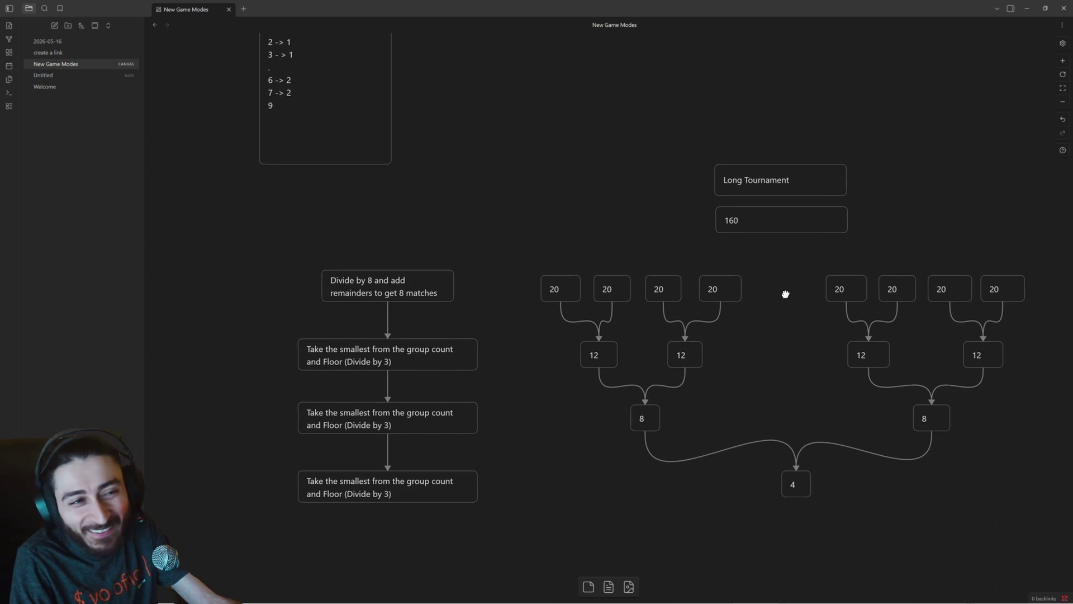
scroll(786, 296, "down", 1)
scroll(786, 296, "right", 1)
scroll(788, 298, "left", 1)
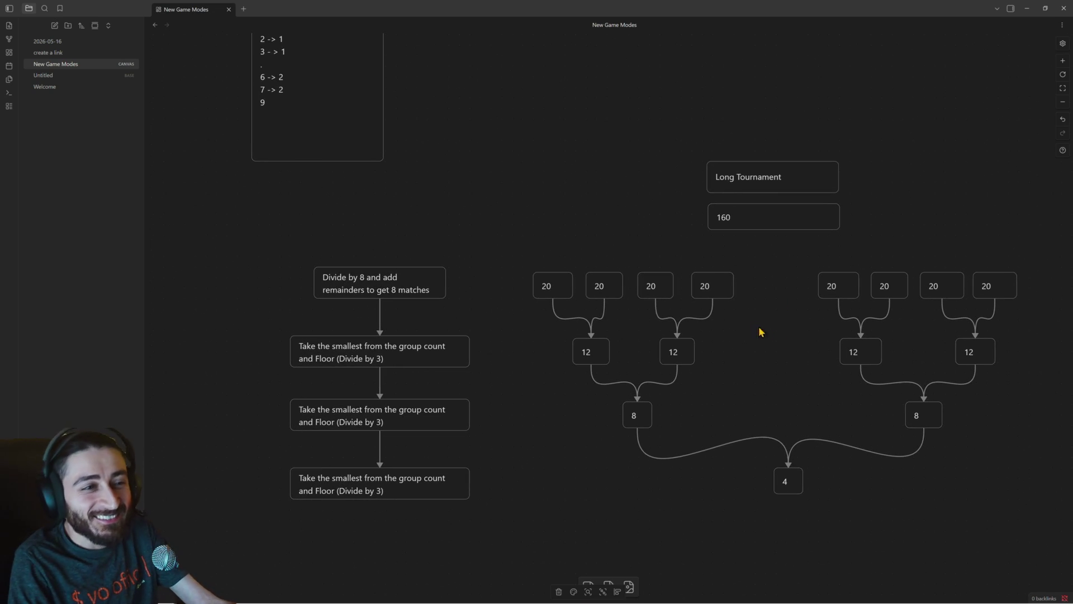
scroll(778, 317, "right", 1)
scroll(778, 317, "right", 1)
scroll(778, 318, "up", 1)
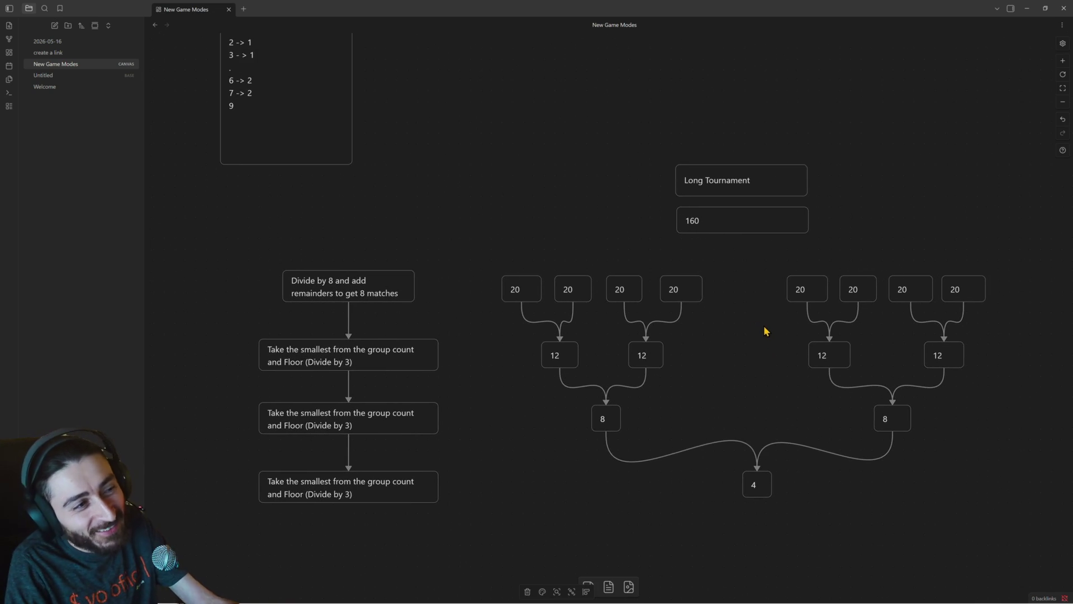
left_click(705, 222)
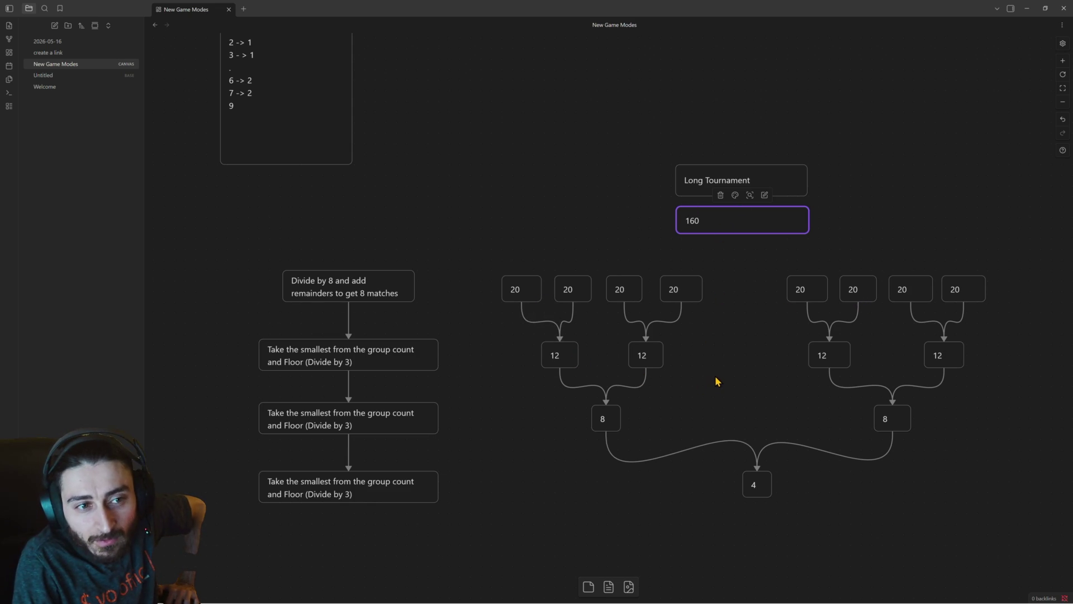
left_click_drag(475, 276, 997, 510)
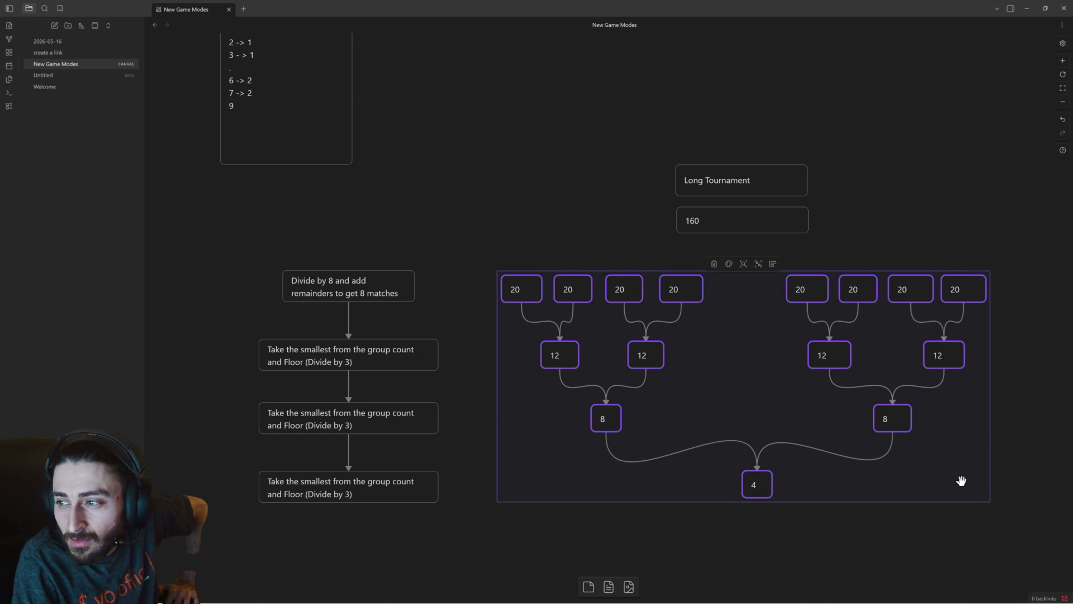
scroll(962, 485, "down", 3)
scroll(961, 482, "down", 5)
scroll(901, 464, "down", 1)
scroll(969, 430, "down", 1)
scroll(968, 419, "down", 1)
scroll(962, 392, "down", 1)
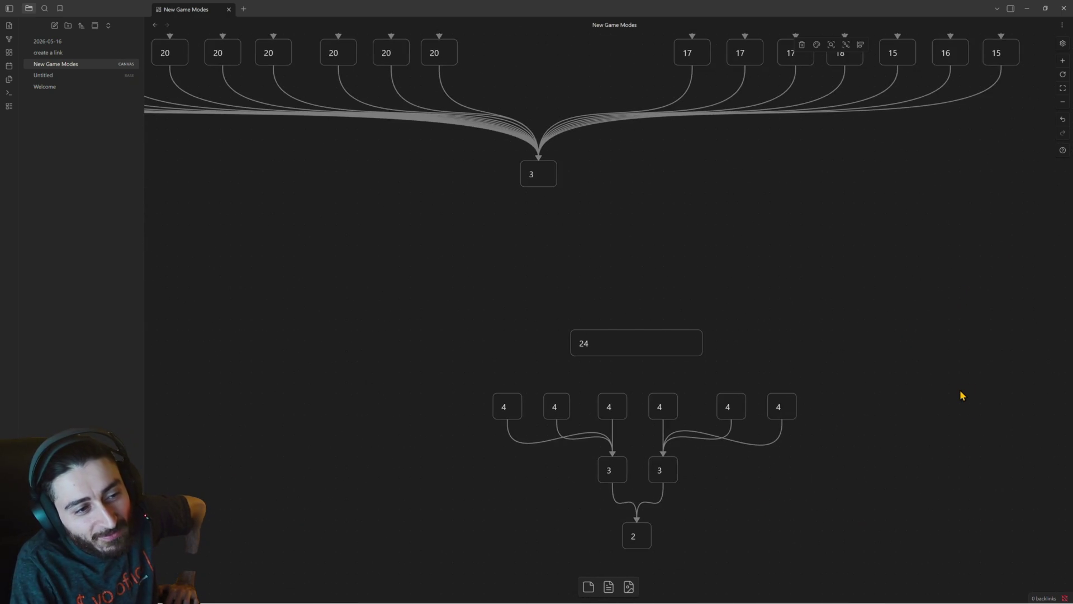
scroll(959, 390, "down", 1)
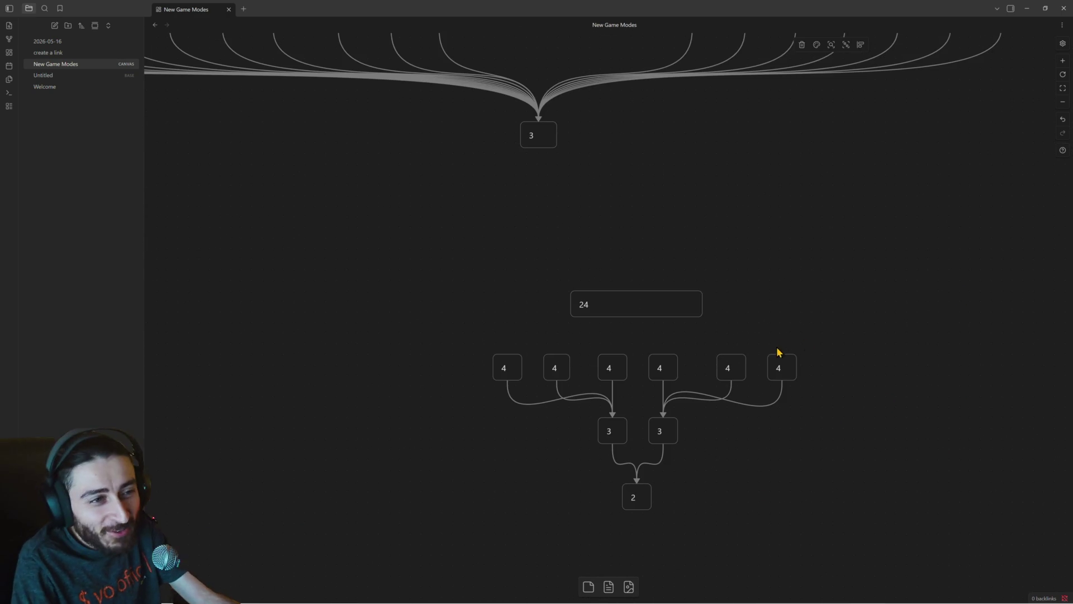
scroll(776, 347, "up", 3)
scroll(751, 329, "up", 1)
left_click_drag(750, 329, 745, 446)
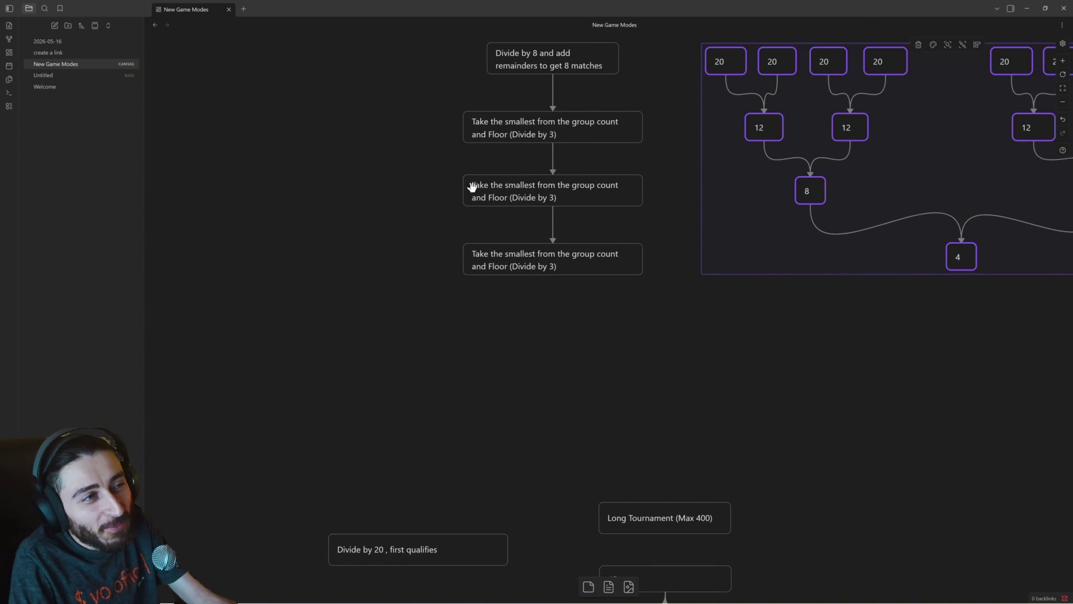
Scroll to the copied 24 card and select it with its 4/3/2 bracket beneath.
left_click_drag(402, 107, 623, 313)
scroll(699, 349, "down", 1)
scroll(643, 259, "down", 1)
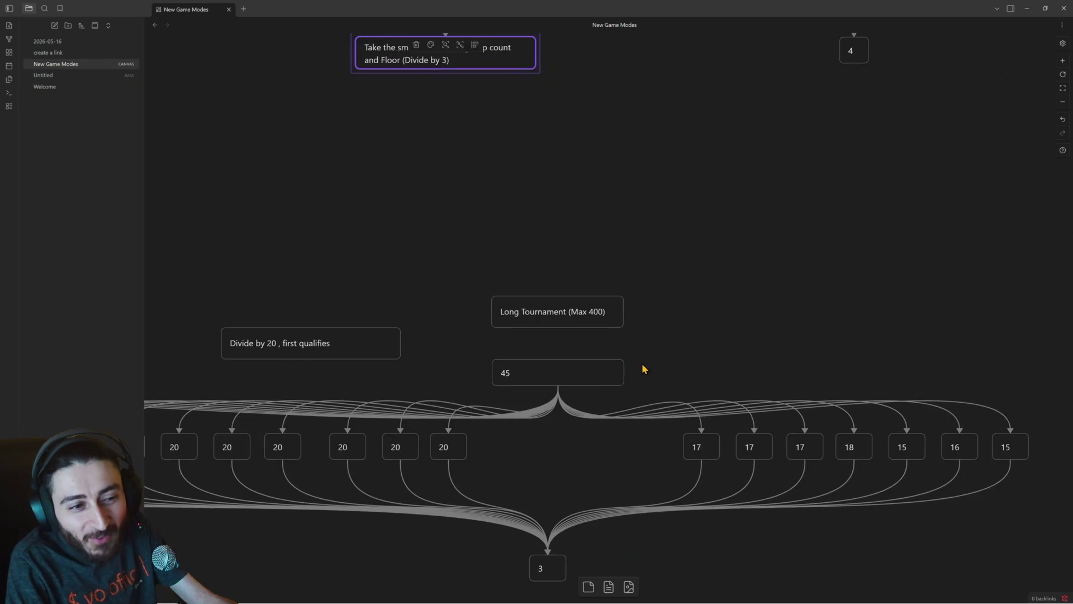
scroll(642, 366, "down", 2)
scroll(629, 326, "down", 1)
scroll(621, 285, "down", 1)
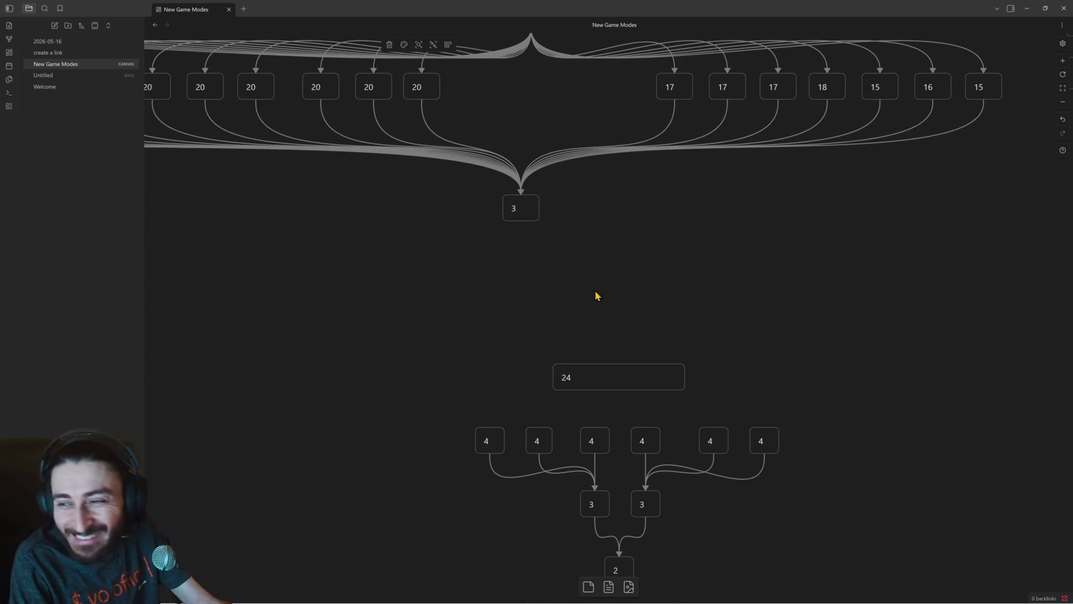
scroll(645, 229, "down", 1)
scroll(644, 229, "down", 1)
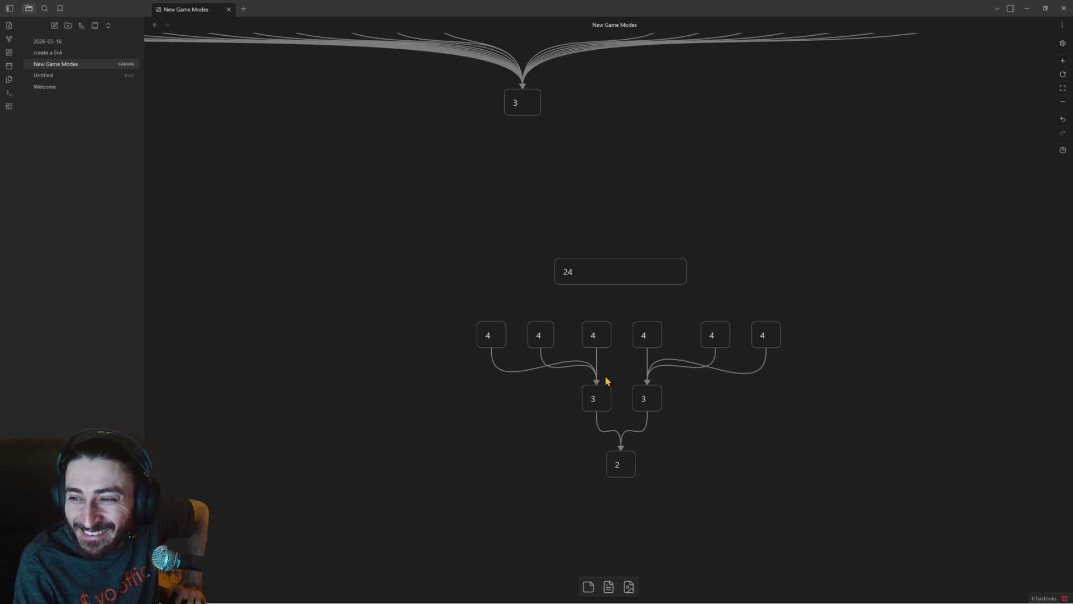
left_click(609, 272)
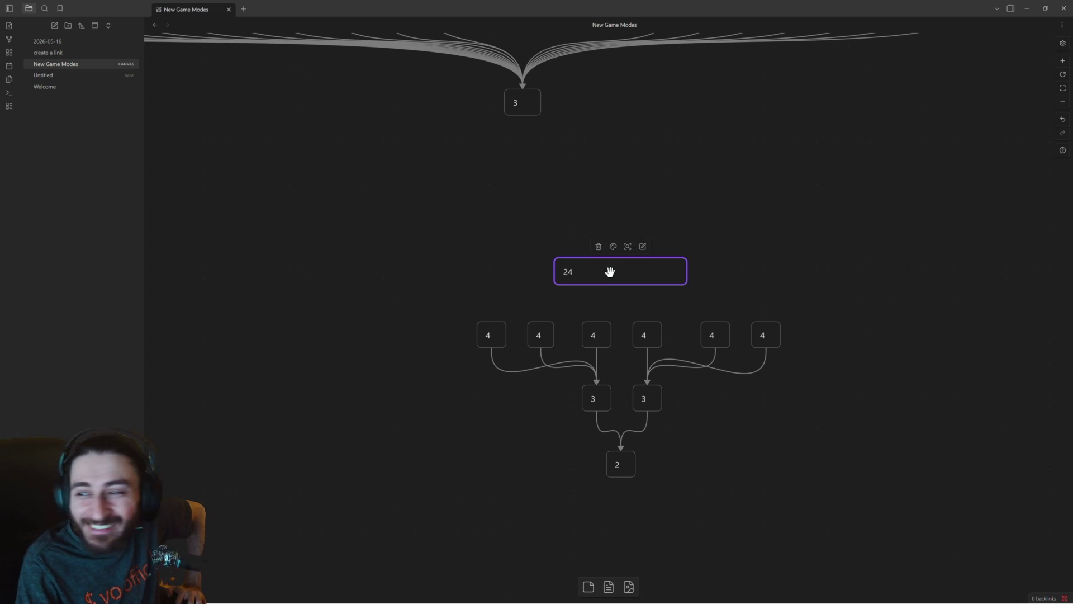
mouse_move(439, 299)
left_mouse_down()
mouse_move(812, 492)
mouse_move(399, 311)
left_mouse_up()
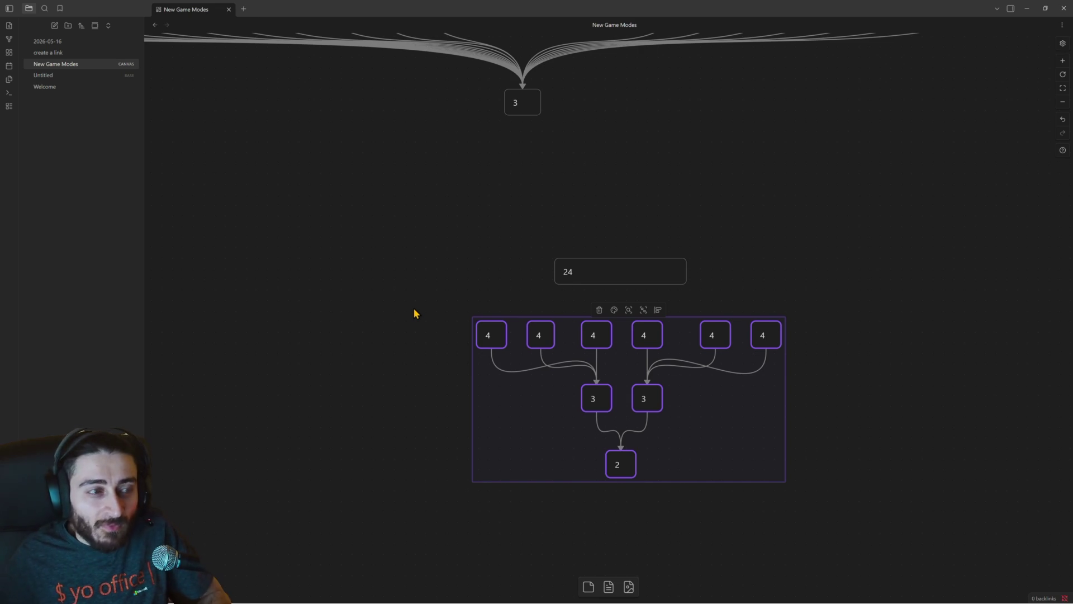
left_click(613, 269)
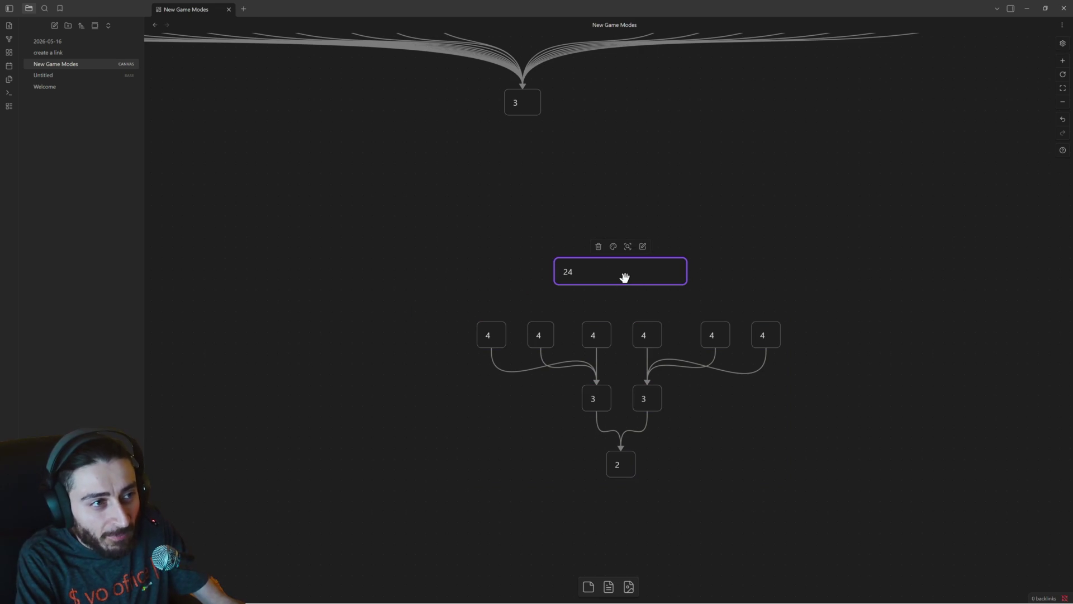
Duplicate the 24 card and set the copy level to the left of the original.
key("ctrl+c")
key("ctrl+v")
left_click_drag(621, 316, 282, 267)
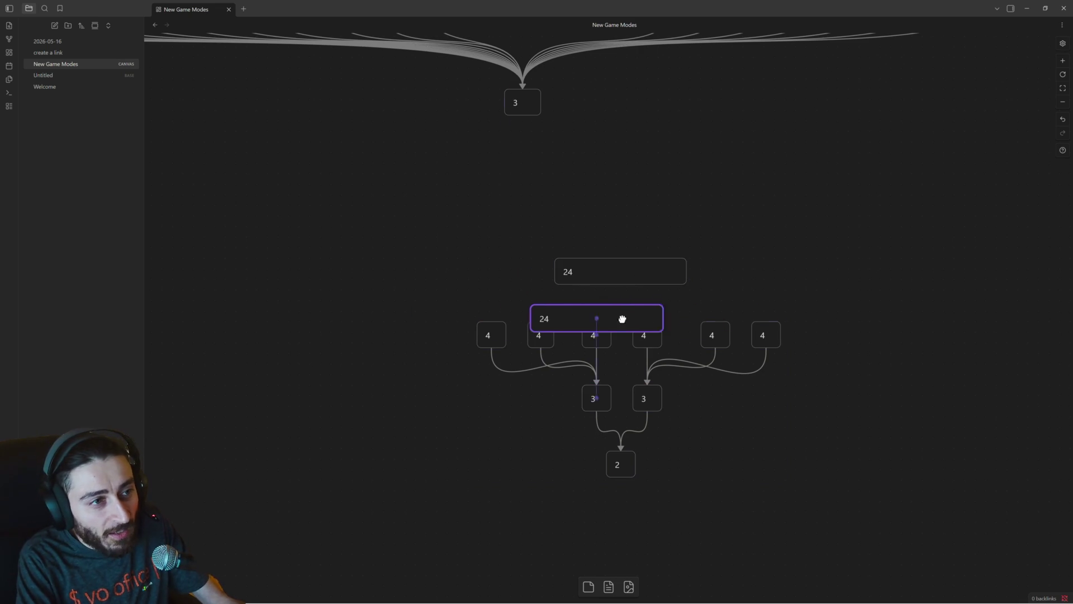
scroll(373, 313, "left", 5)
left_click_drag(575, 267, 525, 264)
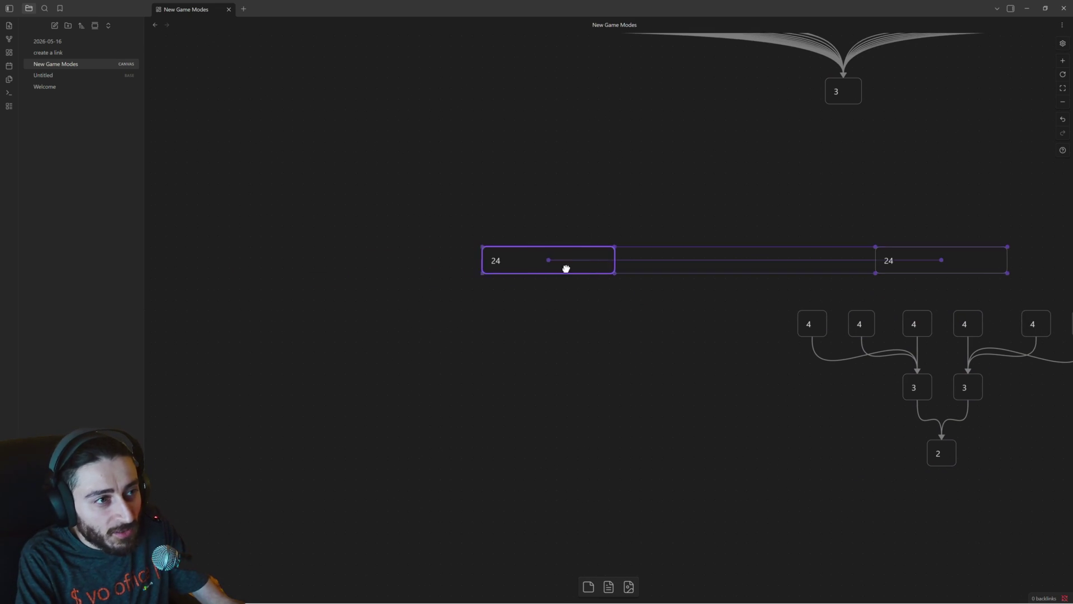
scroll(805, 348, "right", 1)
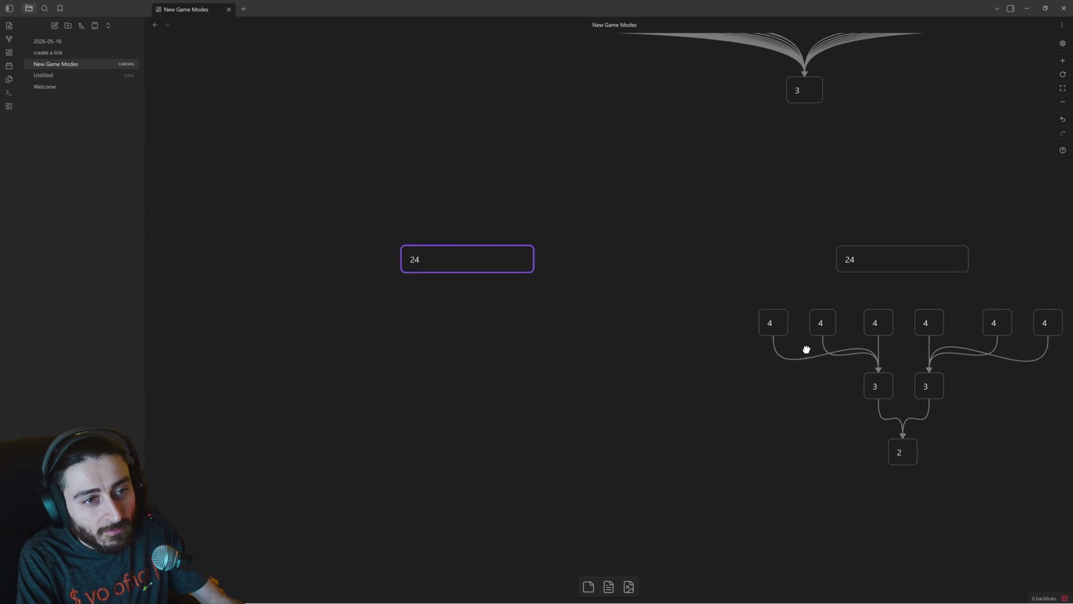
scroll(618, 278, "right", 3)
left_click_drag(615, 270, 937, 448)
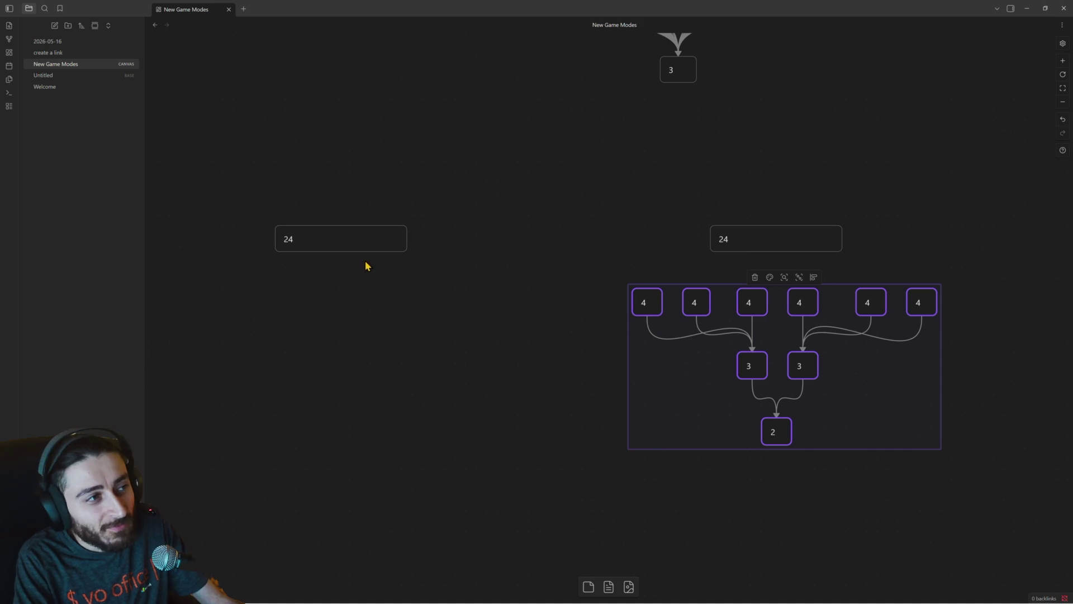
left_click_drag(344, 243, 355, 244)
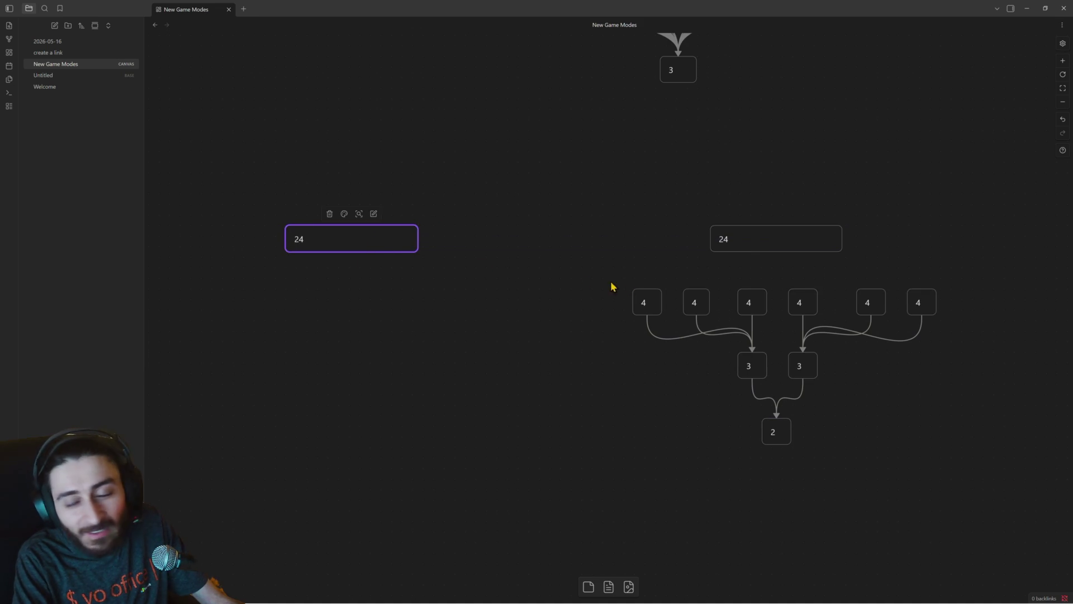
scroll(640, 285, "up", 2)
scroll(639, 285, "up", 2)
scroll(627, 294, "down", 2)
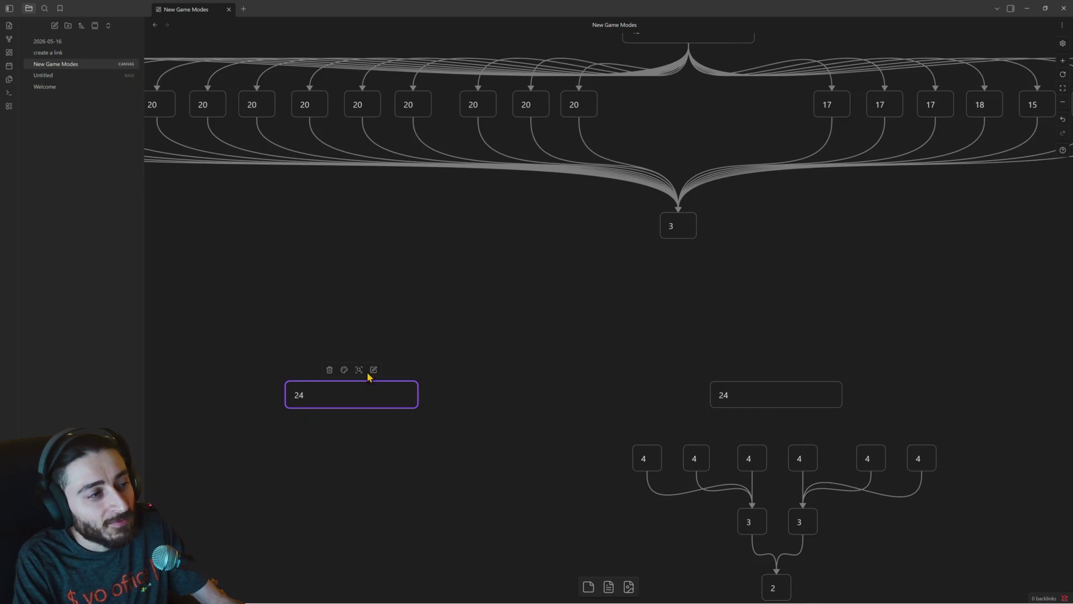
scroll(412, 377, "up", 2)
scroll(451, 384, "up", 2)
scroll(511, 363, "down", 2)
scroll(519, 363, "down", 4)
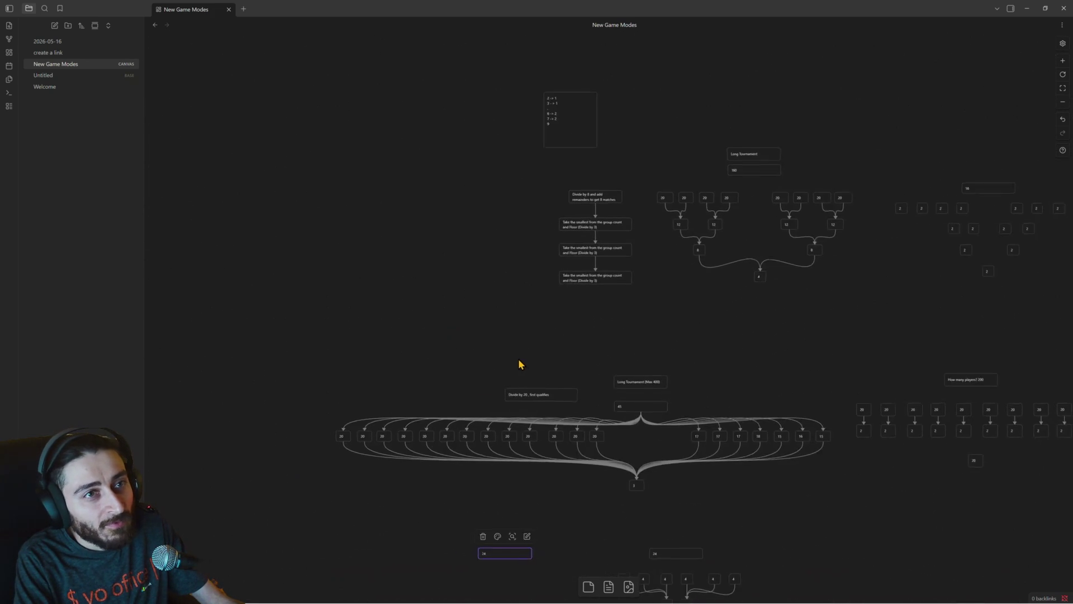
left_click_drag(704, 331, 405, 312)
scroll(642, 309, "up", 1)
scroll(649, 309, "up", 1)
scroll(692, 243, "down", 2)
scroll(693, 242, "left", 3)
scroll(487, 415, "left", 1)
scroll(493, 420, "down", 1)
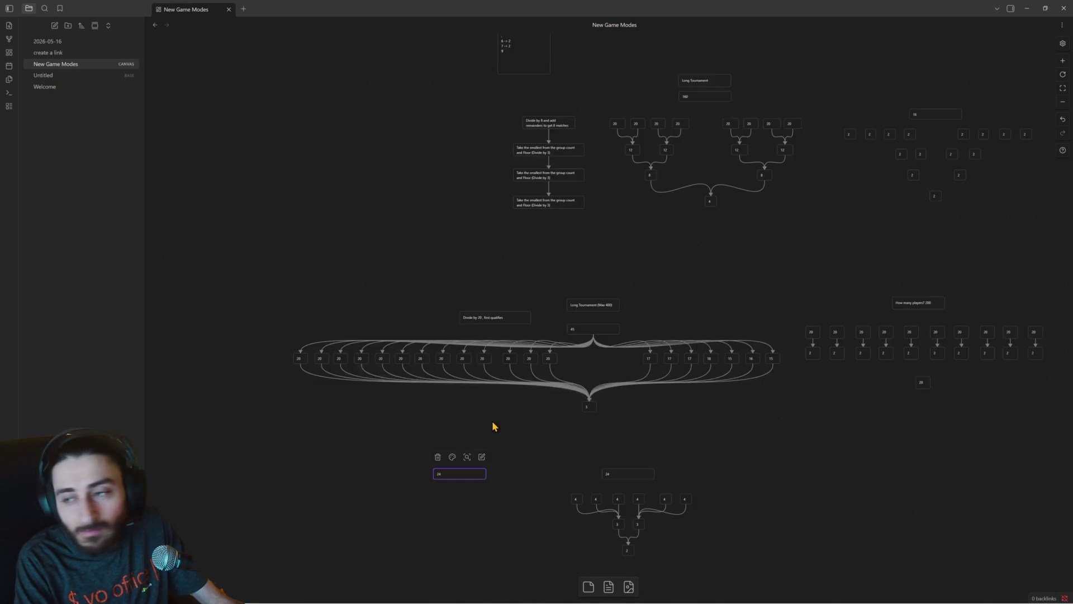
scroll(496, 423, "down", 2)
scroll(450, 447, "up", 5)
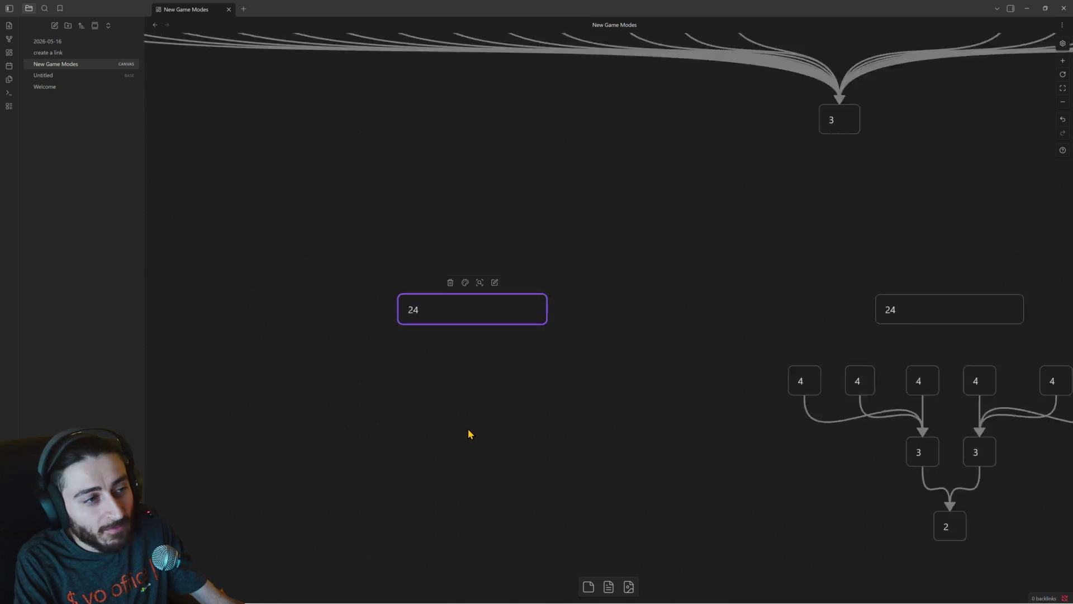
scroll(469, 433, "up", 1)
Place two copies of the 24 card in a row below it, each joined by an arrow.
key("Return")
type("24")
left_click(528, 339)
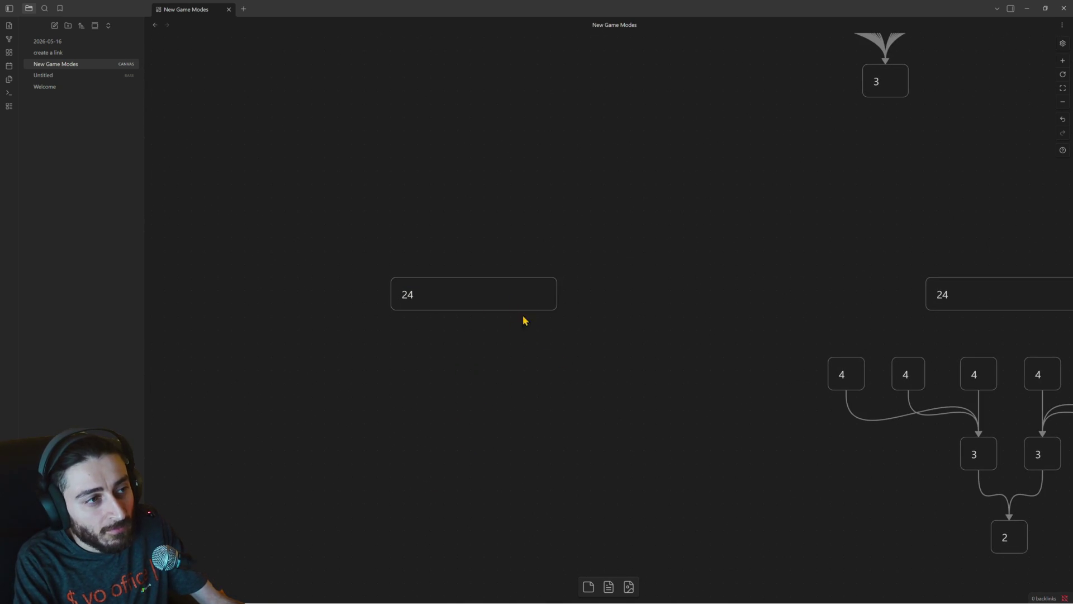
mouse_move(510, 300)
left_mouse_down()
mouse_move(547, 320)
mouse_move(349, 373)
left_mouse_up()
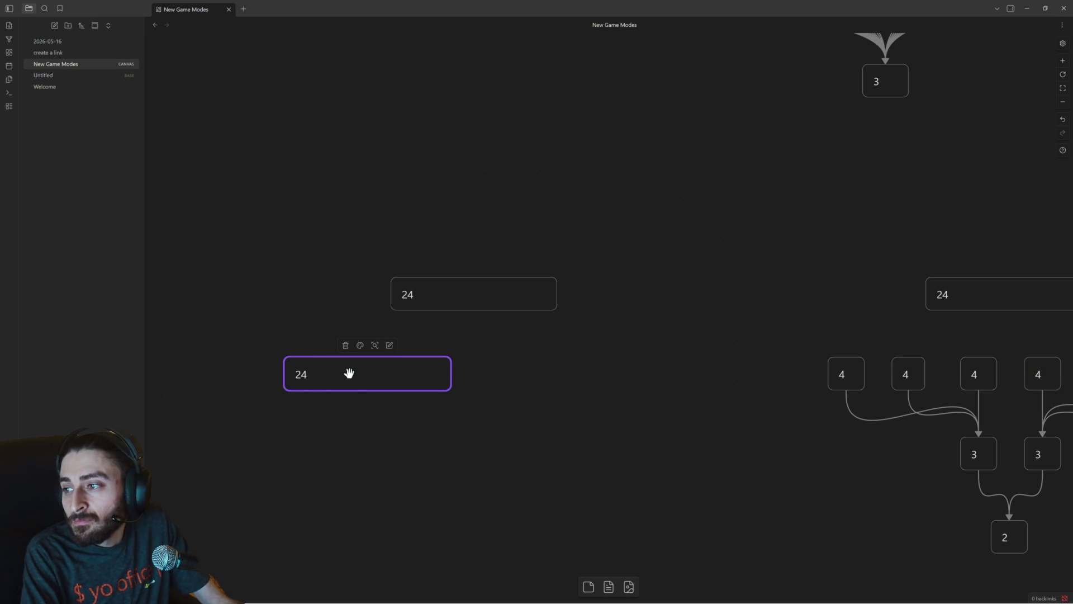
key("ctrl+v")
left_click_drag(584, 323, 547, 380)
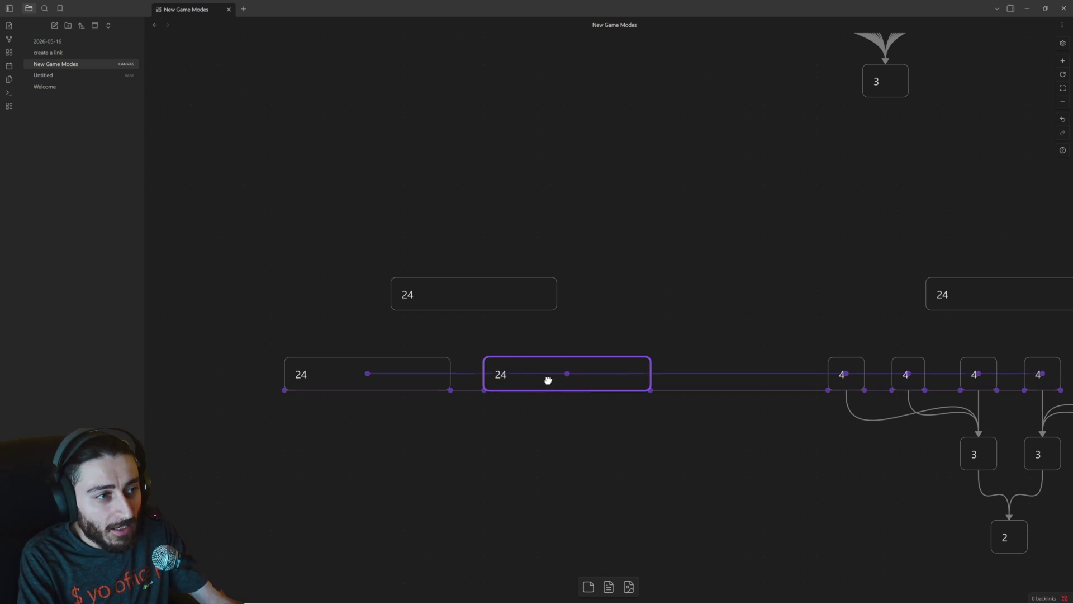
left_click_drag(474, 310, 567, 357)
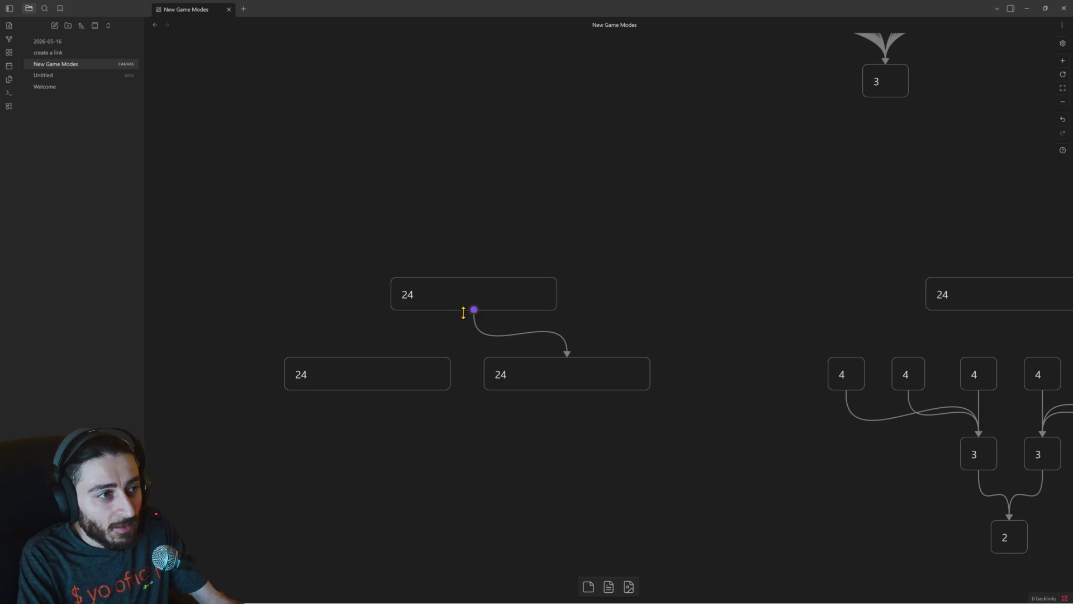
left_click_drag(463, 313, 349, 366)
Change both lower cards from 24 to 12.
double_click(322, 375)
key("BackSpace")
key("BackSpace")
type("12")
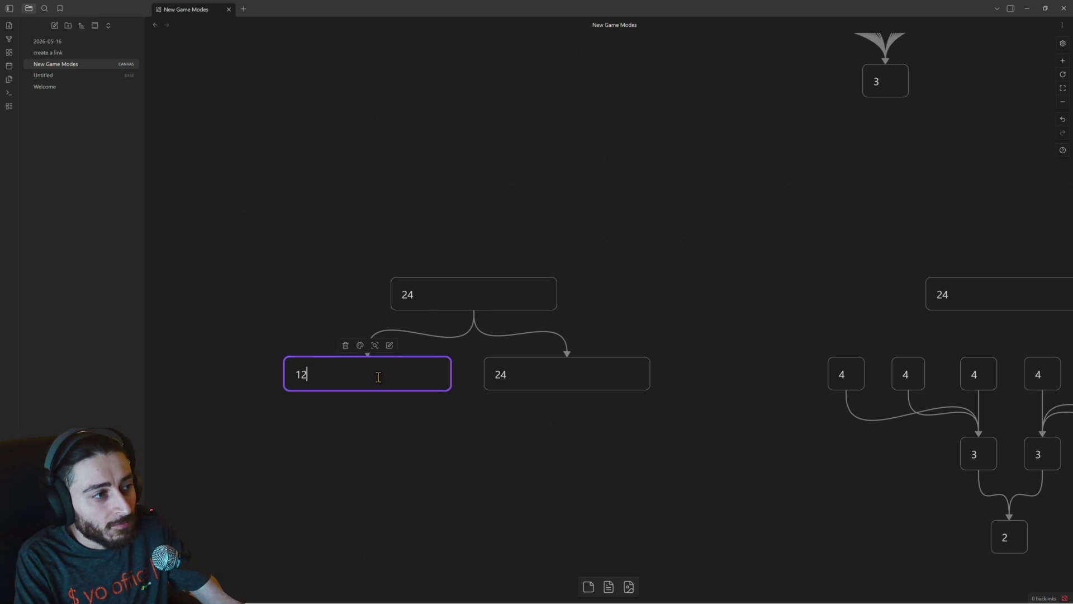
double_click(507, 375)
type("12")
left_click(511, 434)
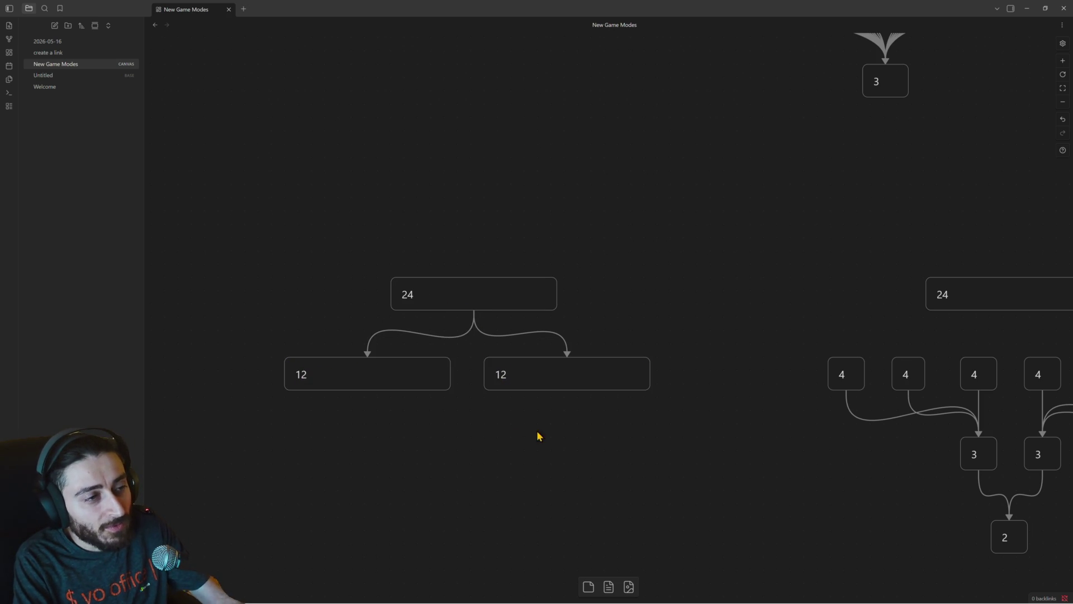
scroll(536, 433, "down", 1)
mouse_move(546, 326)
left_mouse_down()
mouse_move(558, 326)
mouse_move(458, 409)
left_mouse_up()
Add a final 12 card below the pair with arrows from both 12 cards.
left_click(391, 327)
left_click(567, 316)
left_click_drag(376, 336, 503, 390)
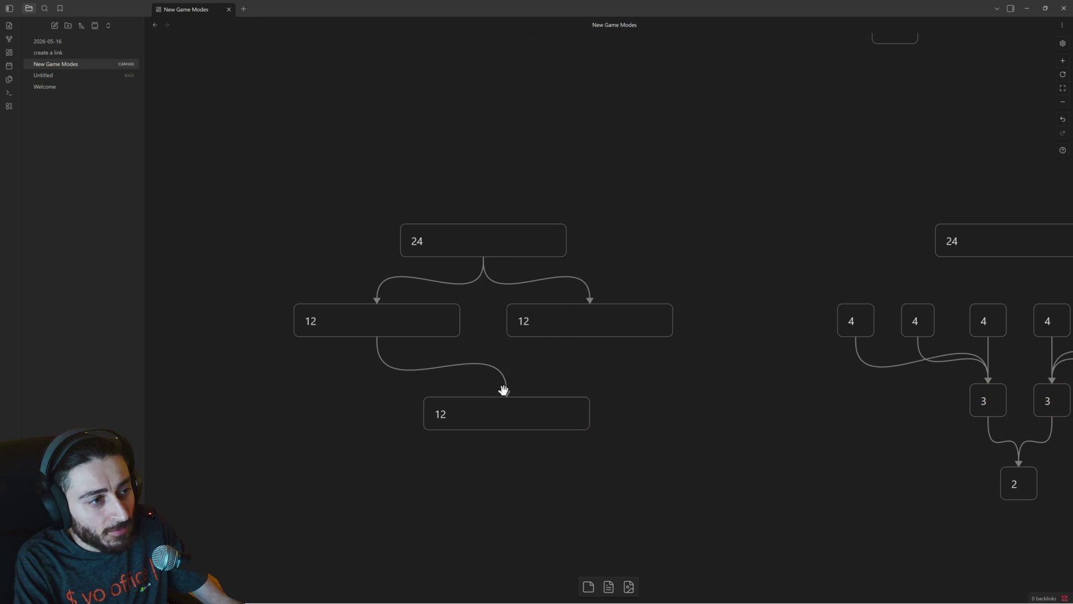
left_click_drag(591, 337, 520, 392)
Place another copy of the 24 card farther to the left.
left_click(513, 408)
scroll(567, 367, "down", 2)
scroll(568, 374, "down", 2)
scroll(568, 373, "up", 1)
scroll(569, 367, "up", 3)
scroll(587, 359, "up", 1)
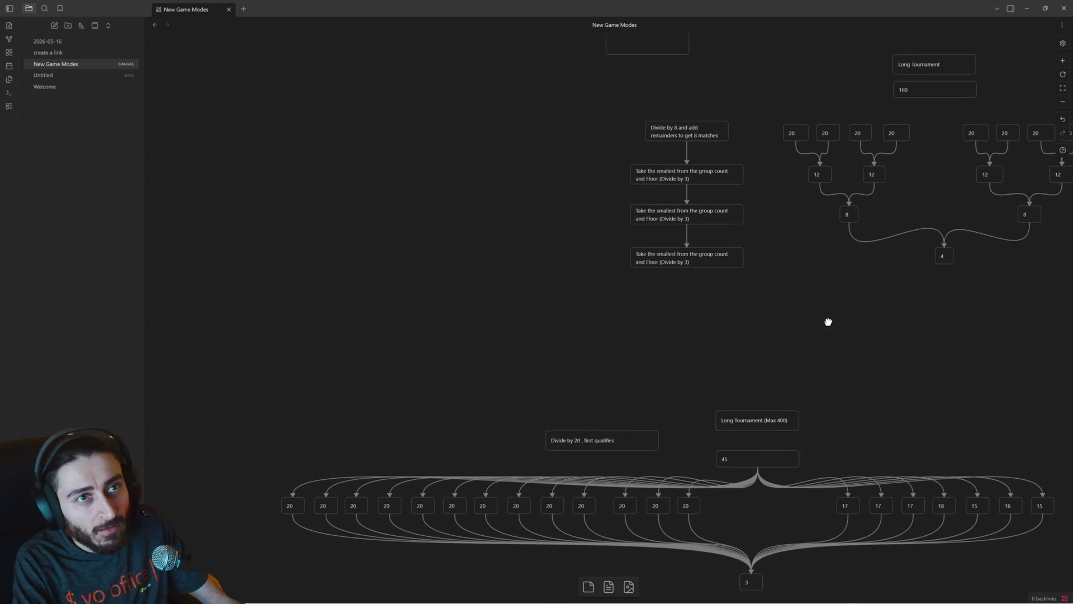
scroll(539, 445, "down", 2)
scroll(606, 303, "down", 2)
scroll(578, 350, "down", 1)
left_click(573, 375)
mouse_move(573, 374)
left_mouse_down()
mouse_move(367, 390)
mouse_move(307, 378)
left_mouse_up()
scroll(328, 403, "up", 1)
scroll(503, 398, "left", 3)
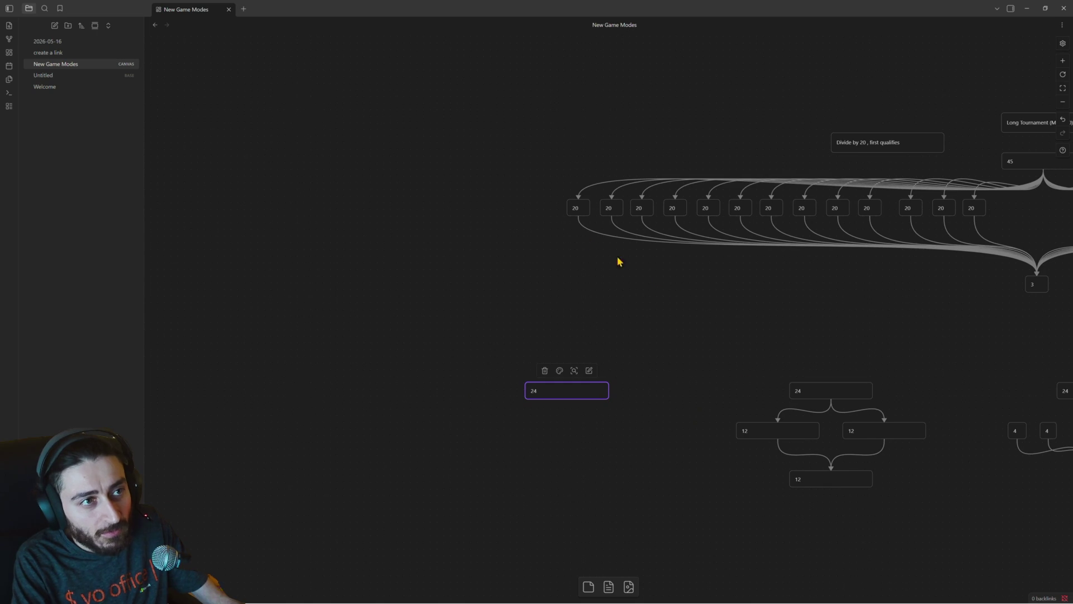
Select eight of the 20 cards in the top tournament row and duplicate them.
left_click_drag(549, 211, 807, 216)
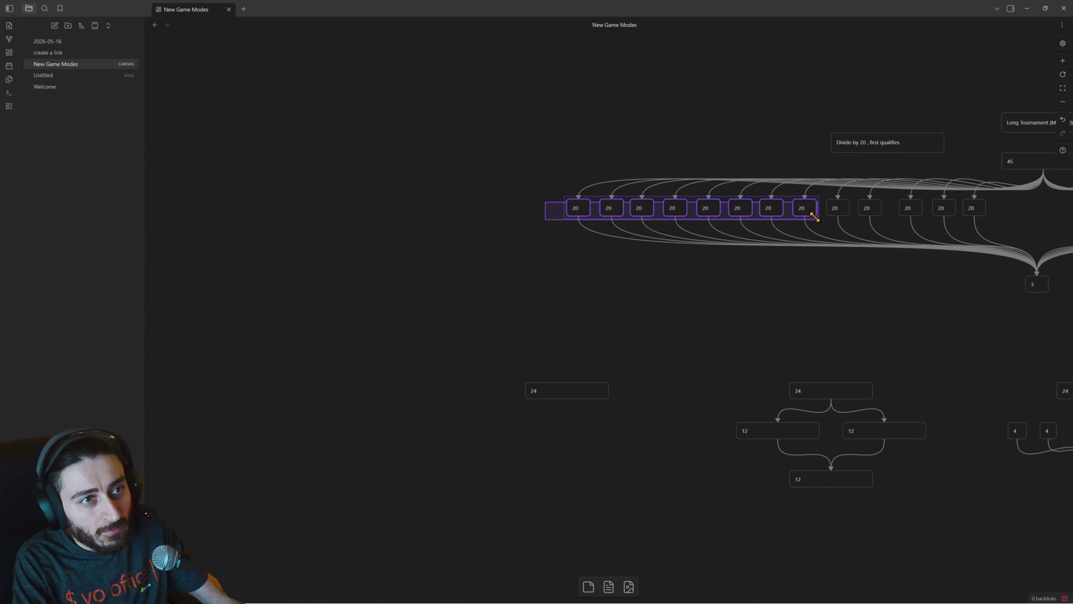
left_click_drag(813, 216, 814, 217)
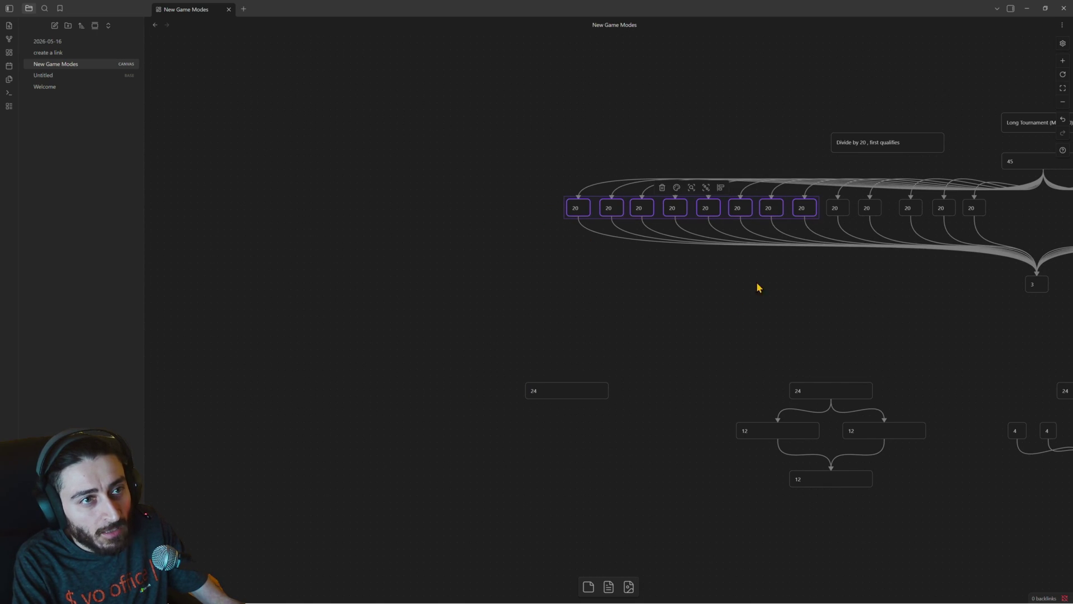
key("ctrl+v")
Move the eight copies under the left 24 card and change each from 20 to 3.
left_click_drag(676, 327, 610, 434)
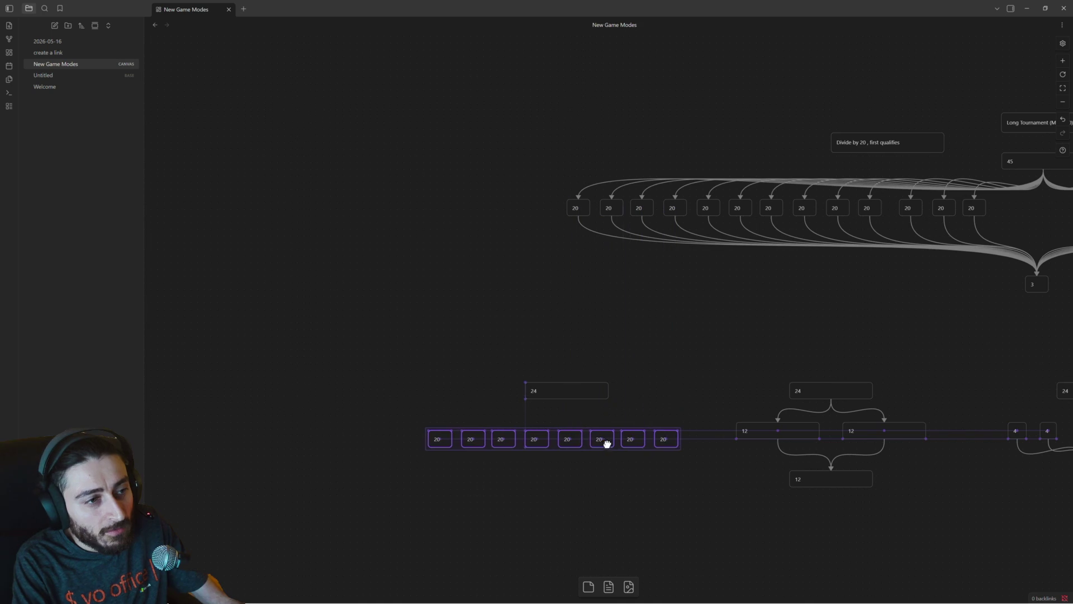
left_click(445, 432)
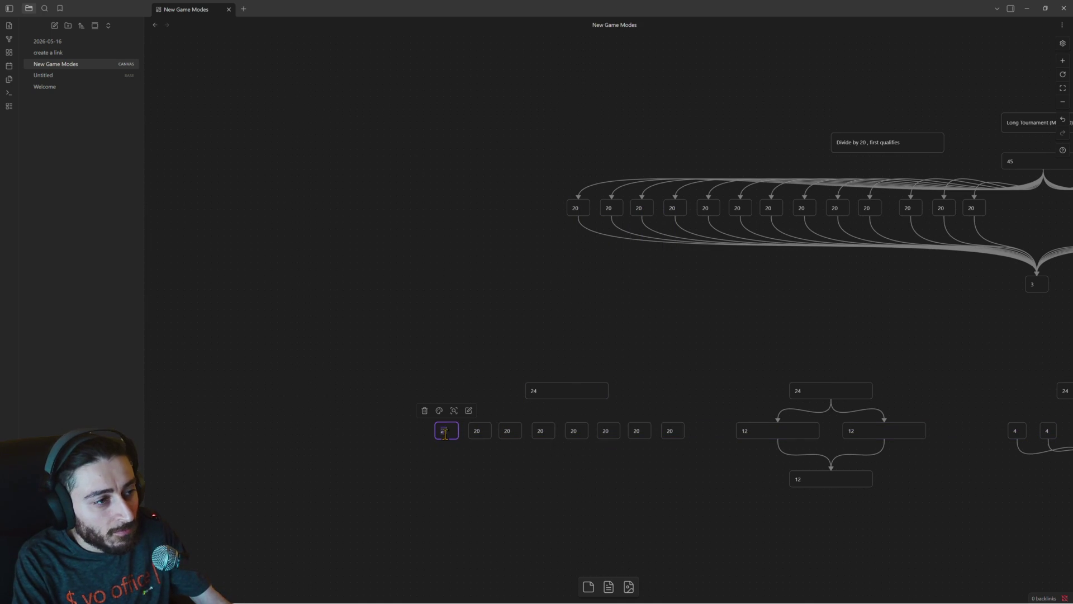
left_click(476, 430)
double_click(447, 432)
double_click(475, 431)
type("3")
left_click(506, 432)
left_click(542, 430)
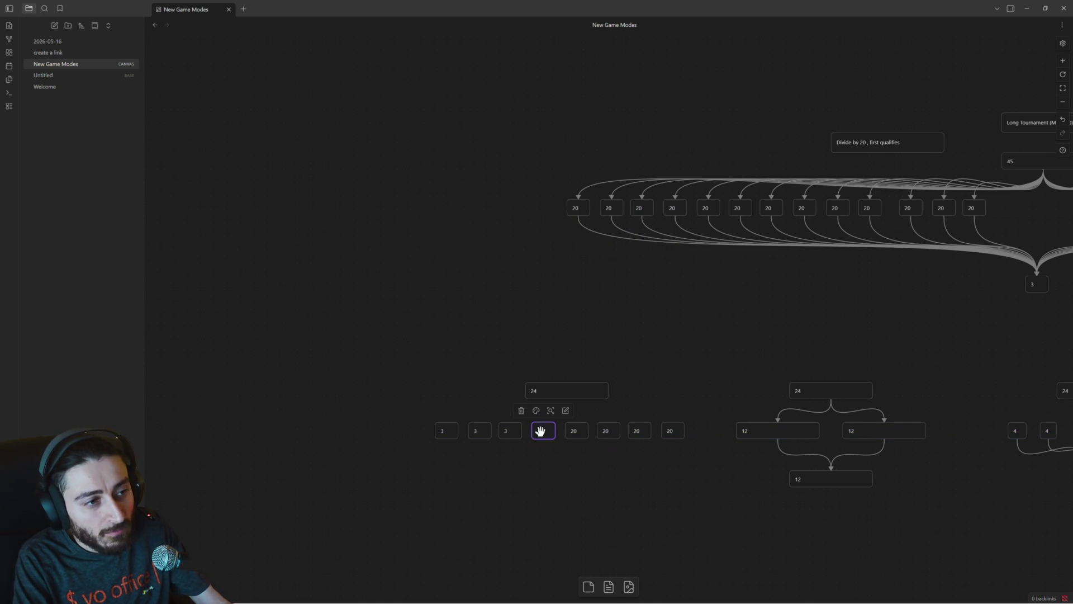
left_click(576, 434)
double_click(609, 430)
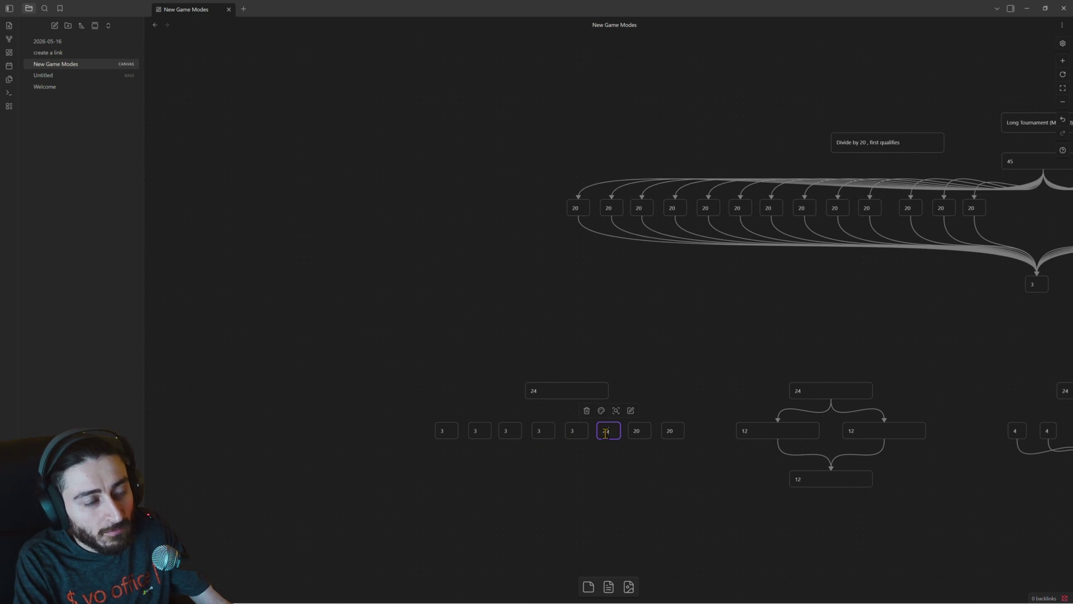
type("3")
left_click(639, 432)
type("3")
double_click(668, 430)
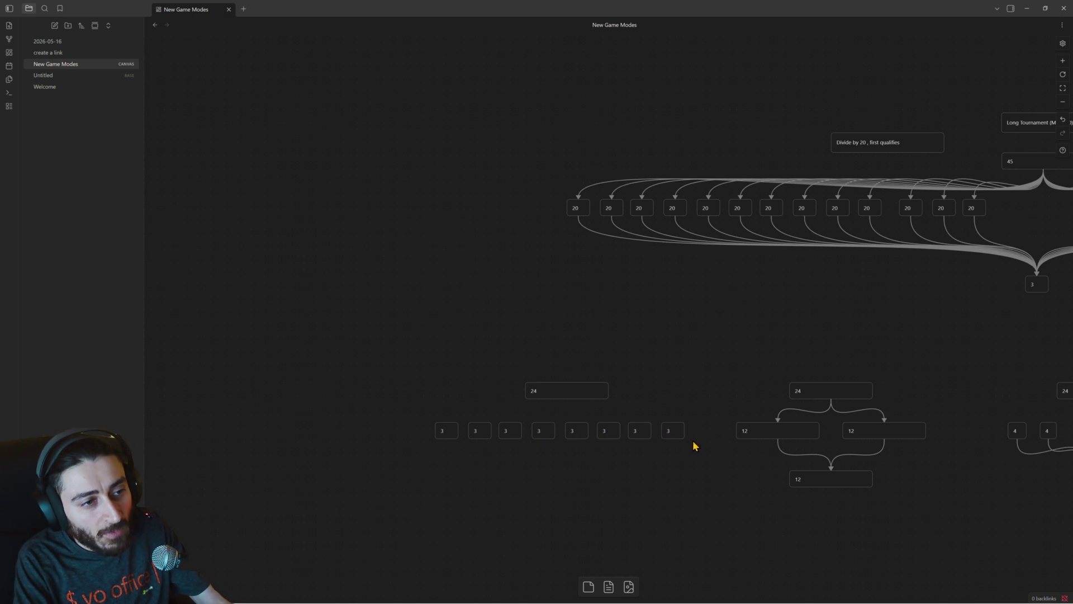
Copy the last four 3 cards and paste them as a row below the eight.
left_click_drag(696, 446, 561, 423)
key("ctrl+c")
key("ctrl+v")
left_click_drag(557, 318, 524, 471)
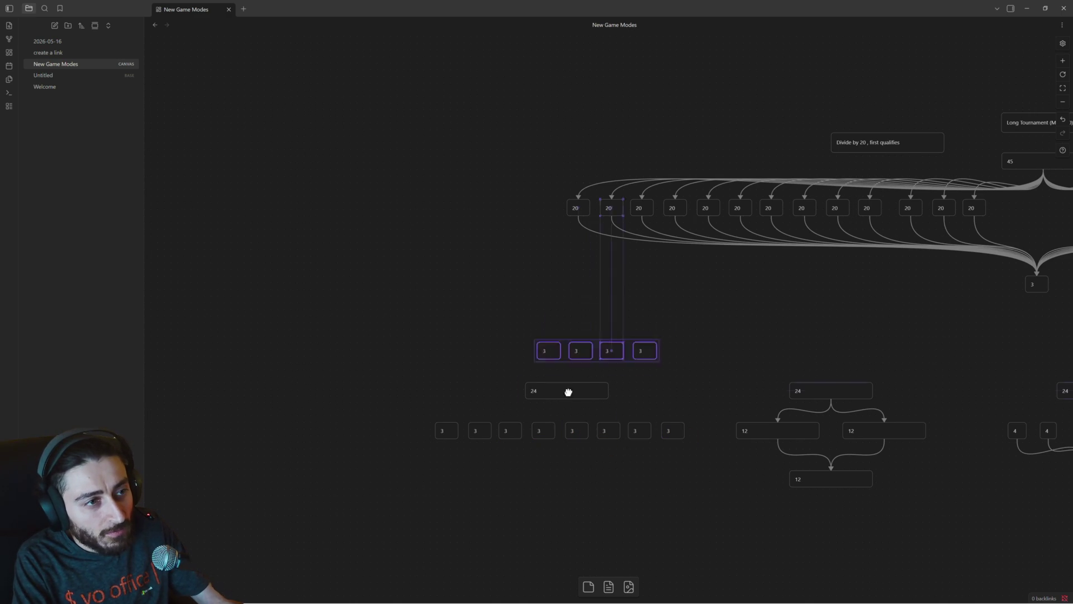
Retype the four copied cards as 2 and nudge the row into place.
double_click(524, 470)
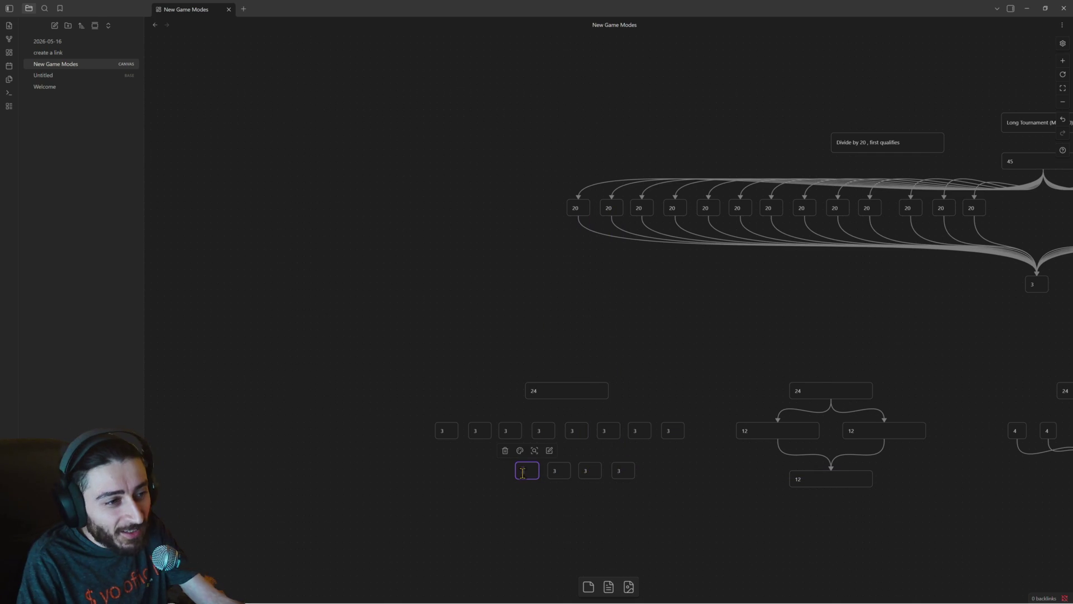
type("2")
double_click(560, 471)
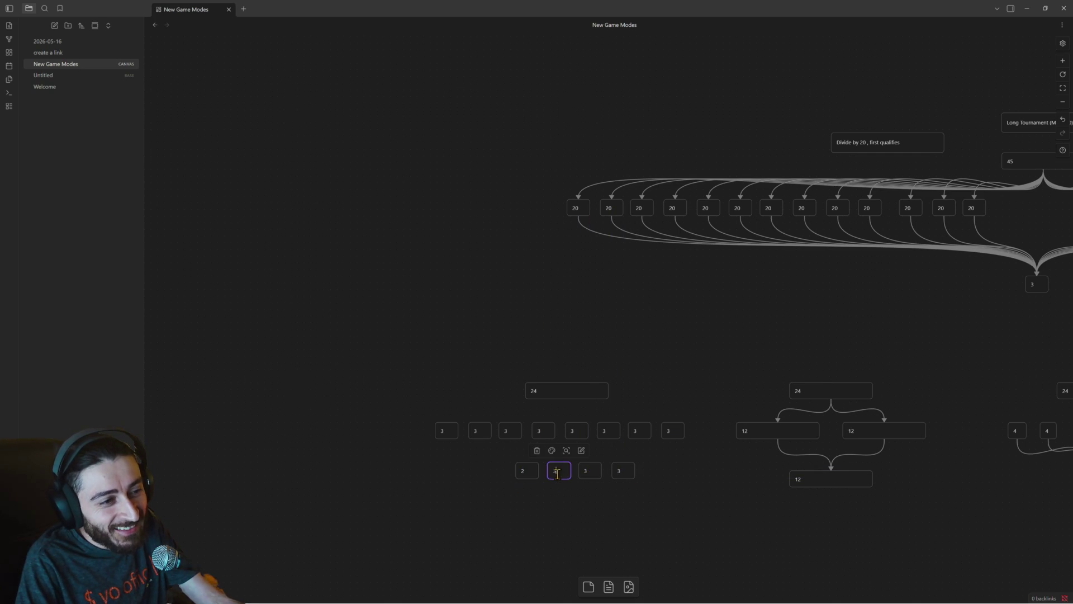
type("2")
double_click(586, 472)
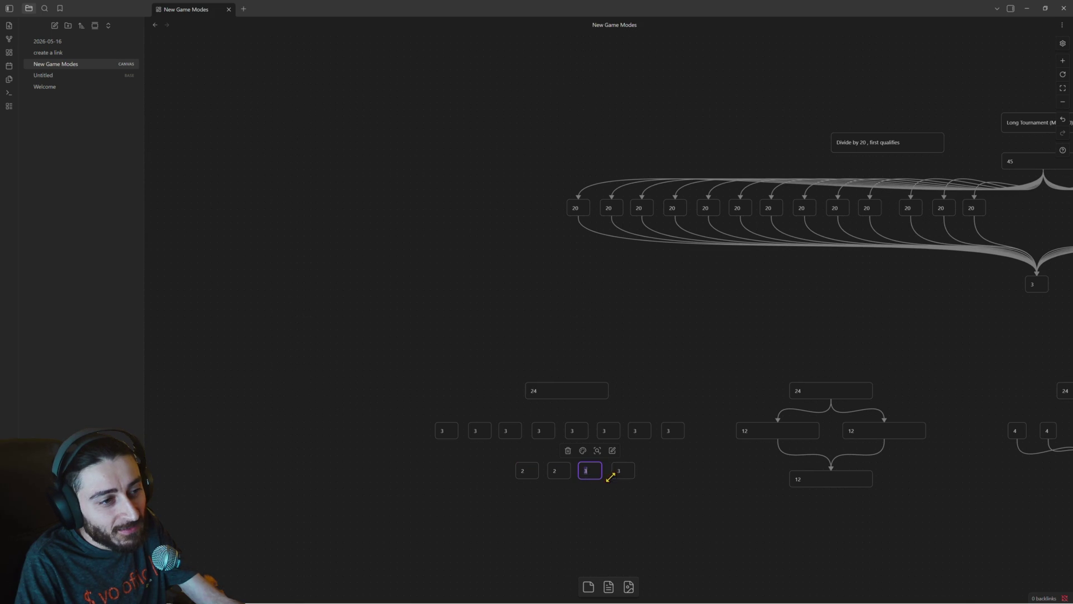
type("2")
double_click(617, 472)
mouse_move(651, 486)
left_mouse_down()
mouse_move(526, 474)
mouse_move(527, 462)
left_mouse_up()
mouse_move(629, 481)
left_mouse_down()
mouse_move(591, 462)
mouse_move(617, 314)
mouse_move(584, 495)
left_mouse_up()
Copy 2 cards into lower rows of two and a single final 2.
left_click(586, 496)
mouse_move(587, 496)
left_mouse_down()
mouse_move(609, 319)
mouse_move(575, 524)
left_mouse_up()
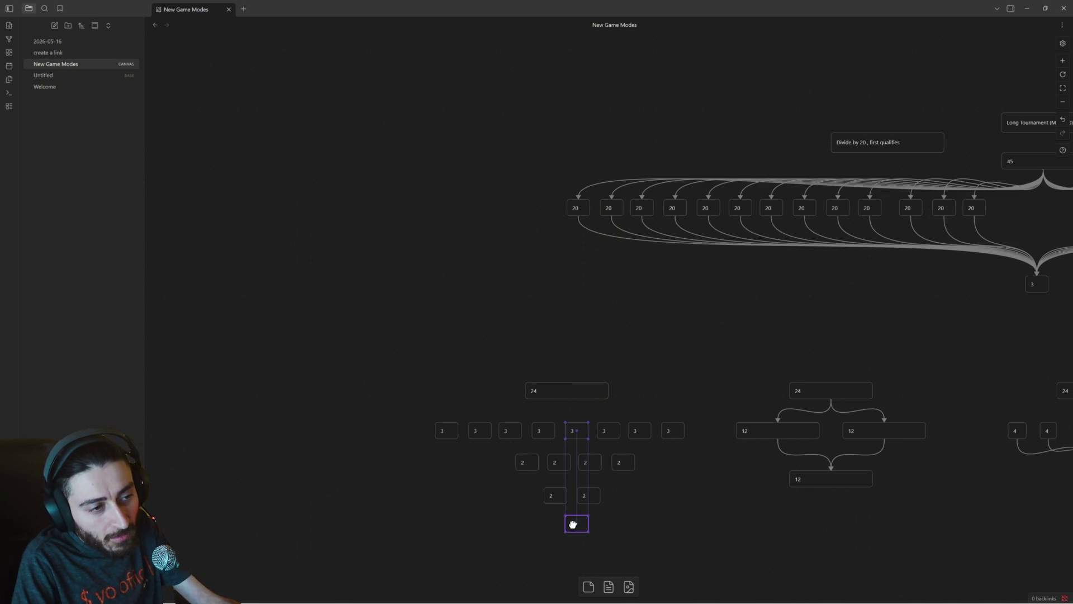
mouse_move(721, 530)
left_mouse_down()
mouse_move(713, 435)
mouse_move(629, 396)
left_mouse_up()
scroll(746, 414, "right", 3)
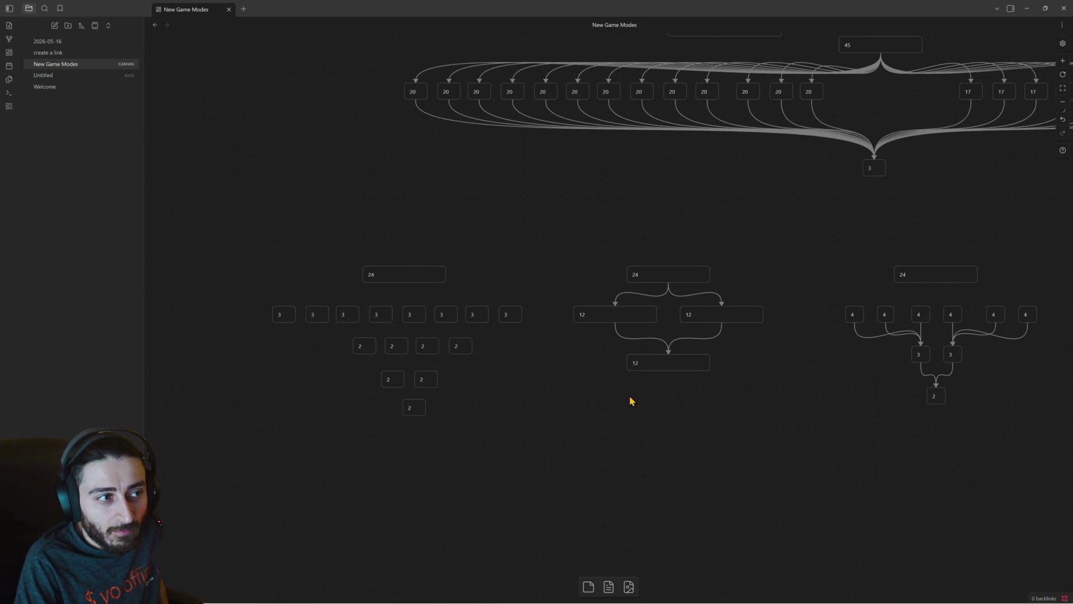
left_click_drag(742, 389, 601, 257)
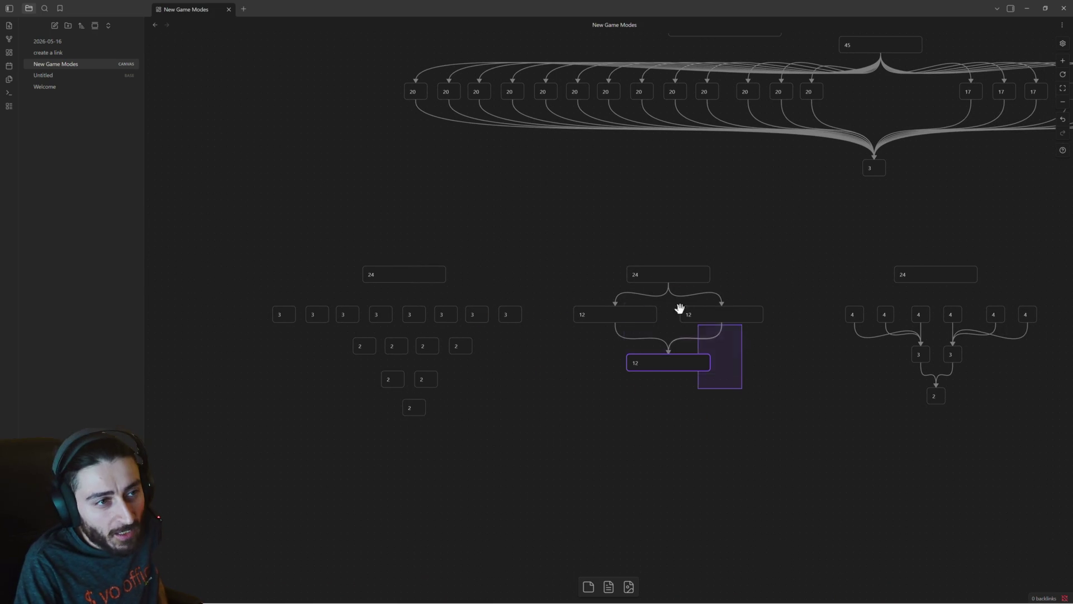
left_click(707, 316)
left_click(638, 317)
left_click(670, 362)
left_click_drag(525, 417, 269, 303)
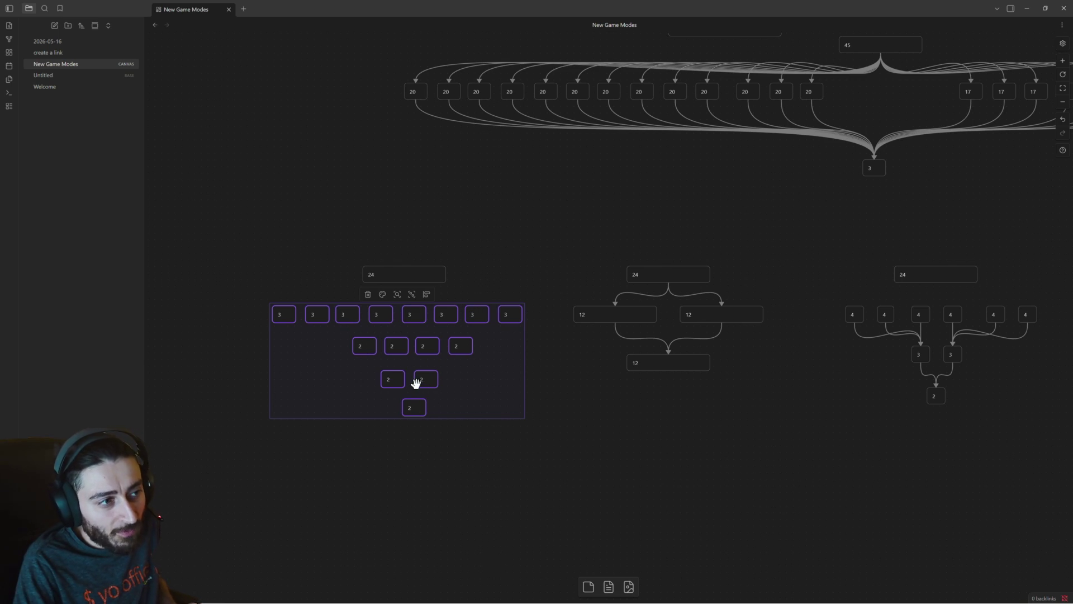
scroll(578, 391, "right", 4)
scroll(578, 390, "down", 1)
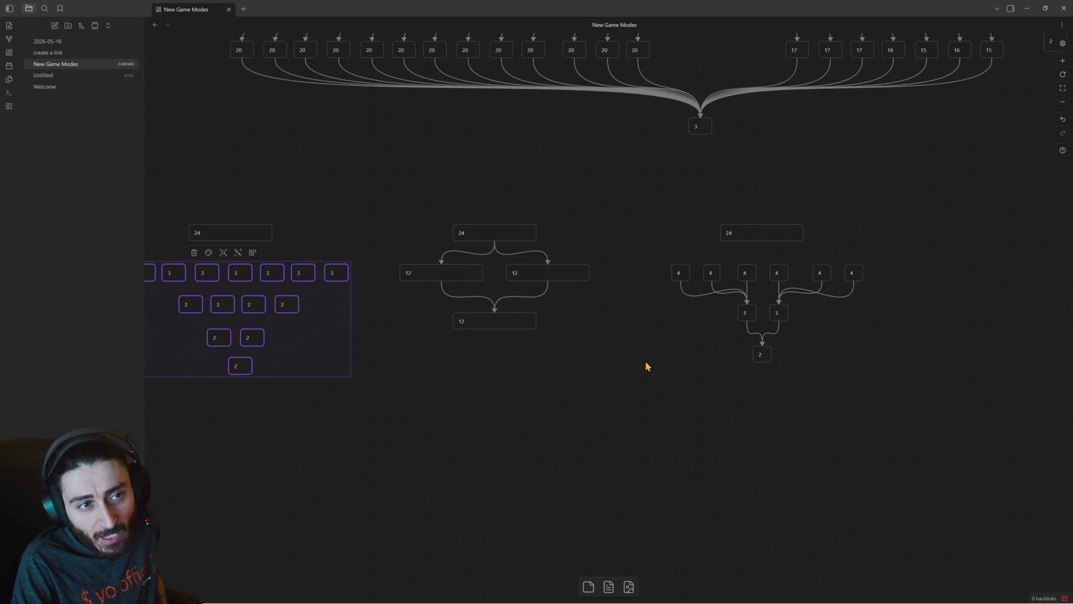
mouse_move(652, 259)
left_mouse_down()
mouse_move(788, 338)
mouse_move(890, 377)
left_mouse_up()
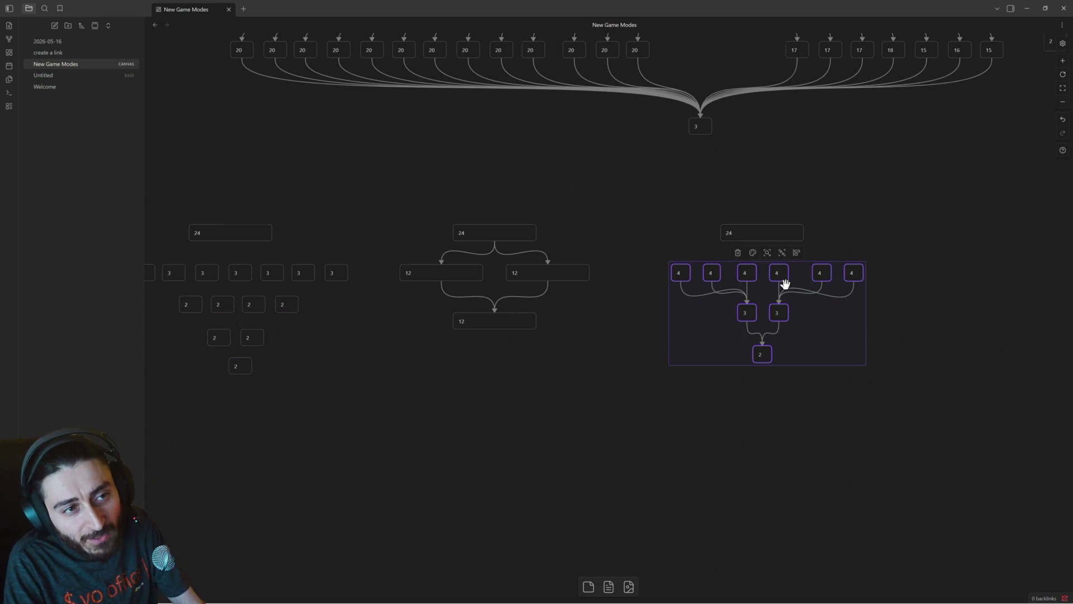
scroll(783, 285, "up", 2)
scroll(785, 287, "up", 1)
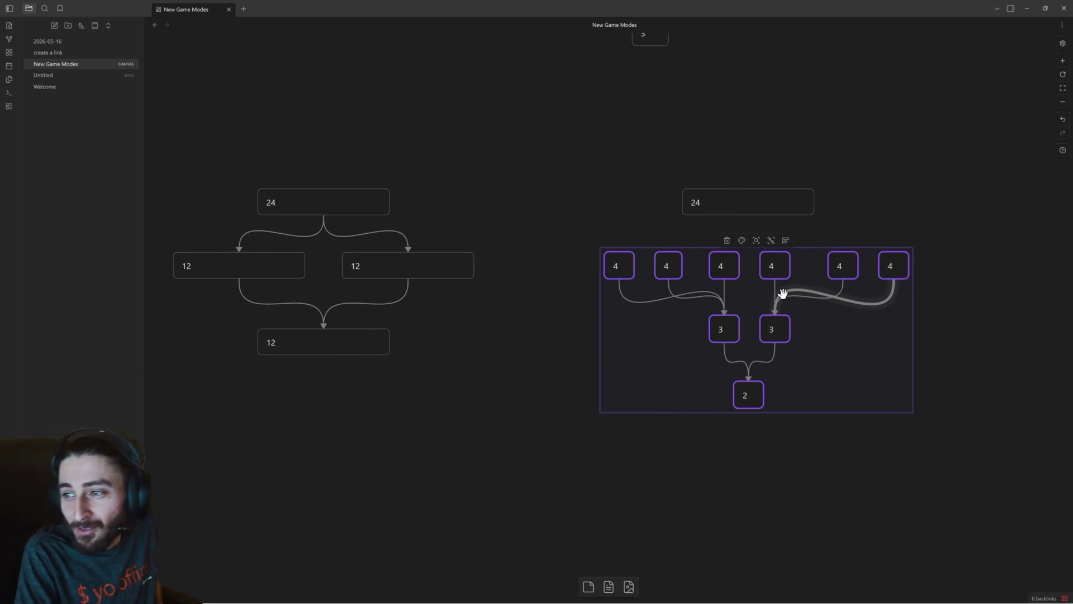
Shift the right 24 card slightly right over its bracket and start editing the first 4 card.
left_click(720, 207)
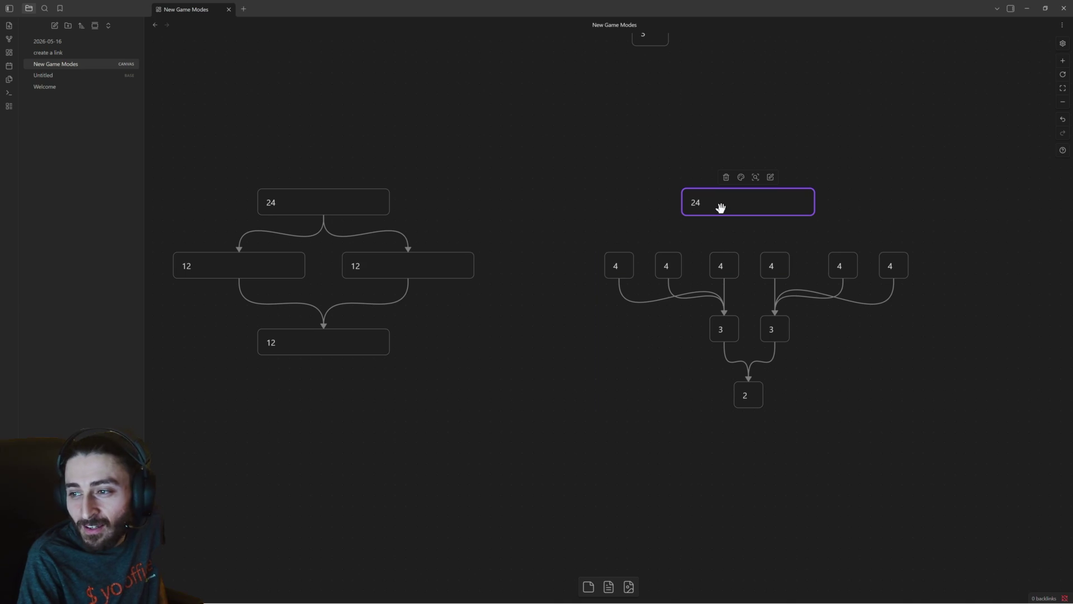
left_click_drag(722, 208, 727, 208)
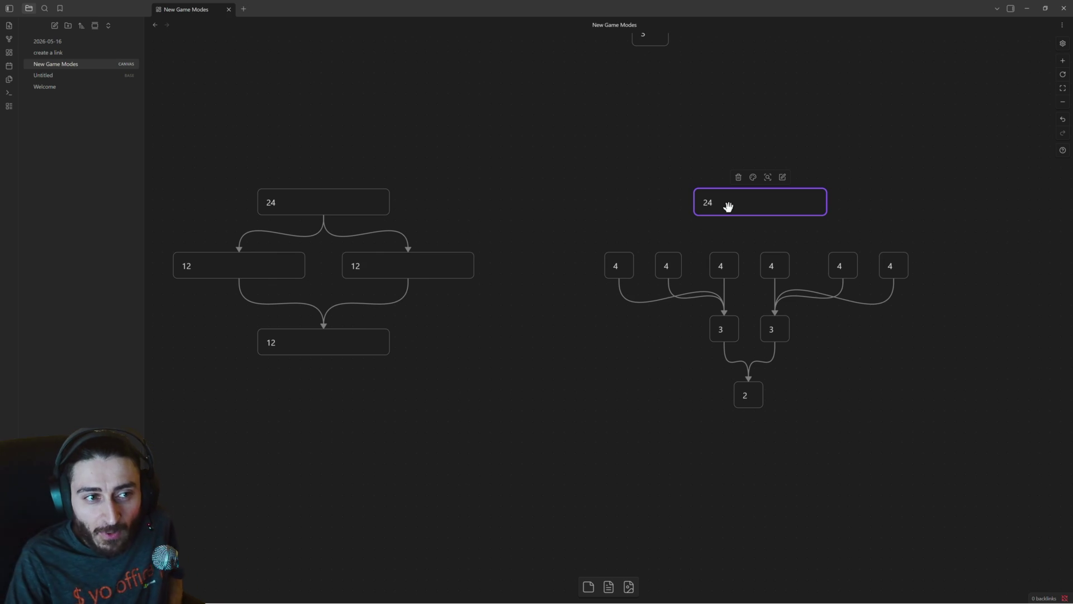
left_click(771, 335)
left_click(750, 395)
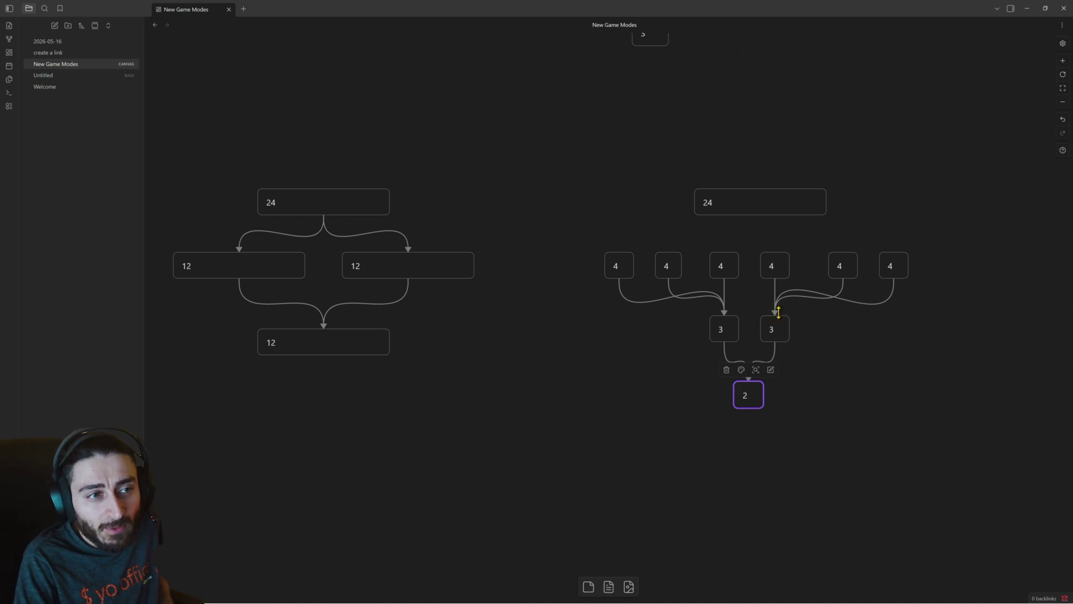
double_click(623, 270)
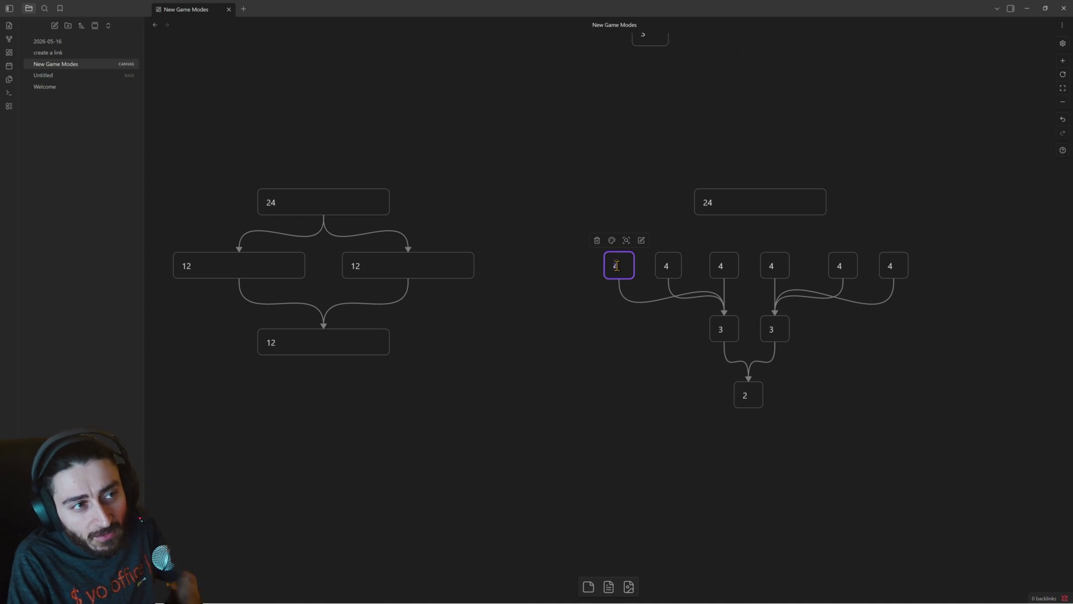
Change the 4 cards to 6 and delete the extra card, leaving four 6s.
left_click(666, 262)
double_click(667, 262)
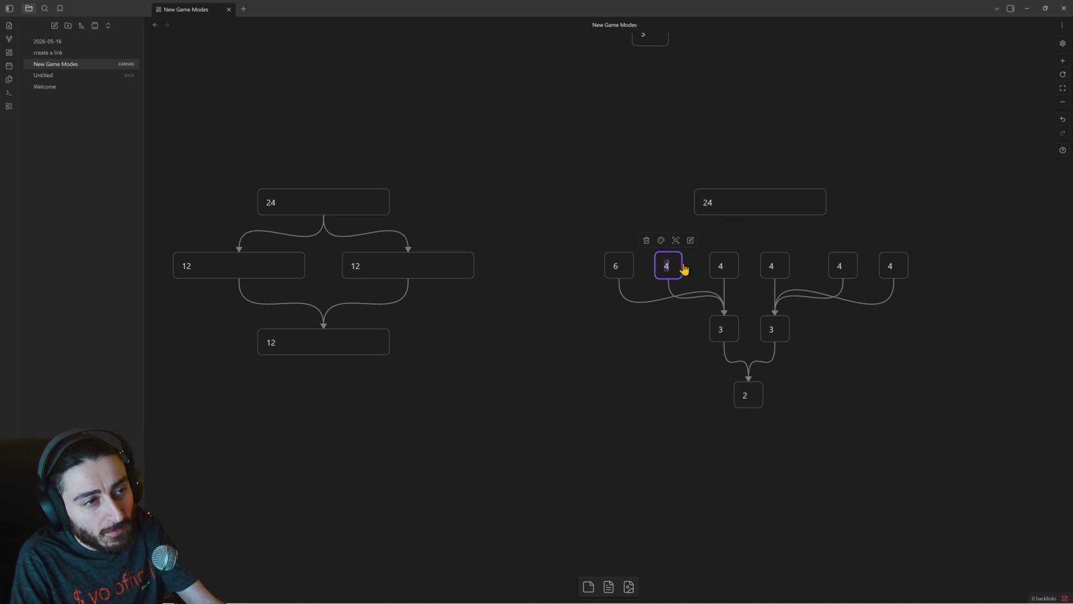
type("6")
double_click(719, 265)
double_click(770, 267)
type("6")
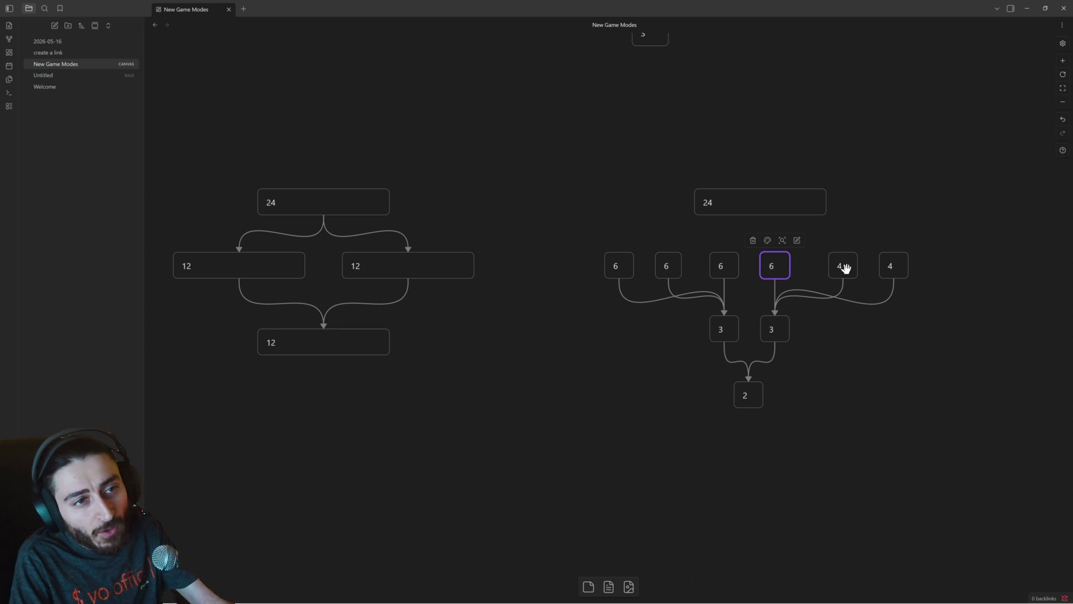
left_click_drag(843, 268, 849, 263)
key("Delete")
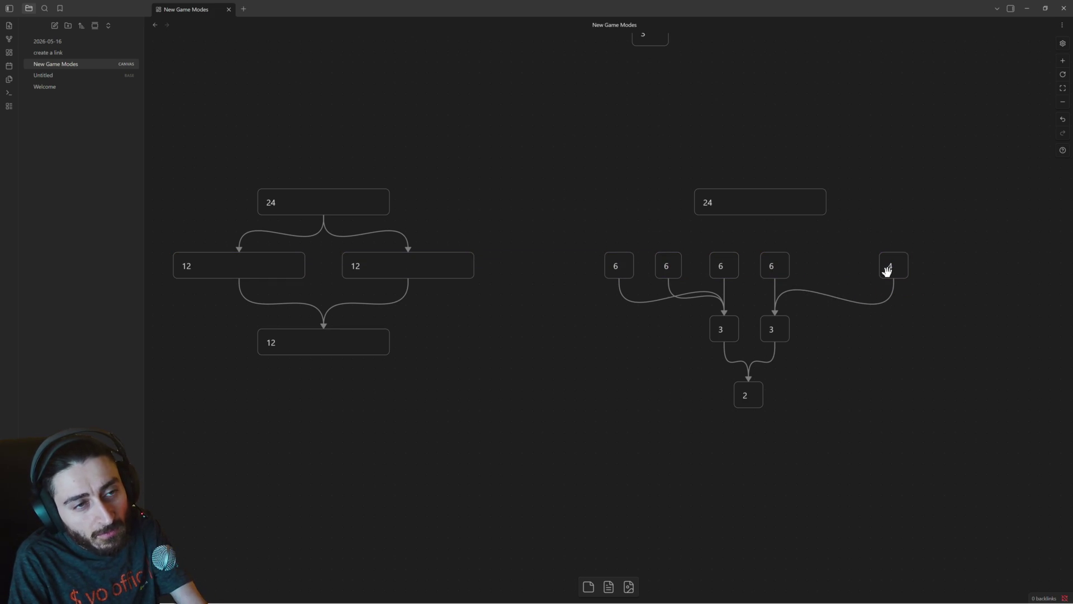
Spread the four 6 cards rightward to even spacing above the two 3s.
left_click_drag(772, 264, 873, 265)
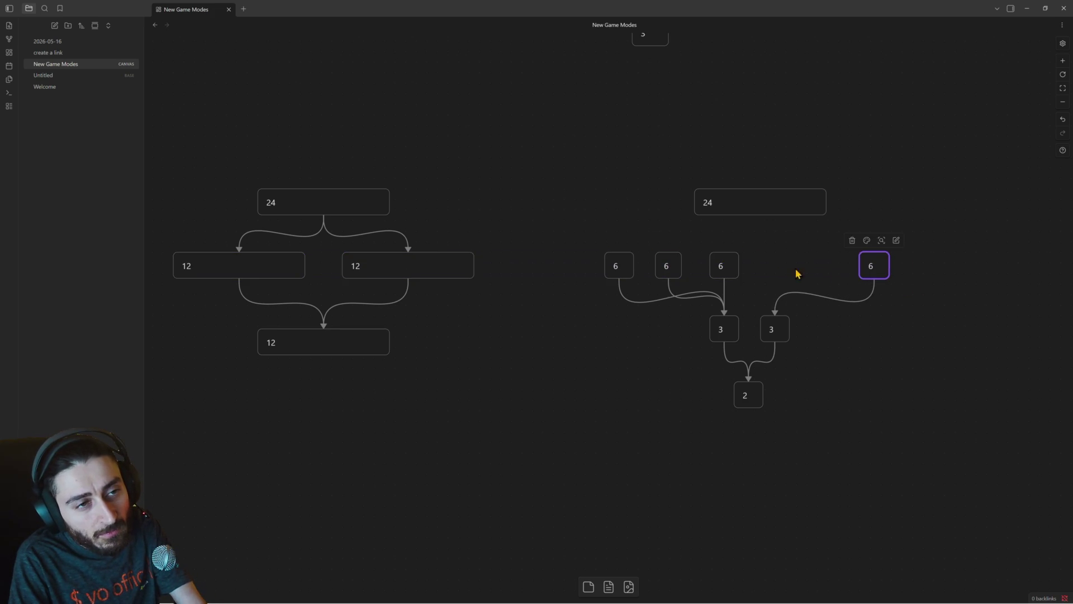
left_click_drag(721, 265, 802, 265)
left_click_drag(671, 265, 725, 266)
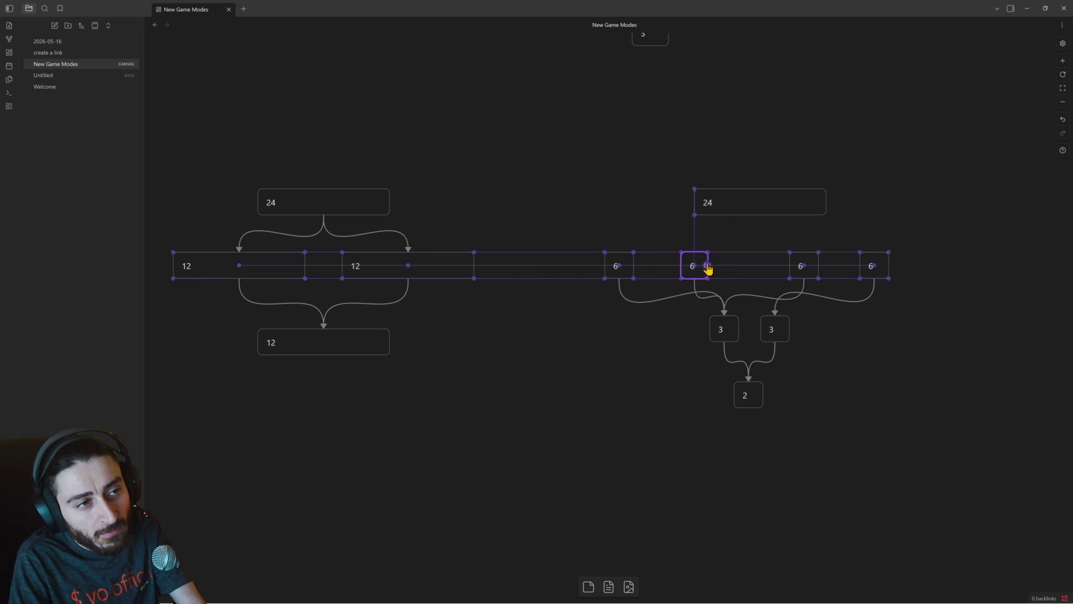
left_click_drag(629, 273, 664, 273)
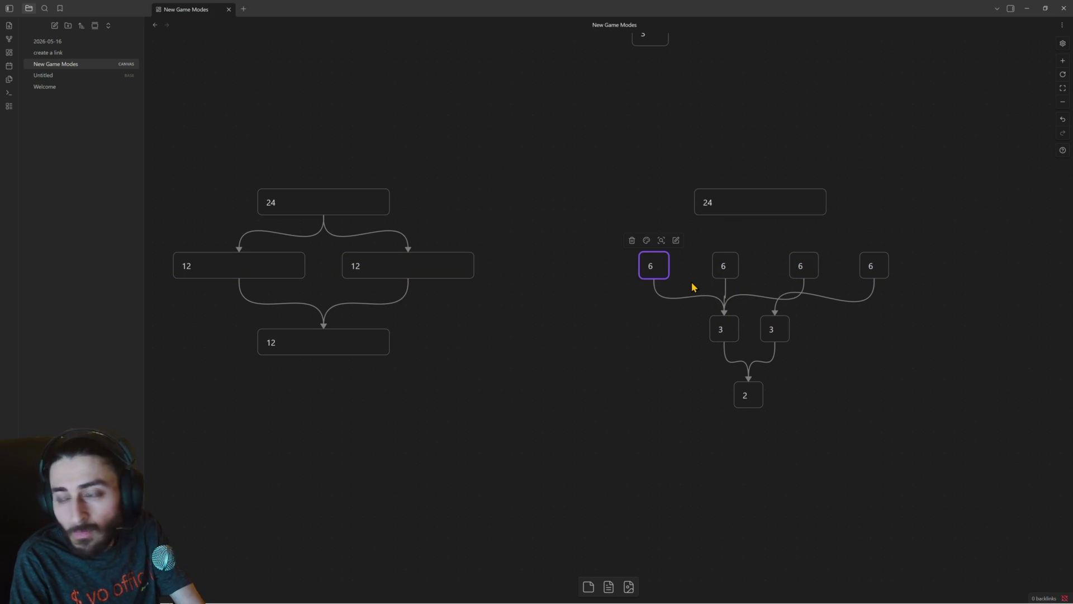
left_click_drag(657, 266, 644, 266)
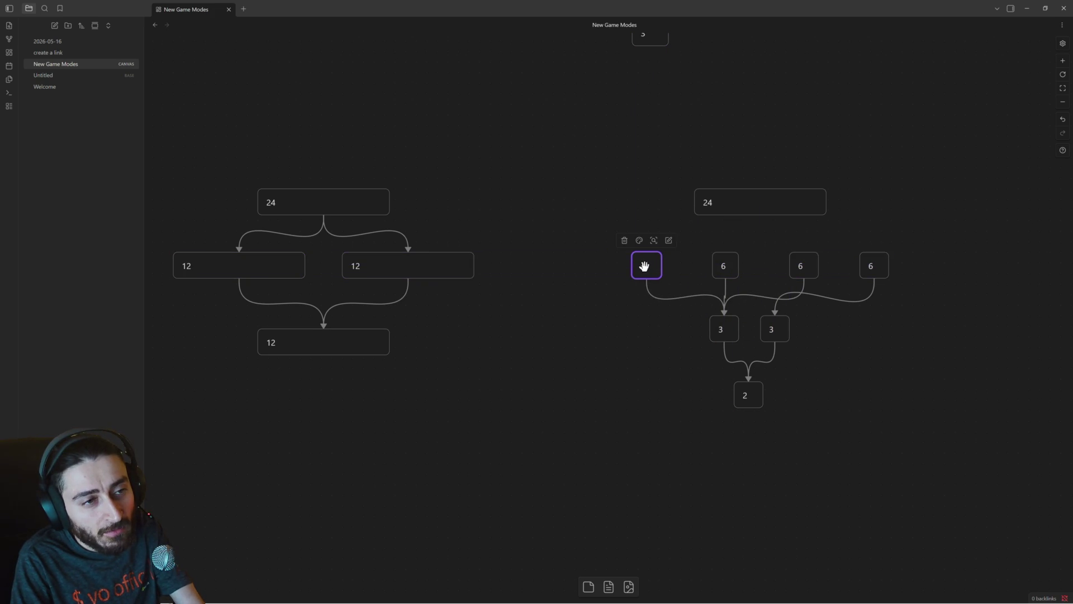
scroll(682, 332, "left", 3)
scroll(748, 342, "down", 1)
scroll(643, 341, "down", 3)
scroll(494, 310, "left", 5)
scroll(479, 236, "left", 2)
scroll(419, 201, "up", 1)
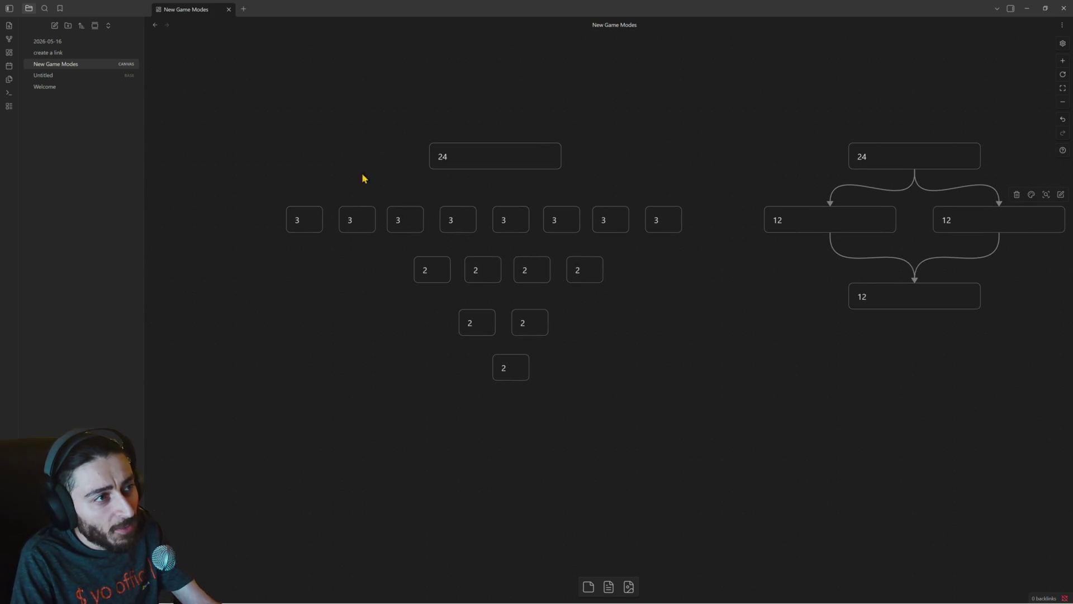
left_click_drag(285, 196, 650, 335)
scroll(730, 360, "right", 1)
scroll(738, 344, "right", 4)
scroll(654, 340, "right", 3)
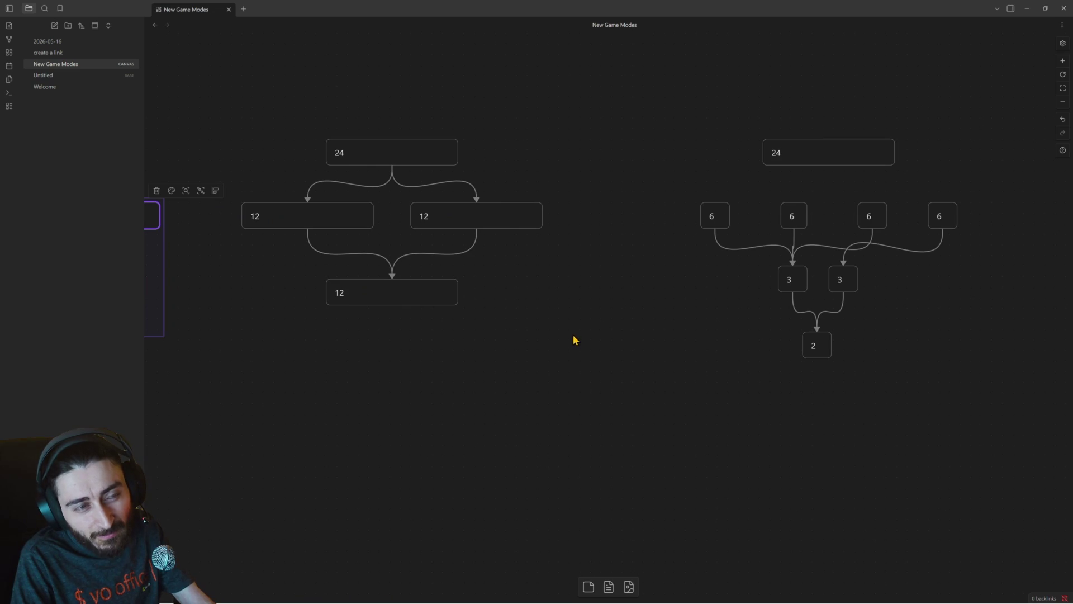
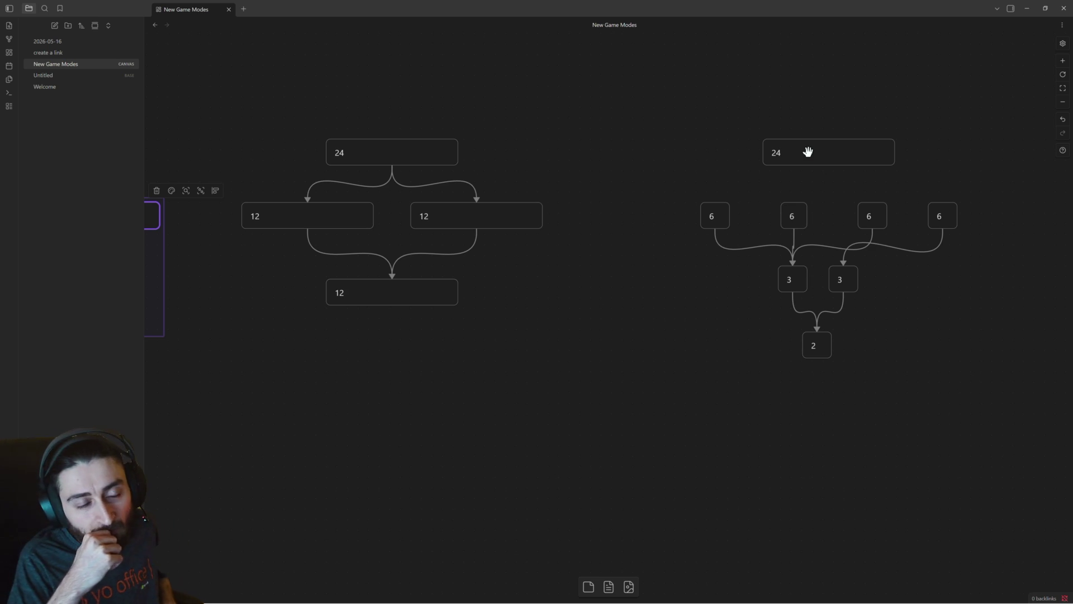
Nudge the 24 card and drop the two 3 cards and the 2 card lower in the bracket.
left_click_drag(809, 152, 812, 152)
left_click(938, 219)
left_click_drag(738, 270, 863, 360)
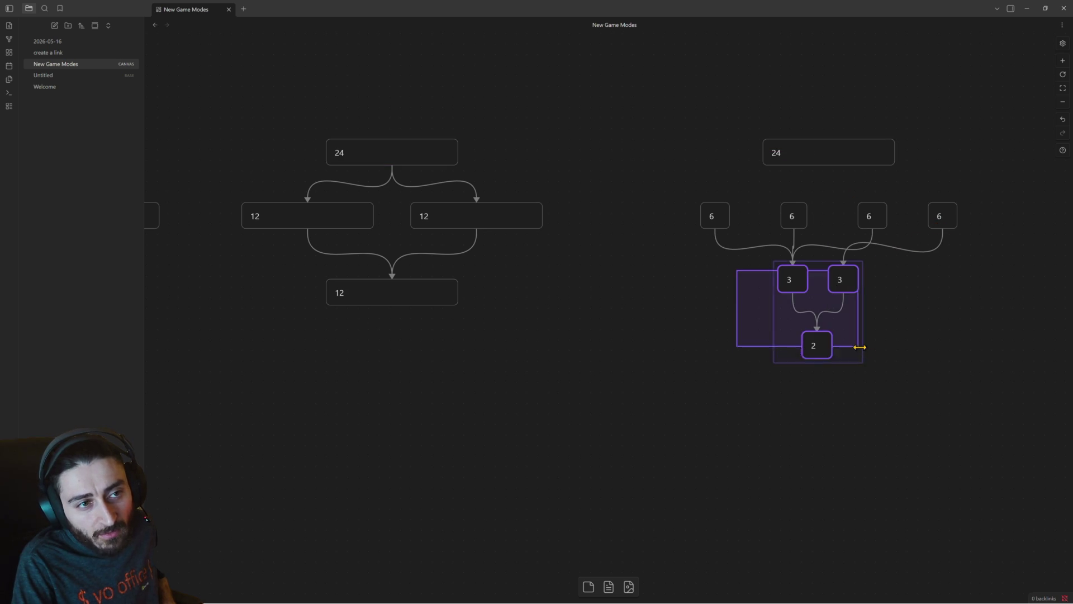
left_click_drag(841, 284, 865, 318)
left_click(883, 316)
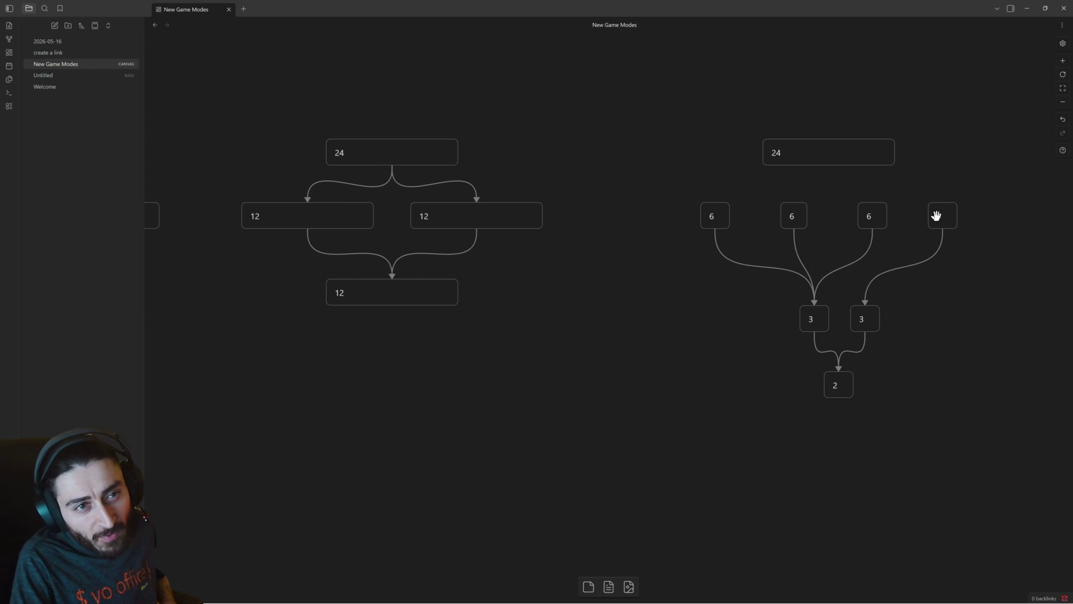
Wire the third 6 card to the right node, remove its old edge, and relabel both 3 cards as 4.
left_click(875, 322)
left_click_drag(872, 231, 866, 307)
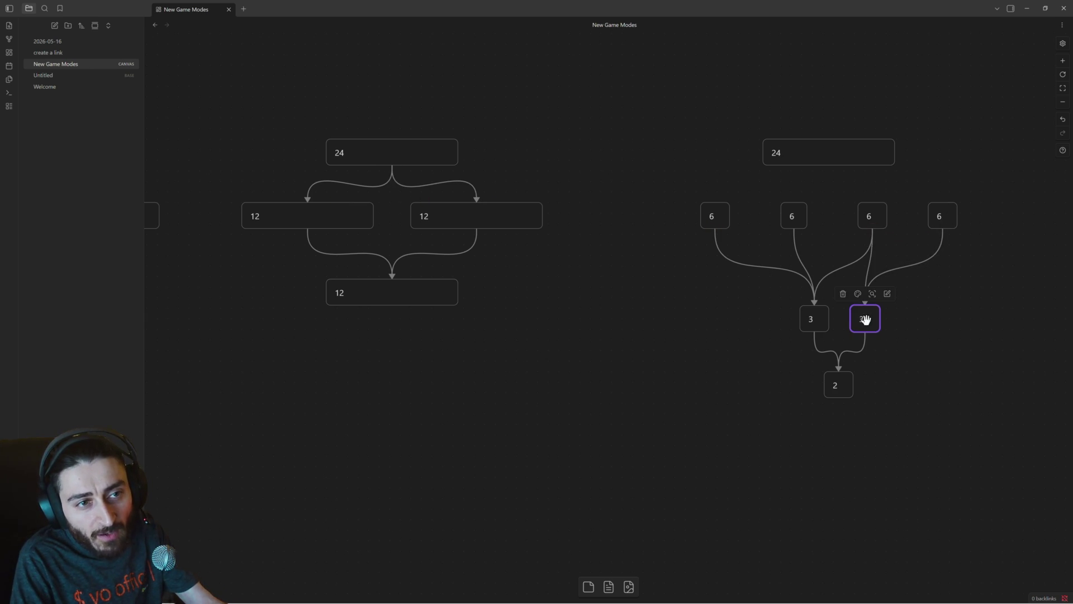
double_click(868, 322)
type("4")
left_click(814, 319)
left_click_drag(815, 319, 781, 320)
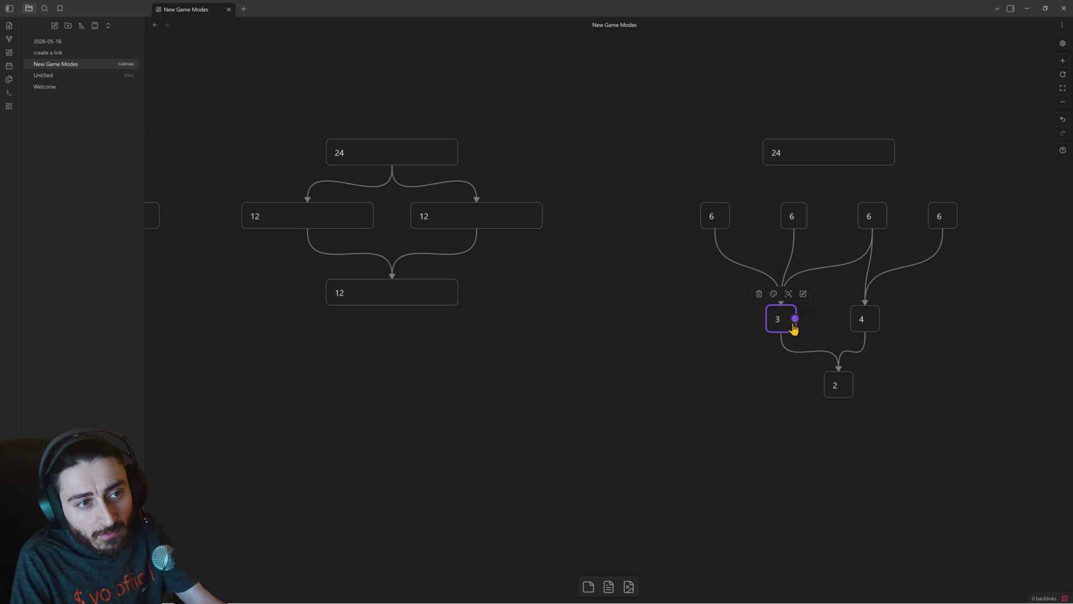
left_click(825, 268)
key("Delete")
double_click(777, 319)
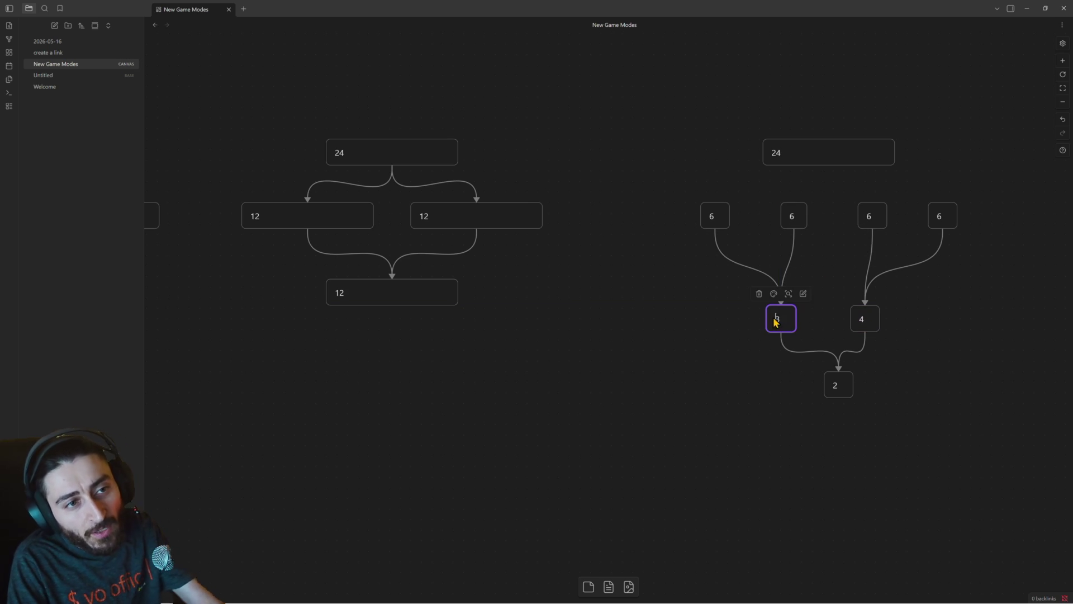
type("4")
Reposition the bottom 2 card, the four 6 cards and the 24 card down and left.
left_click_drag(836, 378, 821, 391)
left_click_drag(662, 194, 1007, 256)
left_click_drag(936, 221, 911, 230)
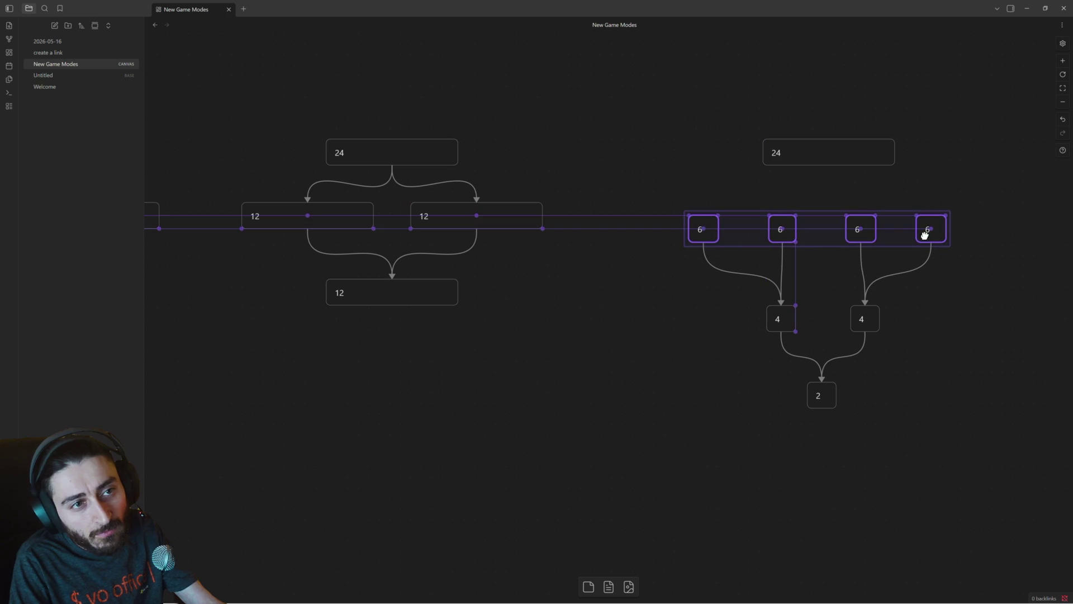
left_click_drag(844, 155, 835, 167)
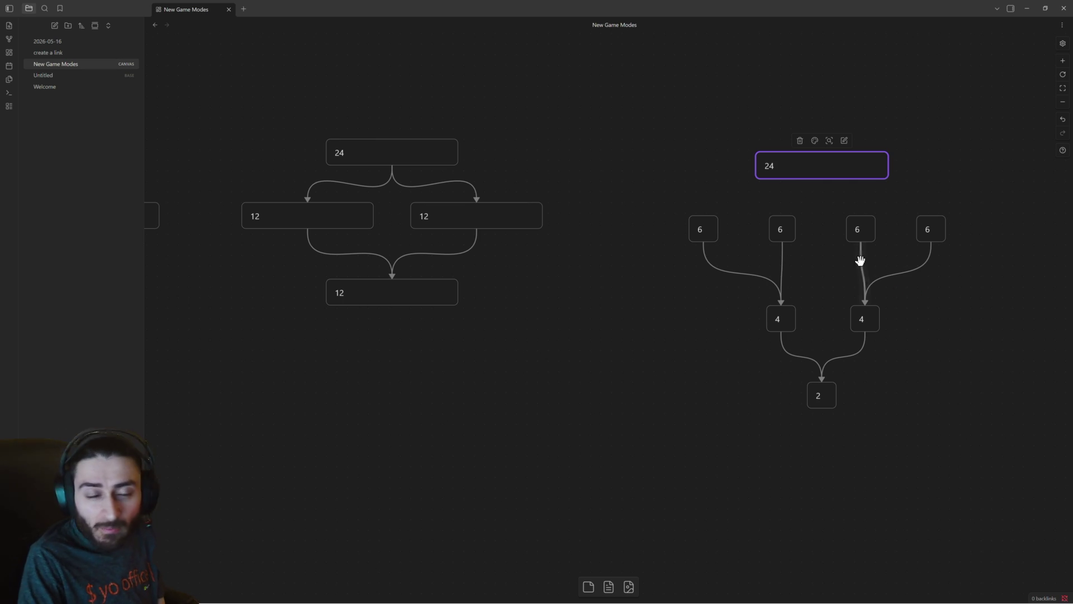
Review the bracket cards one by one and marquee all seven of them.
left_click(705, 231)
left_click(779, 316)
left_click(820, 389)
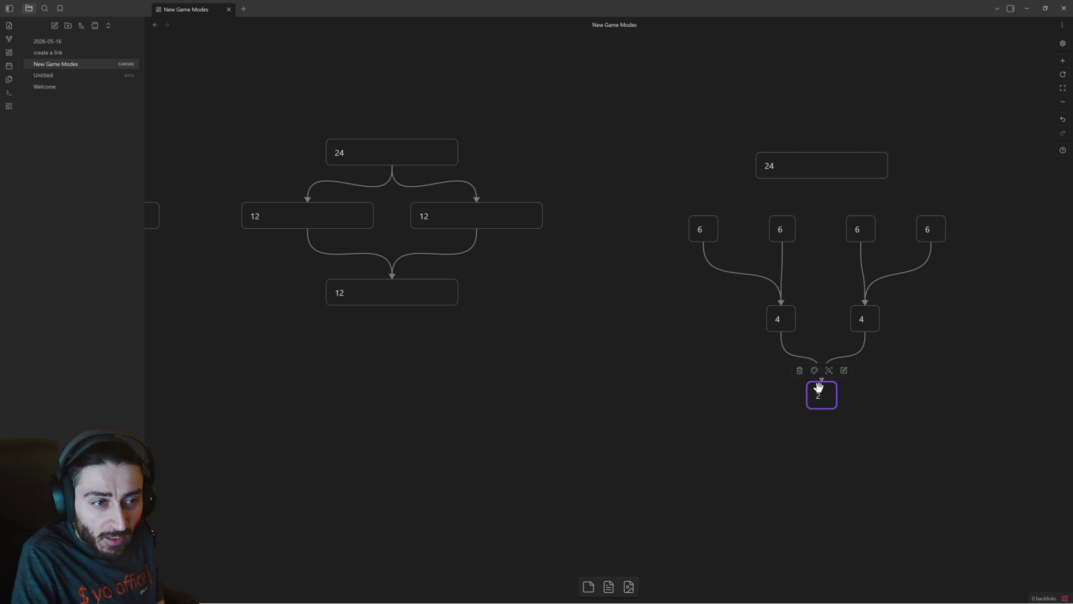
left_click(858, 231)
left_click(782, 231)
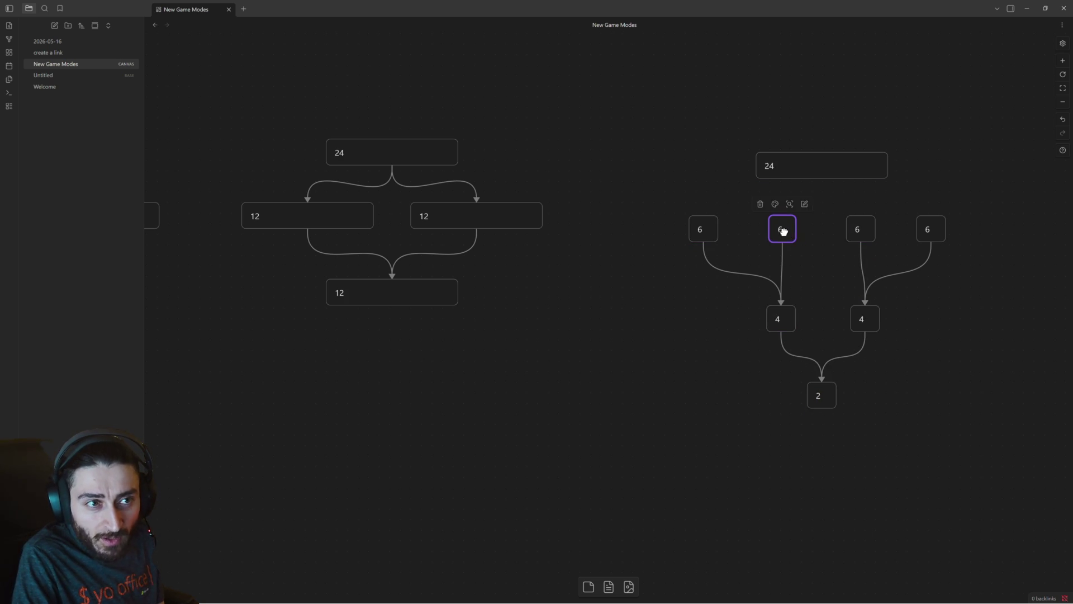
left_click(777, 317)
left_click_drag(685, 214, 942, 434)
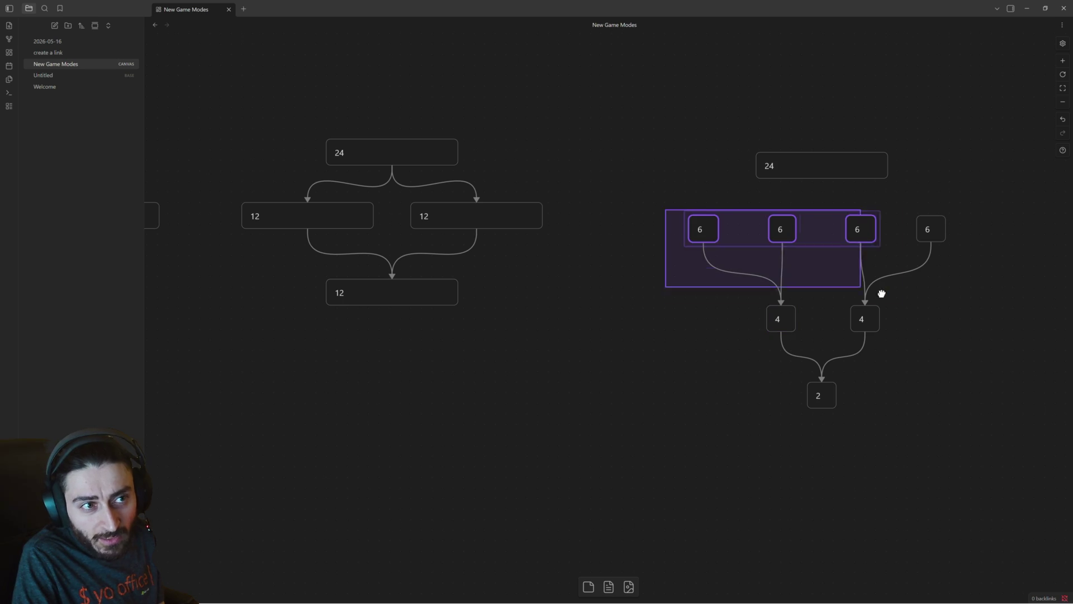
Relabel the bottom 2 card as 4, then select the four top 6 cards.
double_click(829, 391)
type("4")
left_click(882, 391)
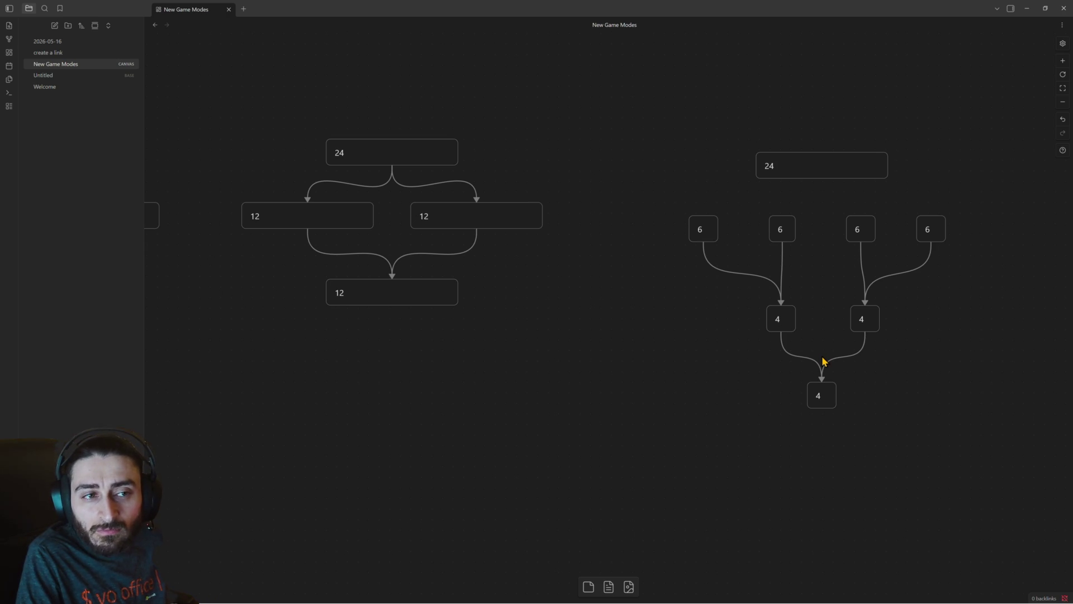
left_click_drag(737, 304, 922, 350)
left_click(816, 391)
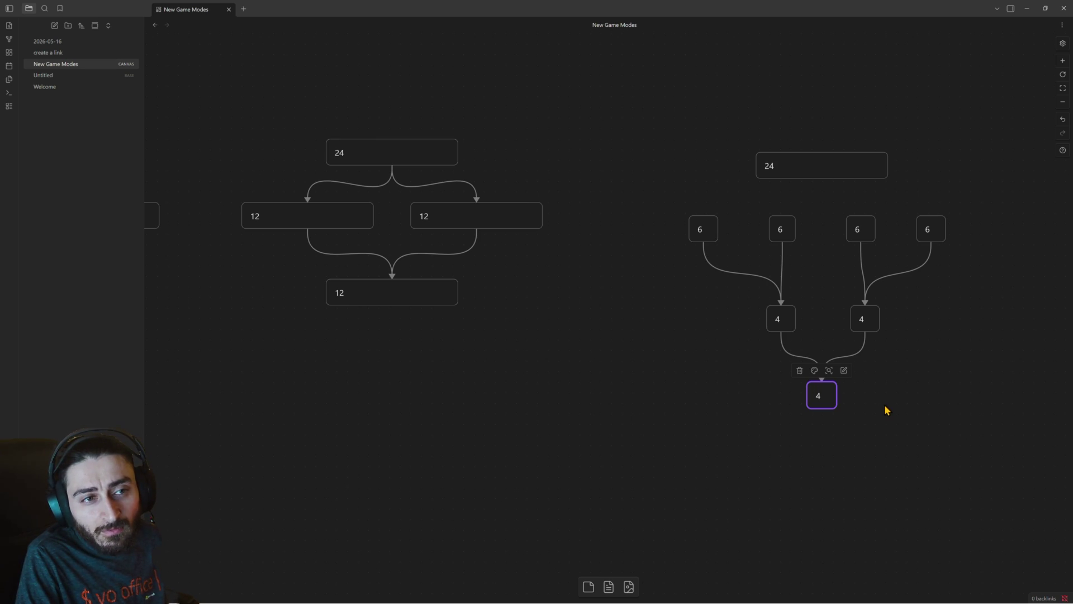
left_click(703, 229)
left_click_drag(970, 221, 667, 241)
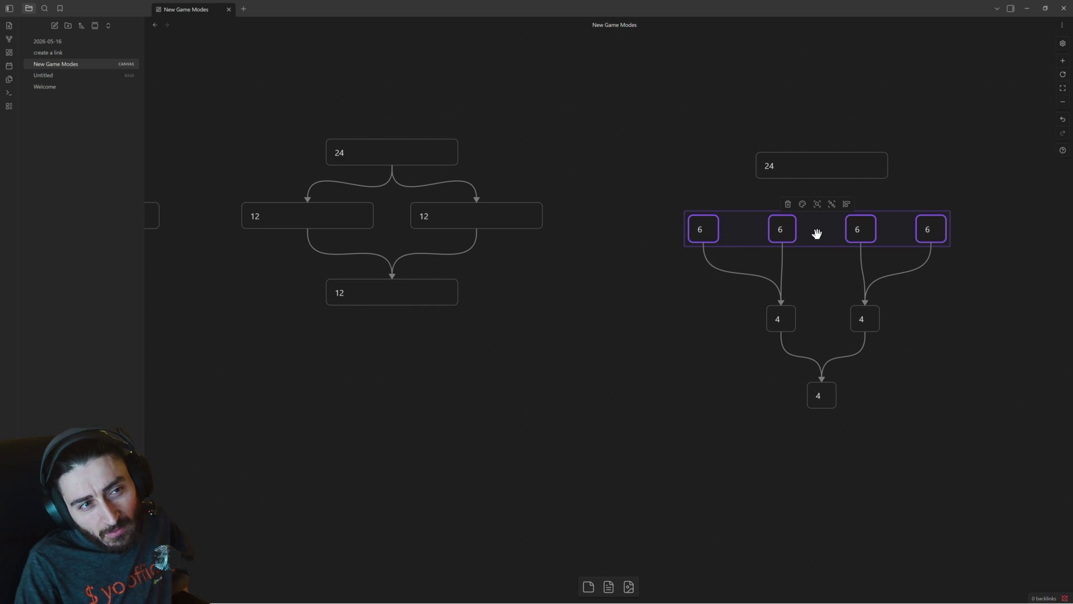
Relabel the top-row 6 cards as 4.
left_click(700, 230)
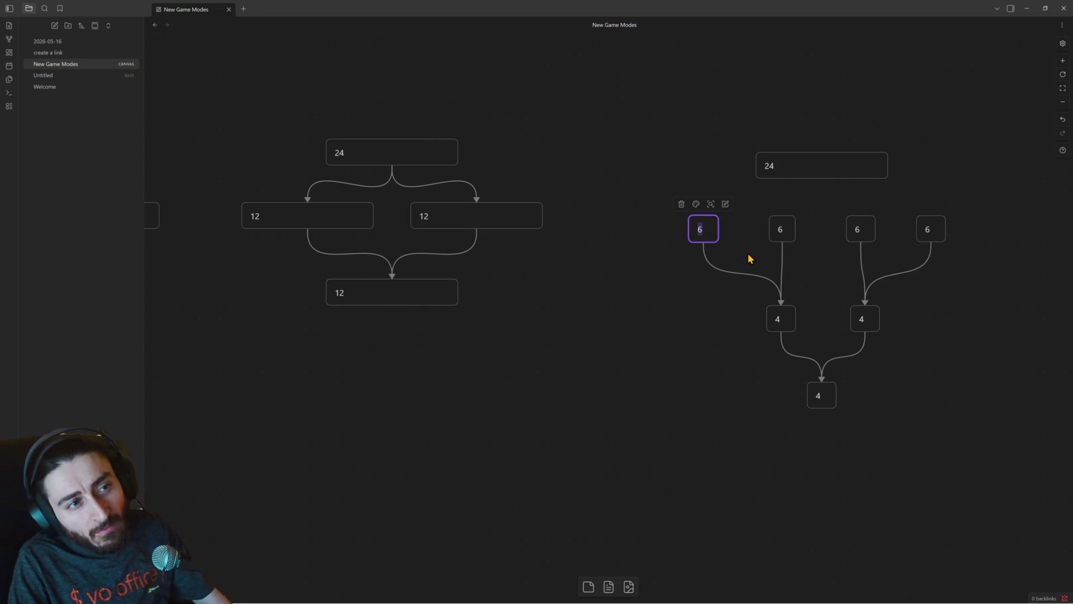
type("4")
double_click(780, 231)
double_click(857, 228)
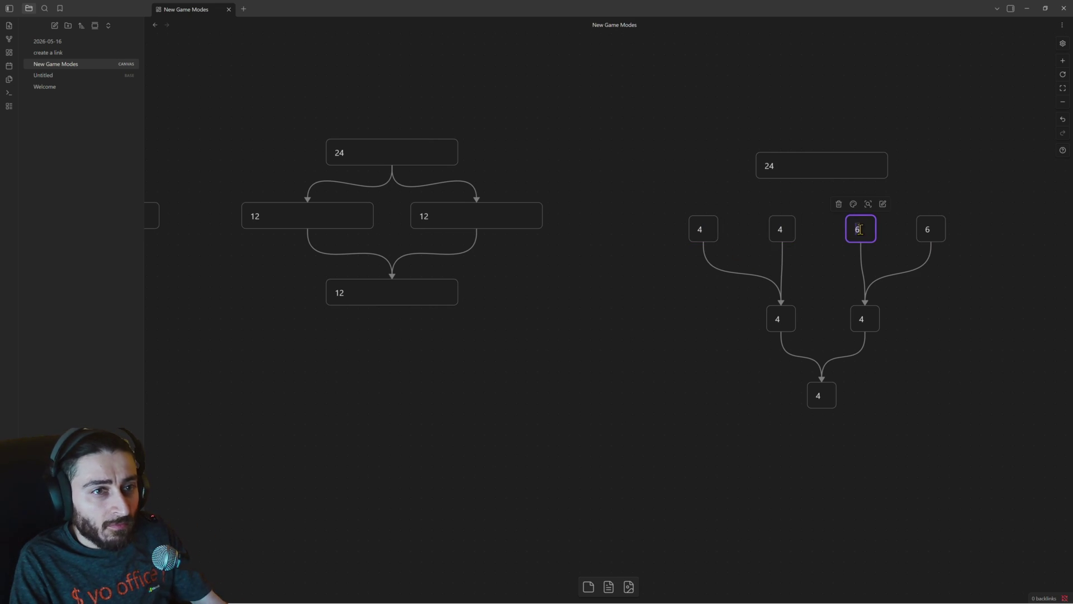
type("4")
double_click(927, 230)
type("4")
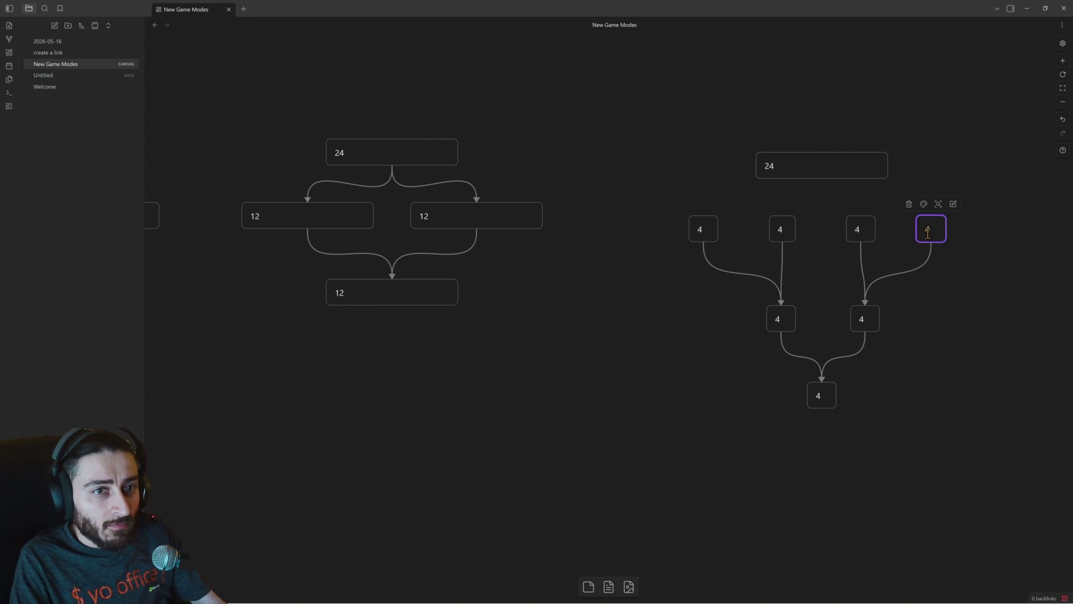
Copy the last two 4 cards and paste the duplicates at the end of the top row.
left_click_drag(967, 216, 845, 242)
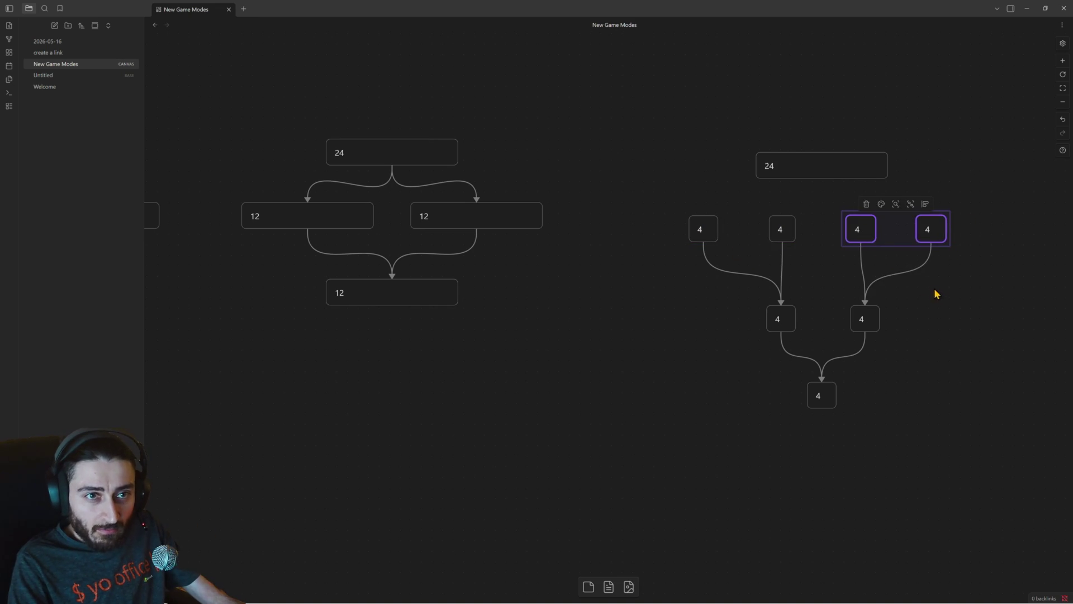
left_click_drag(934, 288, 813, 294)
key("ctrl+c")
key("ctrl+v")
left_click_drag(634, 320, 939, 229)
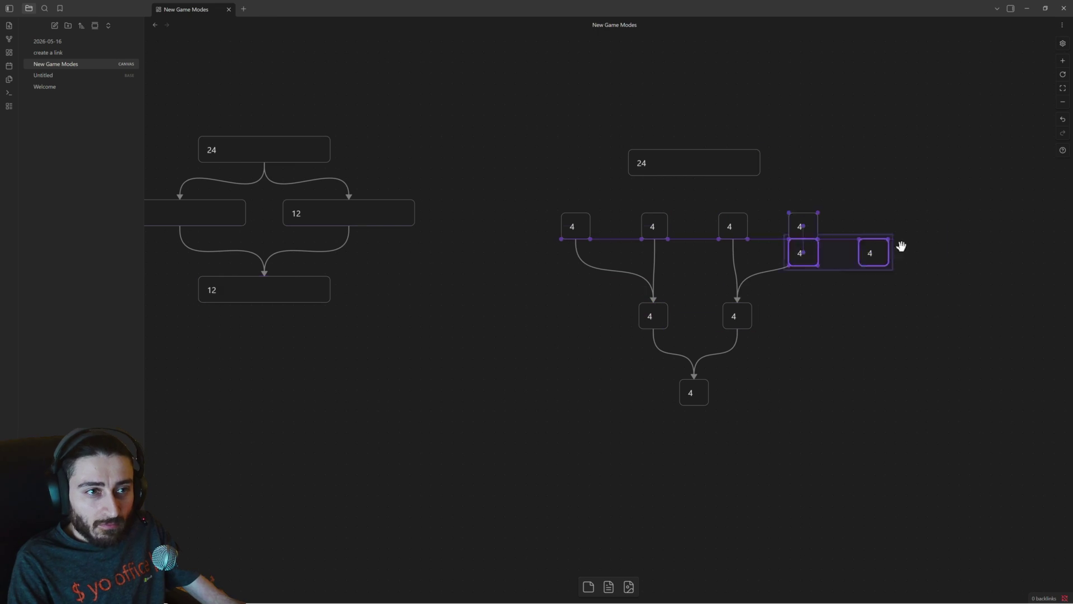
left_click(884, 283)
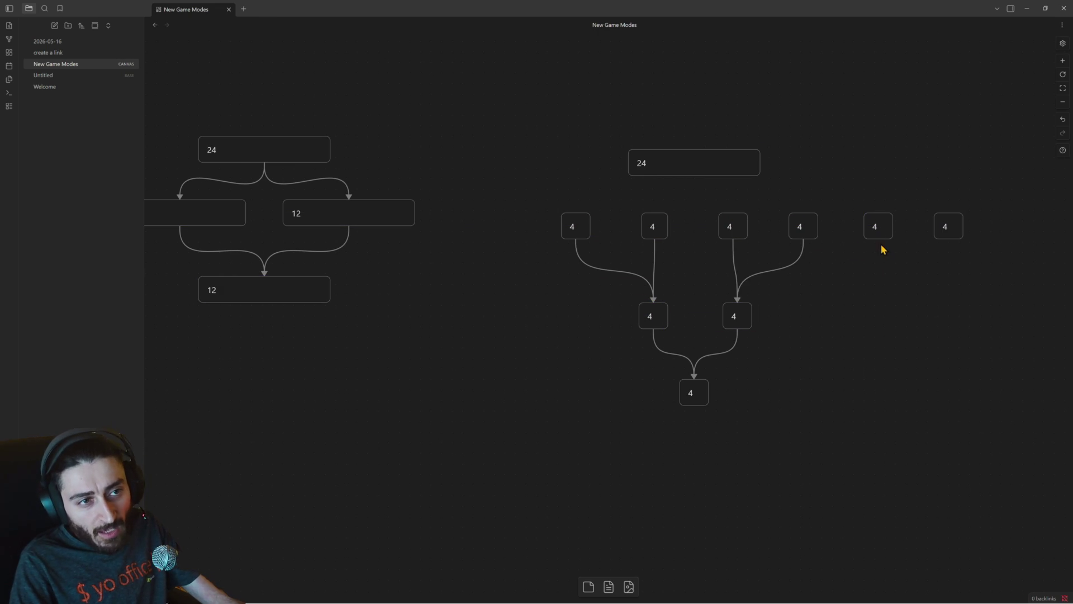
left_click_drag(985, 208, 796, 246)
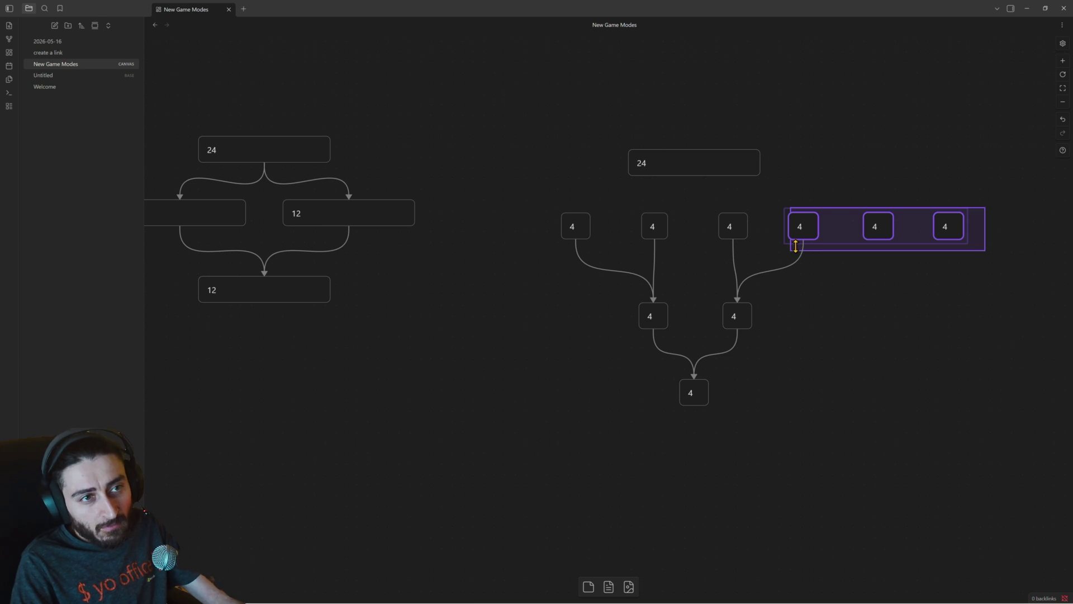
left_click_drag(796, 245, 796, 246)
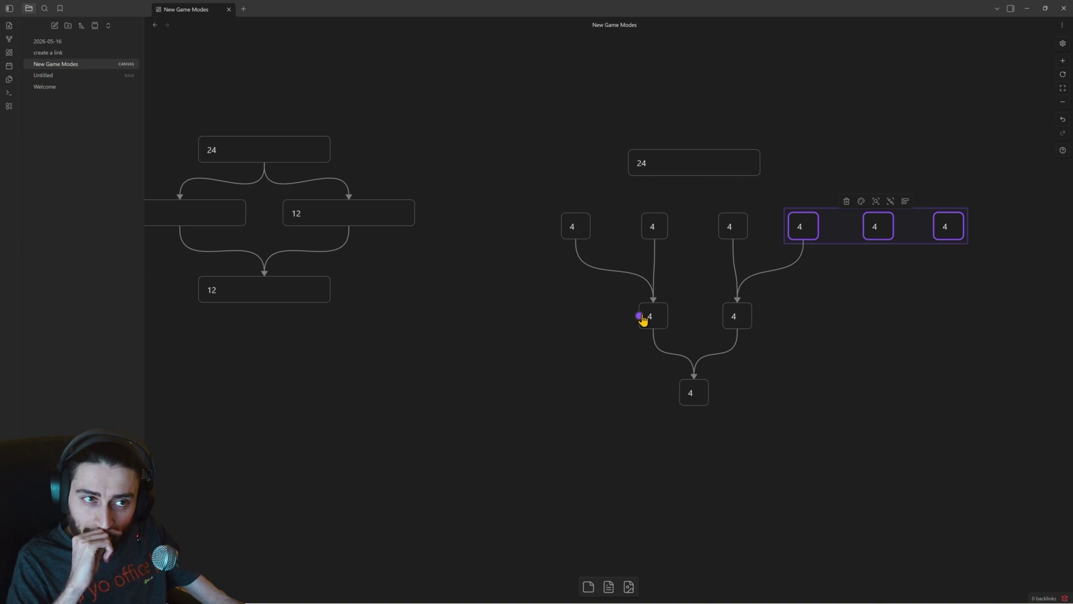
Undo the duplicates and relabels so the top row is four 6 cards again, then select the bracket.
mouse_move(708, 163)
left_mouse_down()
mouse_move(774, 149)
mouse_move(777, 162)
left_mouse_up()
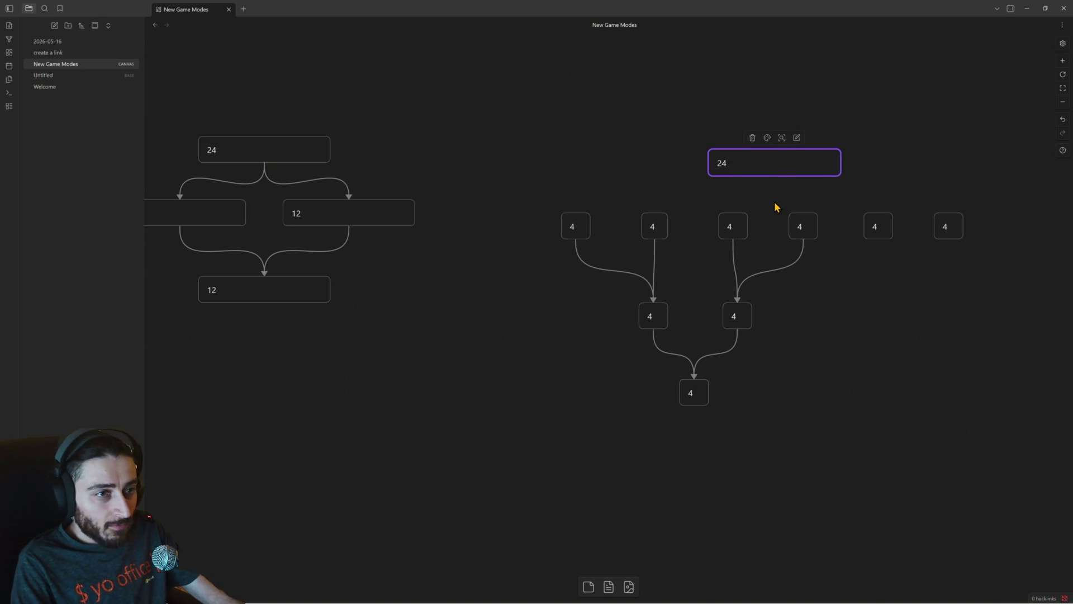
key("ctrl+z")
key("ctrl+z")
key("ctrl+z")
key("ctrl+z")
key("ctrl+z")
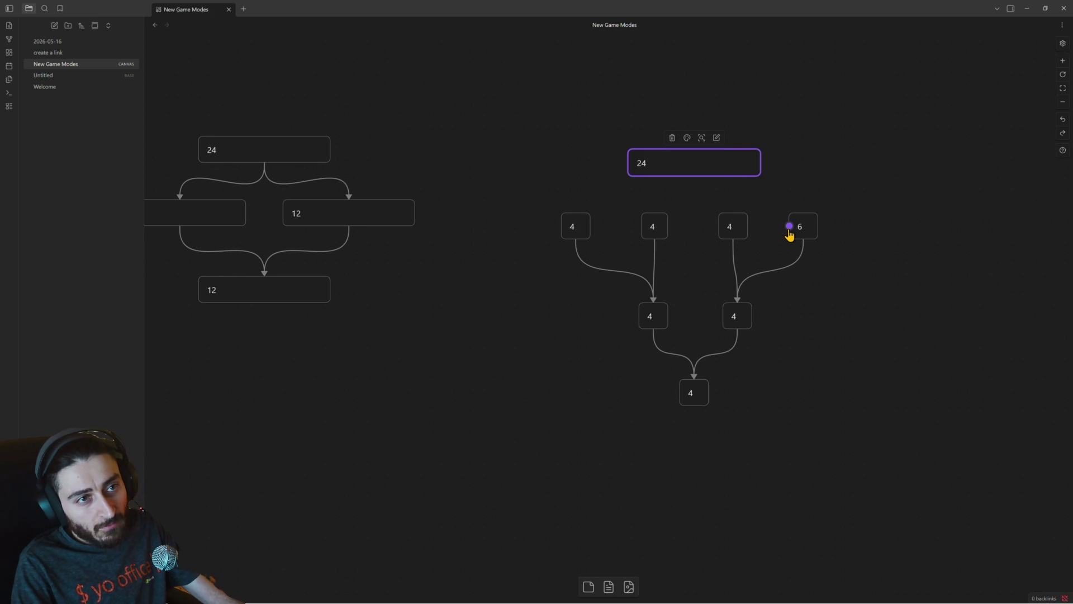
key("ctrl+z")
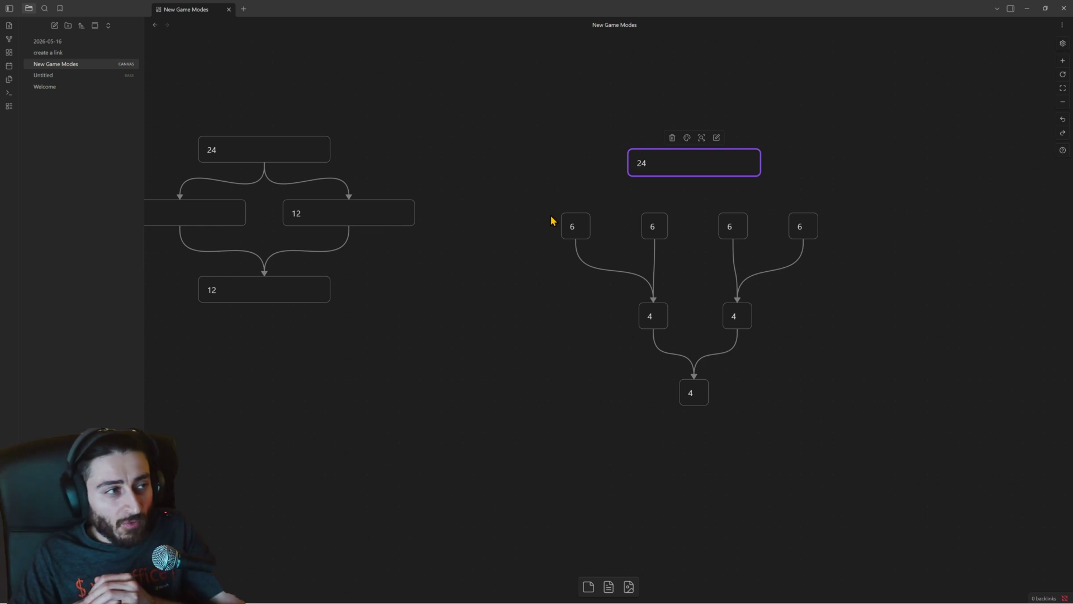
mouse_move(560, 182)
left_mouse_down()
mouse_move(767, 328)
mouse_move(822, 399)
left_mouse_up()
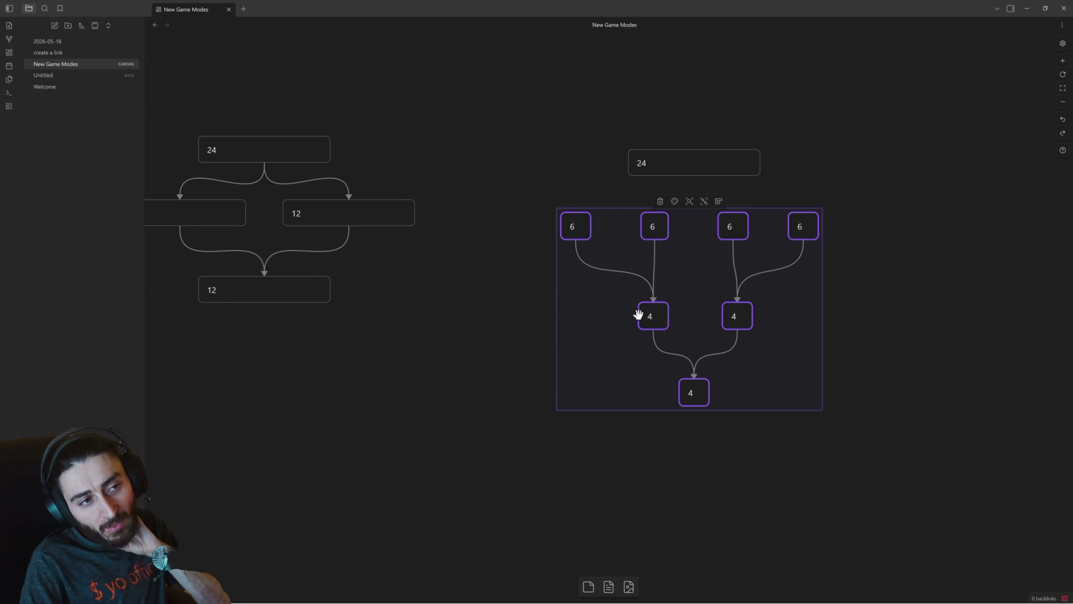
scroll(508, 283, "up", 2)
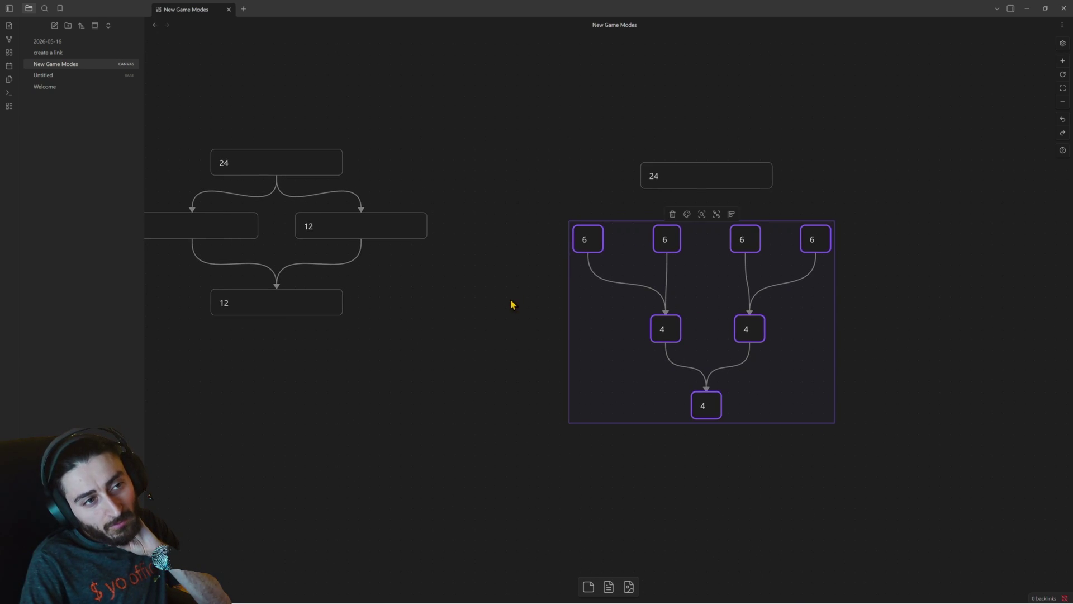
scroll(512, 304, "left", 5)
scroll(546, 319, "left", 5)
scroll(366, 287, "left", 8)
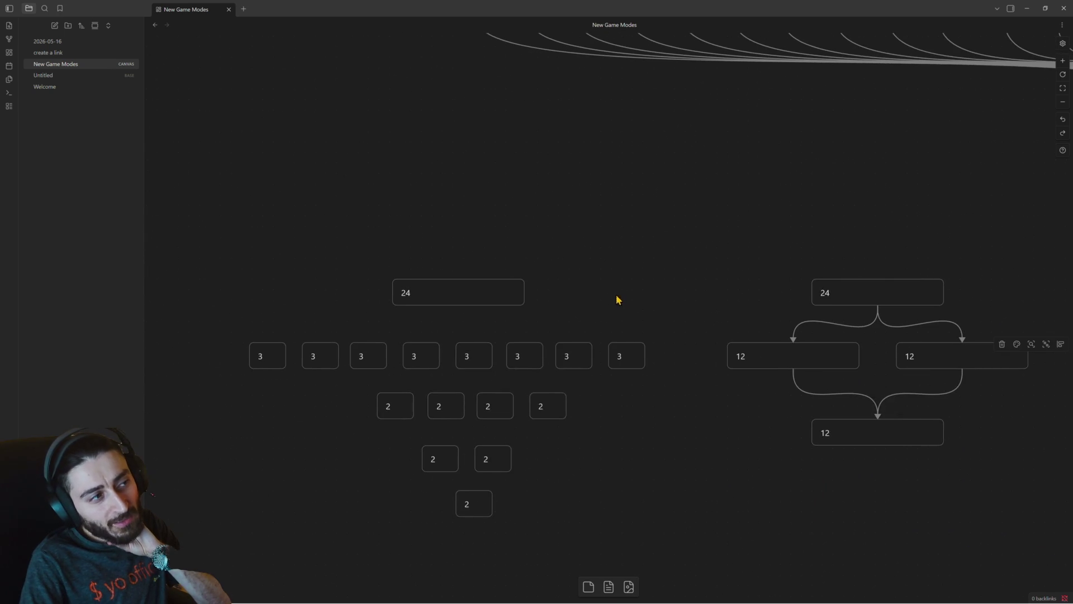
scroll(601, 288, "right", 5)
scroll(450, 261, "right", 5)
scroll(450, 260, "down", 1)
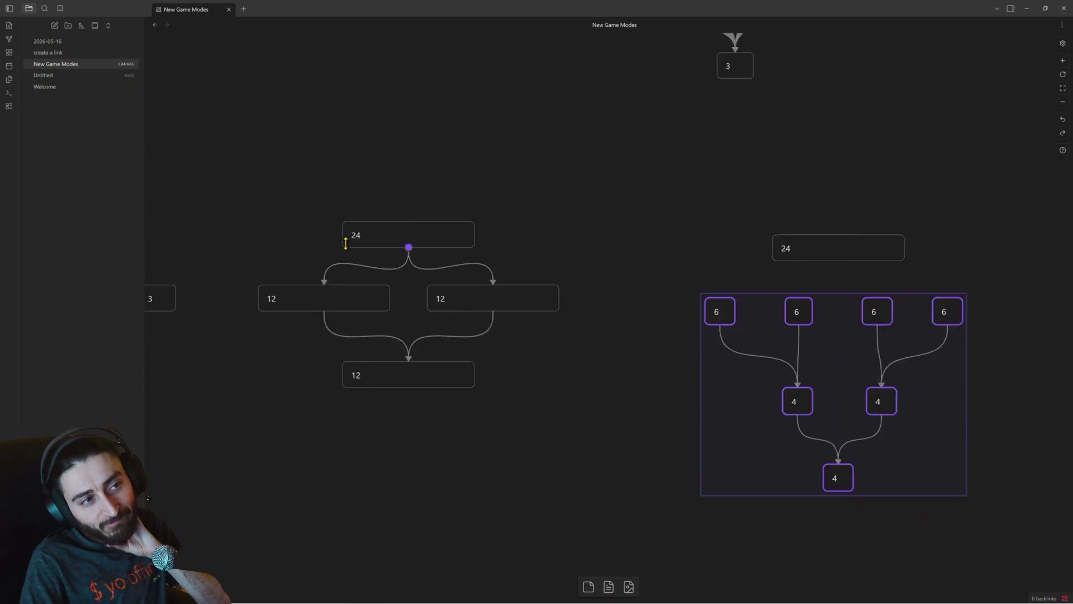
scroll(581, 280, "right", 2)
scroll(568, 297, "right", 1)
scroll(527, 286, "right", 1)
scroll(527, 285, "down", 1)
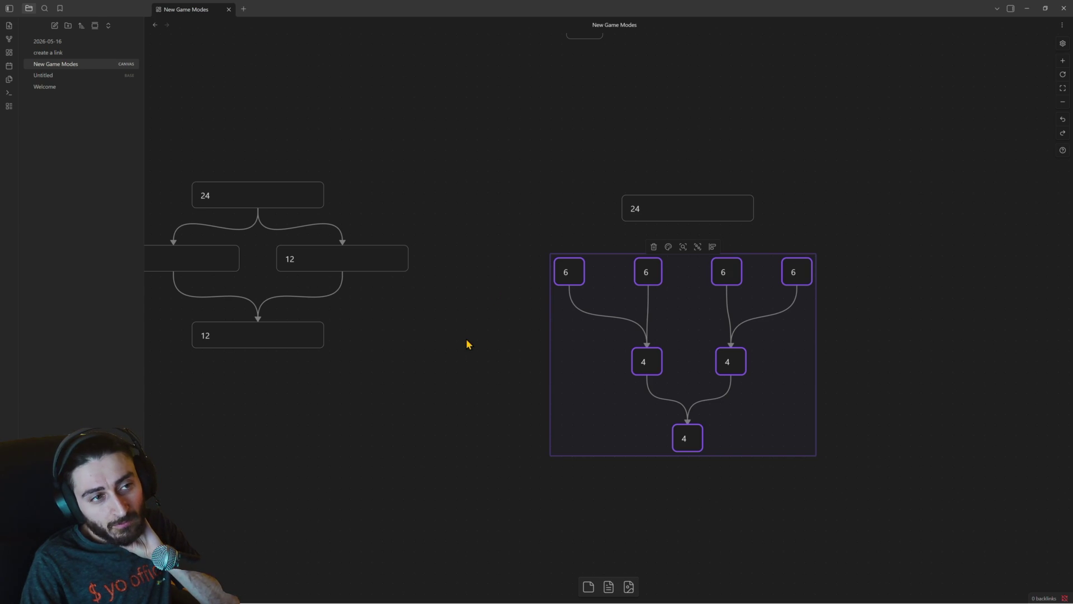
scroll(503, 378, "left", 3)
scroll(548, 424, "down", 1)
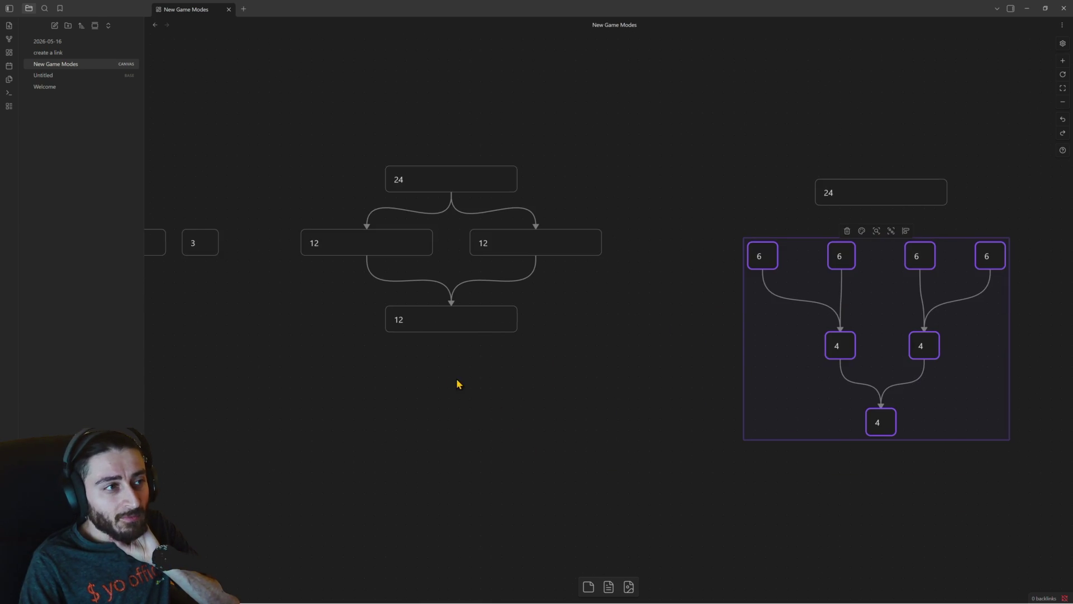
scroll(456, 383, "left", 3)
scroll(457, 383, "up", 1)
scroll(556, 414, "left", 2)
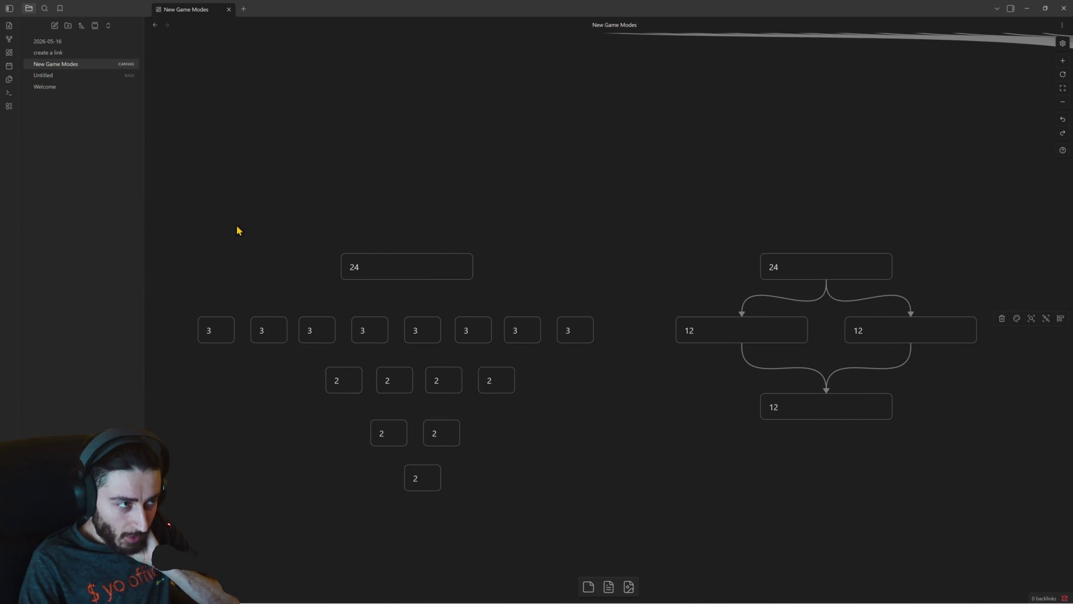
Marquee every card of the left 24-player bracket of 3 and 2 cards.
left_click_drag(204, 216, 606, 488)
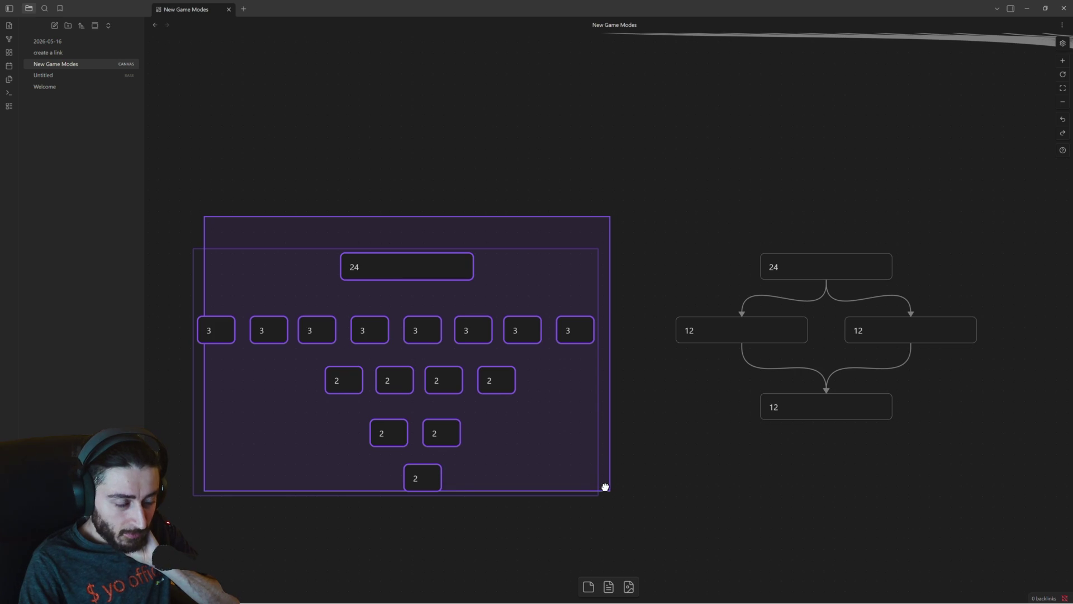
Drag the selected bracket toward the centre and inspect its row of 2 cards.
left_click_drag(606, 488, 579, 467)
scroll(620, 461, "left", 2)
scroll(620, 461, "up", 1)
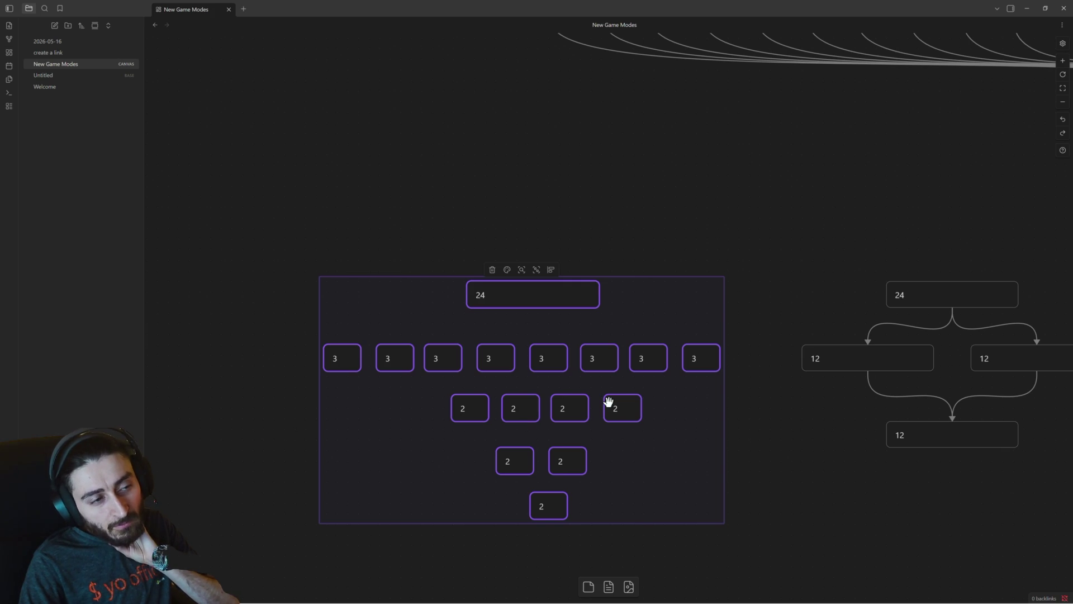
left_click(620, 407)
left_click(513, 408)
left_click(564, 408)
left_click(514, 407)
left_click(468, 408)
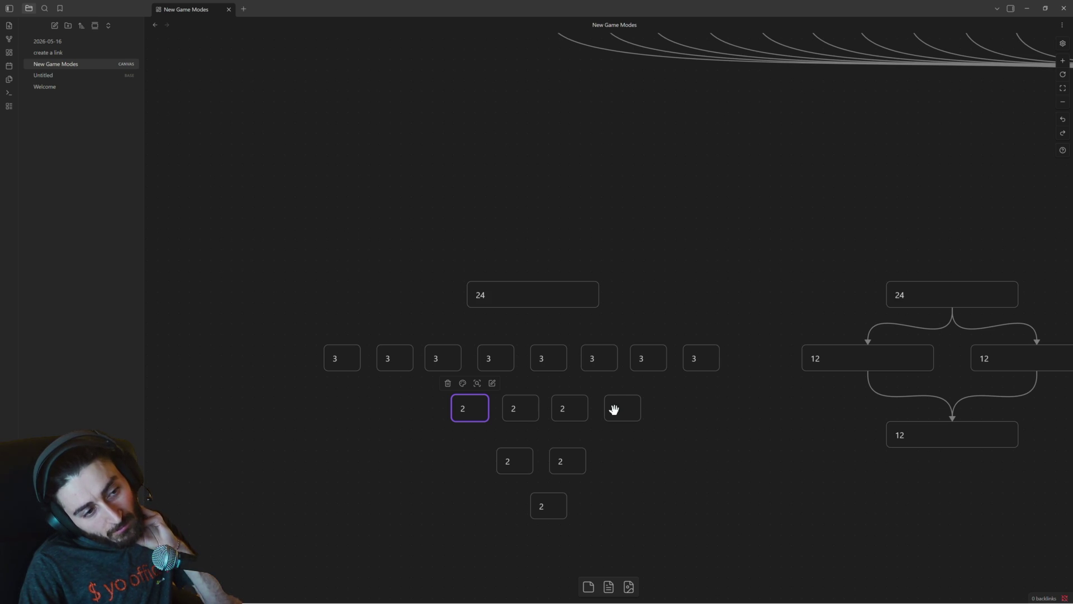
Reselect the whole 24-player bracket and nudge it slightly to the right.
mouse_move(331, 275)
left_mouse_down()
mouse_move(710, 523)
mouse_move(713, 537)
left_mouse_up()
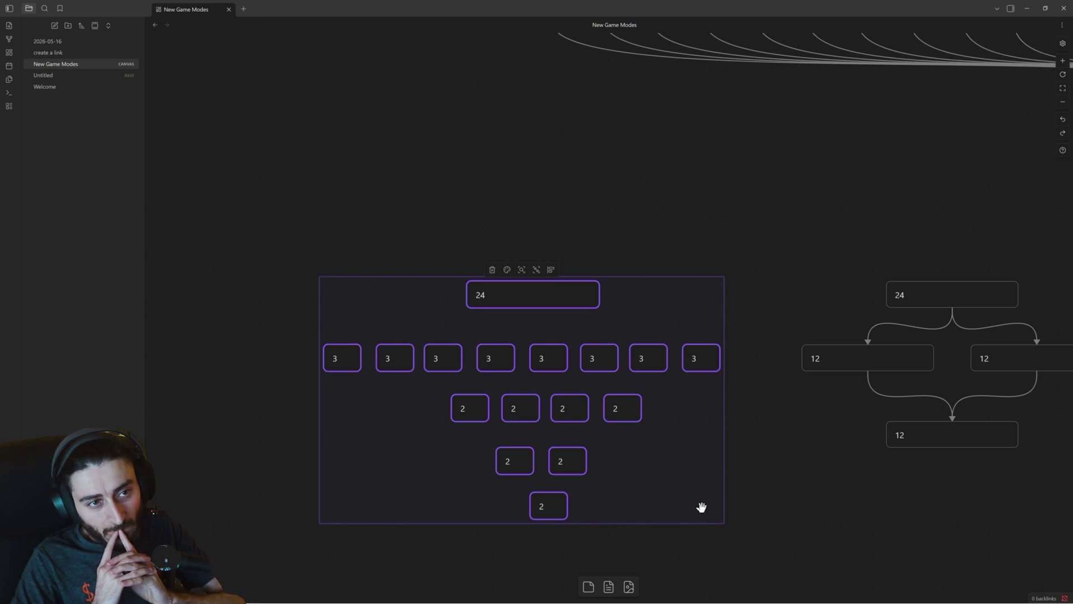
left_click_drag(562, 303, 575, 304)
scroll(606, 354, "down", 3)
scroll(607, 355, "down", 1)
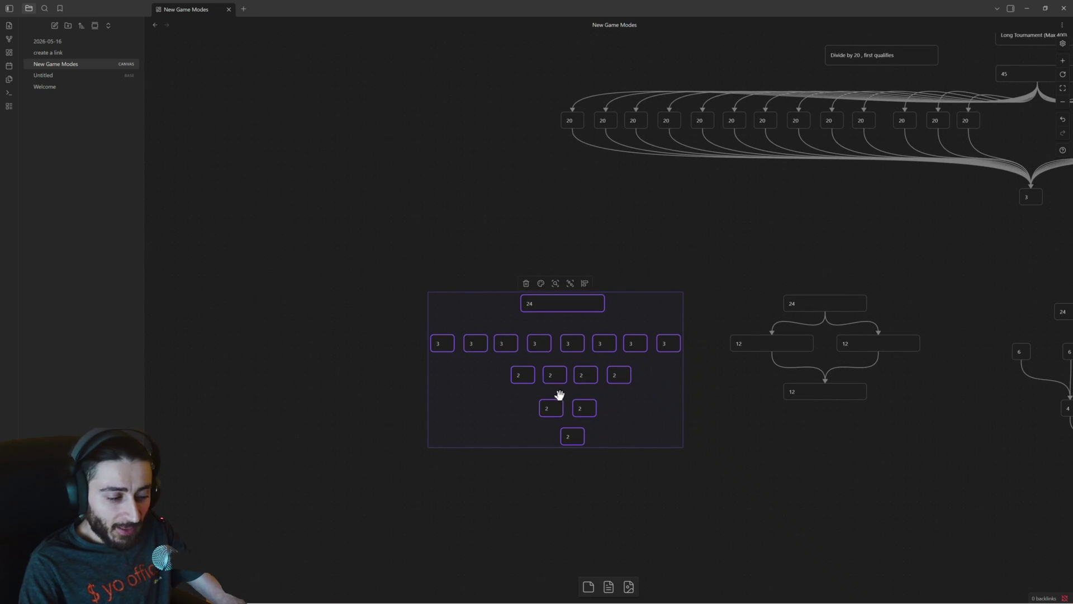
Paste a copy of the bracket to the left and change its total card from 24 to 160.
left_click_drag(487, 378, 679, 385)
key("ctrl+v")
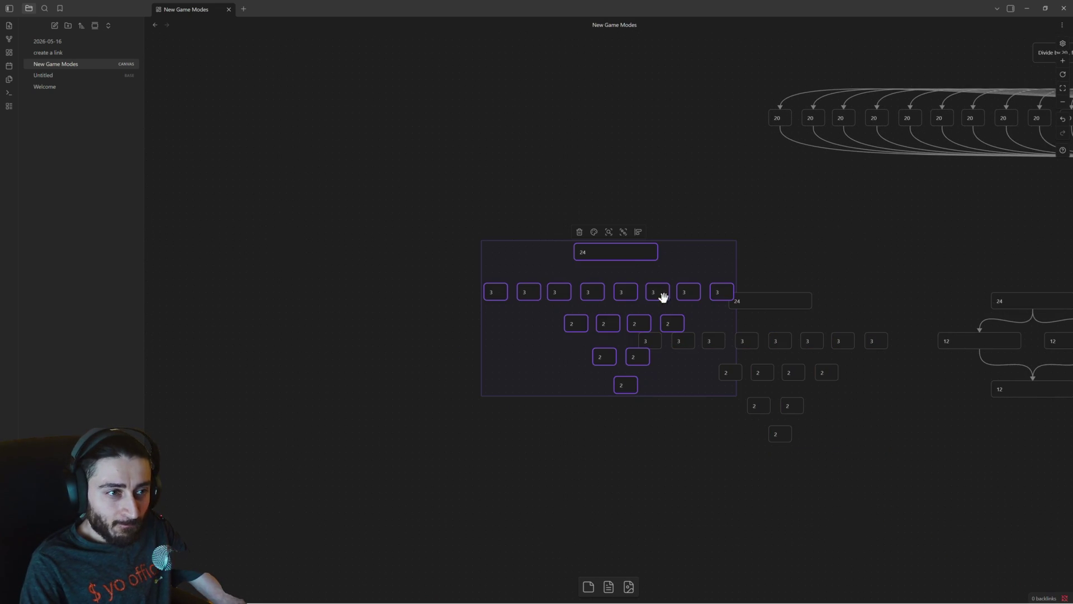
left_click_drag(628, 255, 447, 303)
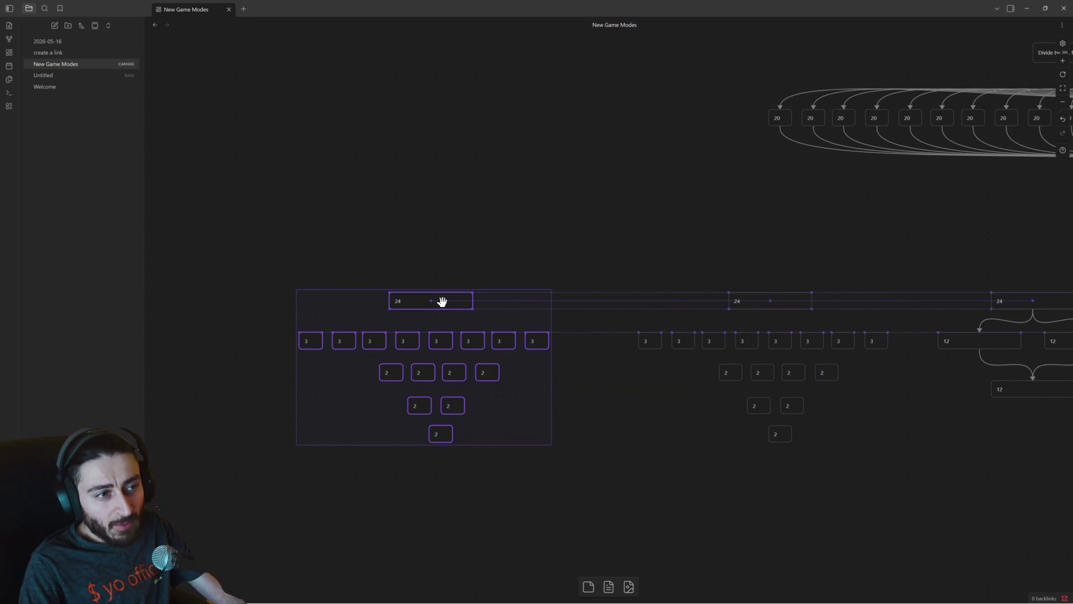
double_click(407, 301)
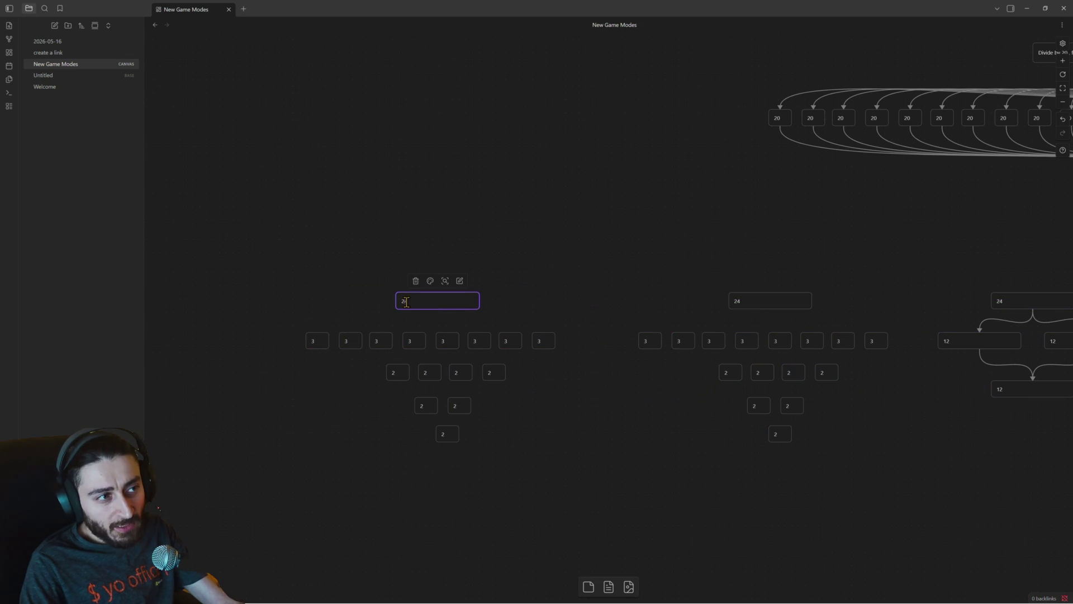
type("160")
Relabel the first three 3 cards as 20 and delete the five remaining 3 cards.
left_click(314, 339)
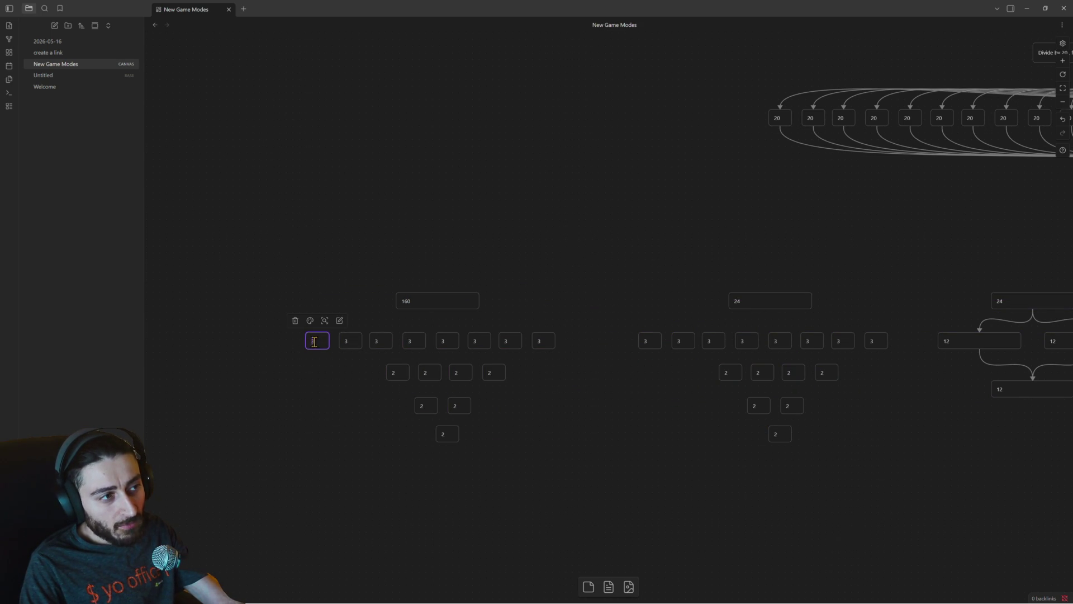
type("20")
double_click(347, 341)
type("2")
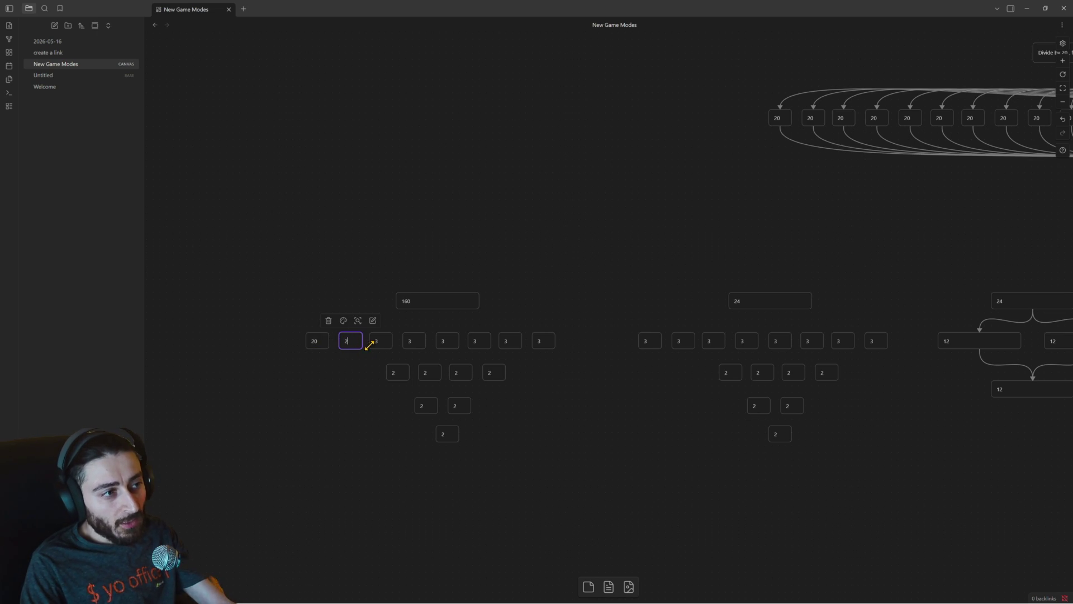
type("0")
double_click(380, 340)
type("2")
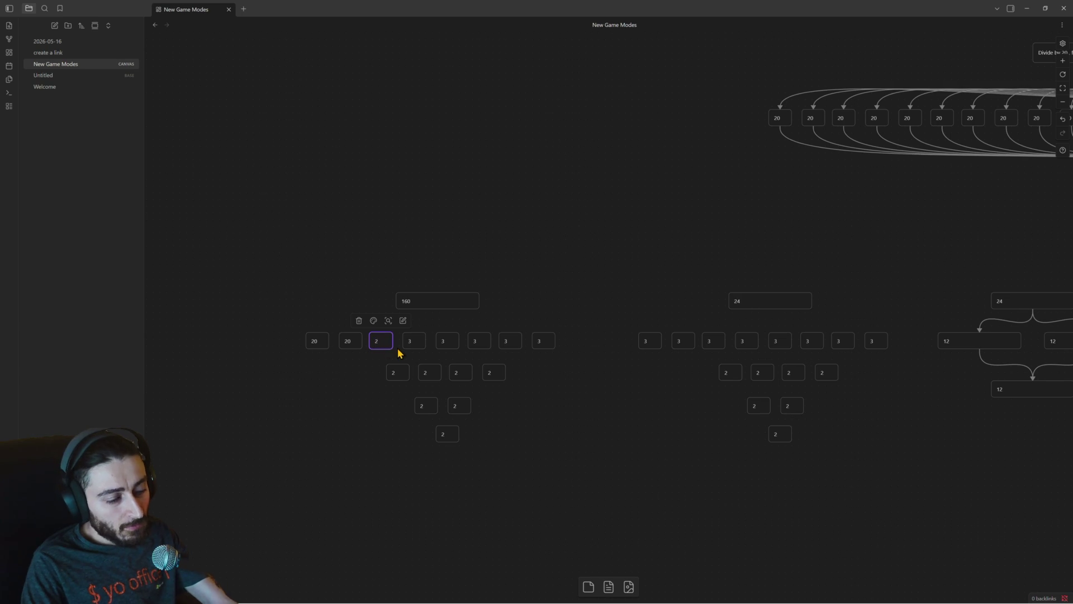
type("0")
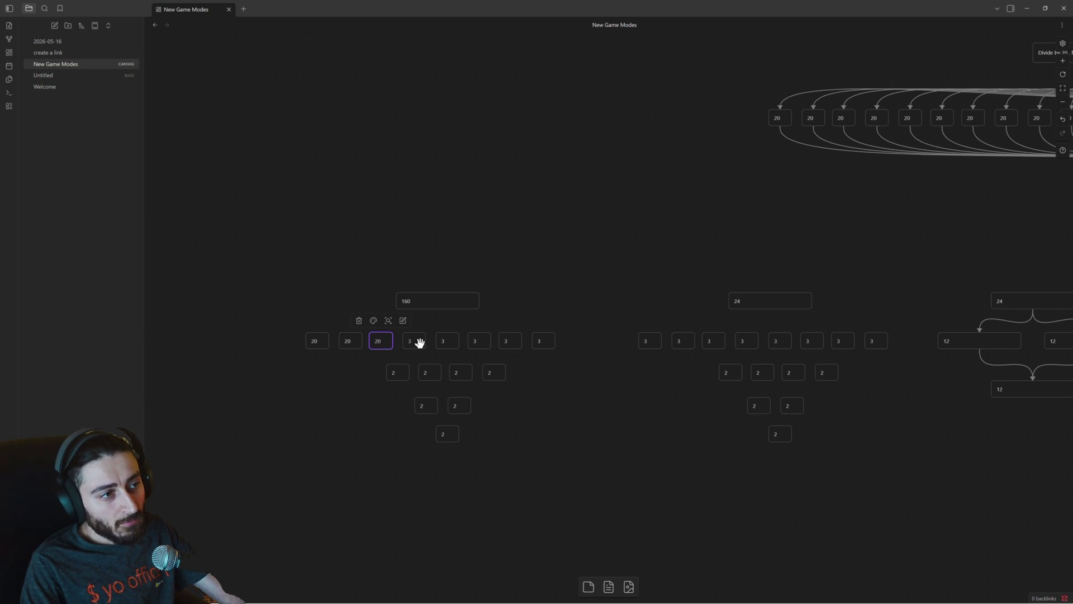
left_click_drag(584, 342, 317, 338)
key("Delete")
Alt-drag copies of the 20 cards to fill the top row with eight 20 cards.
mouse_move(402, 348)
left_mouse_down()
mouse_move(530, 326)
mouse_move(420, 340)
left_mouse_up()
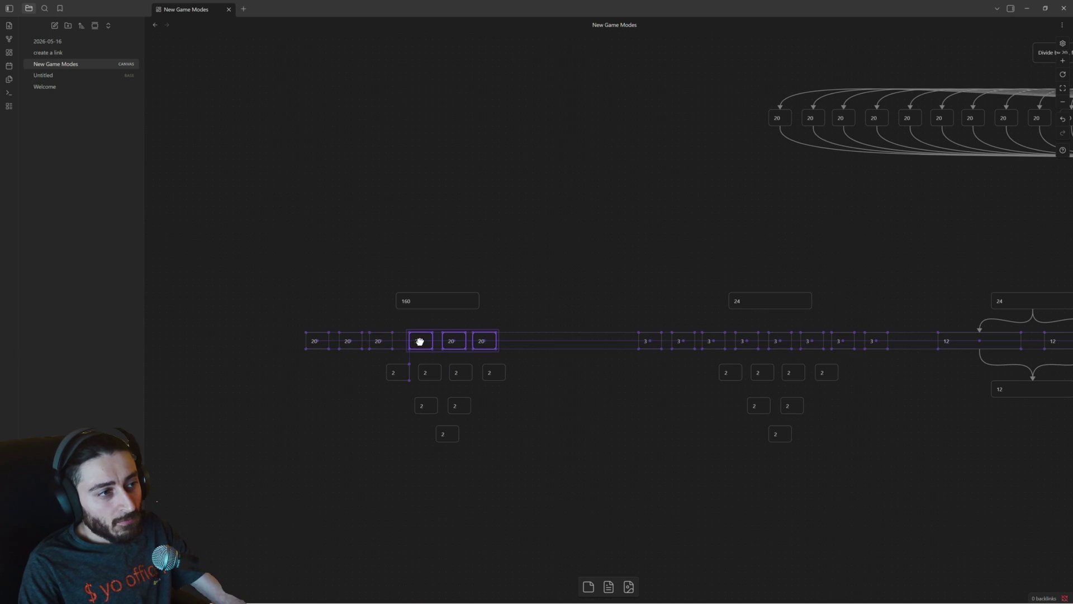
left_click(509, 348)
mouse_move(509, 348)
left_mouse_down()
mouse_move(441, 336)
mouse_move(554, 333)
mouse_move(524, 342)
left_mouse_up()
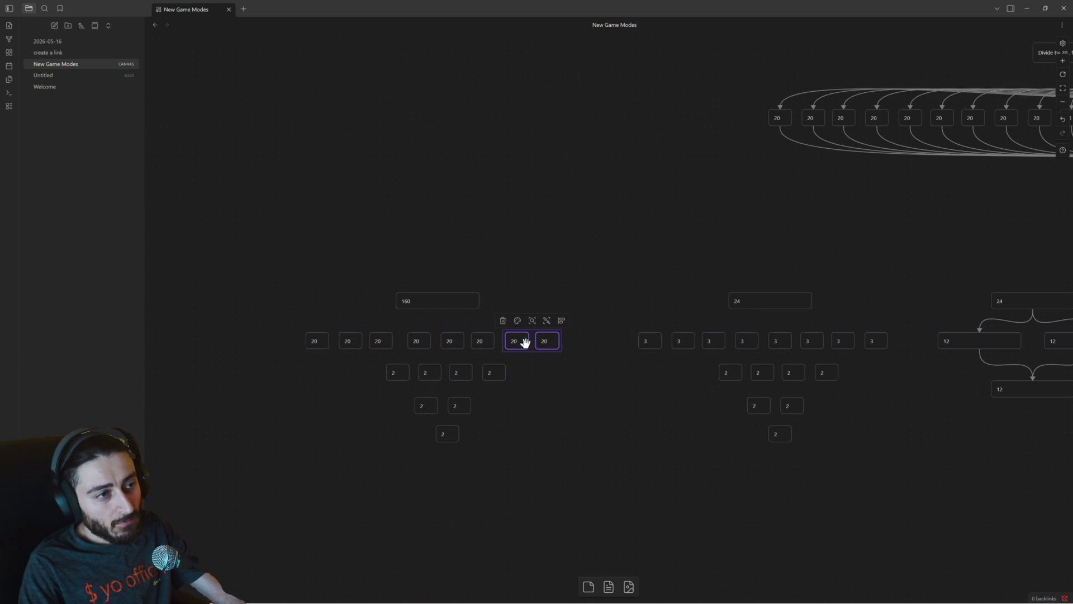
left_click_drag(665, 307, 391, 400)
scroll(472, 393, "up", 3)
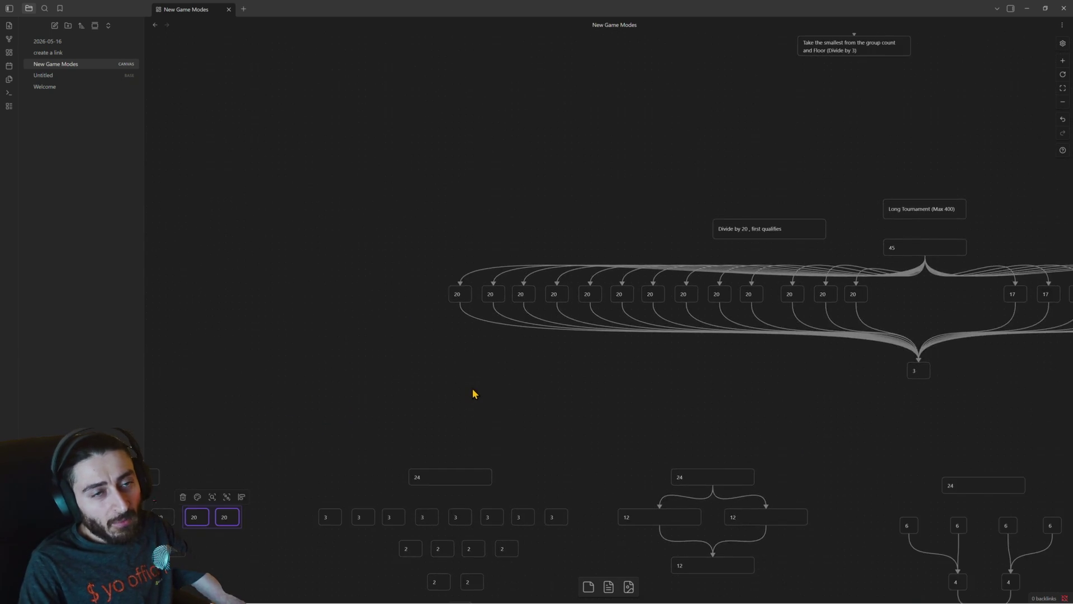
scroll(573, 327, "up", 2)
mouse_move(592, 328)
left_mouse_down()
mouse_move(498, 377)
mouse_move(316, 413)
mouse_move(307, 427)
left_mouse_up()
left_click_drag(539, 349, 441, 403)
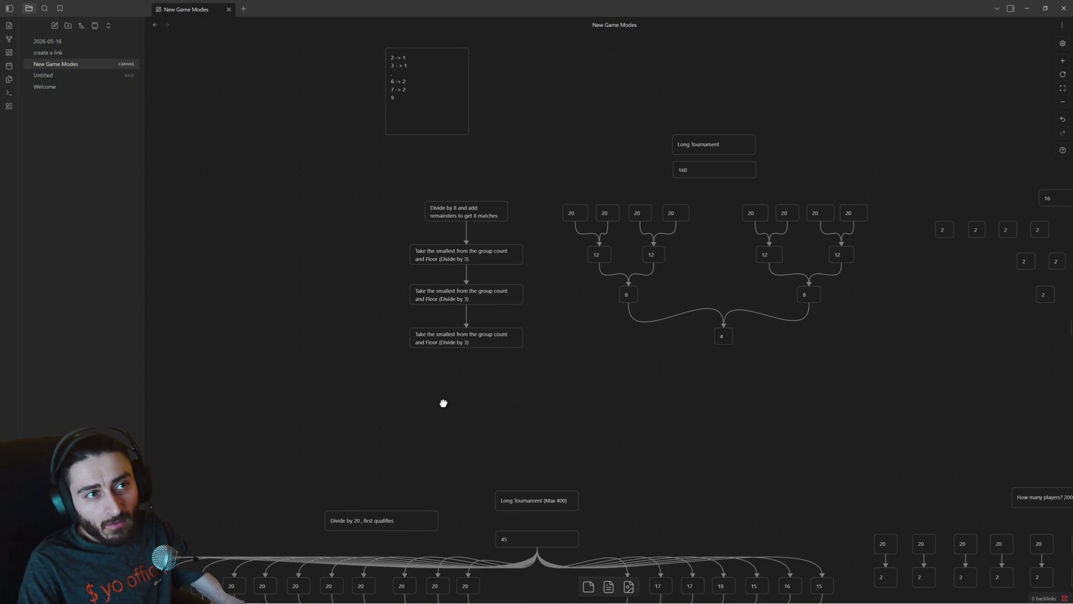
mouse_move(509, 252)
left_mouse_down()
mouse_move(521, 288)
mouse_move(505, 409)
mouse_move(548, 319)
left_mouse_up()
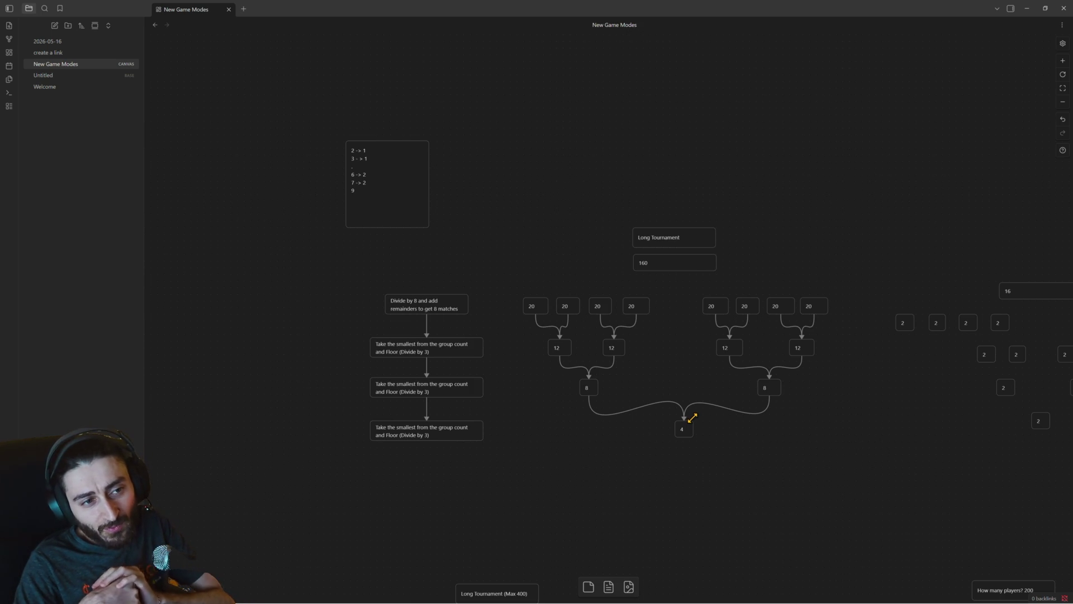
scroll(751, 423, "down", 3)
scroll(751, 423, "left", 5)
left_click_drag(752, 423, 691, 335)
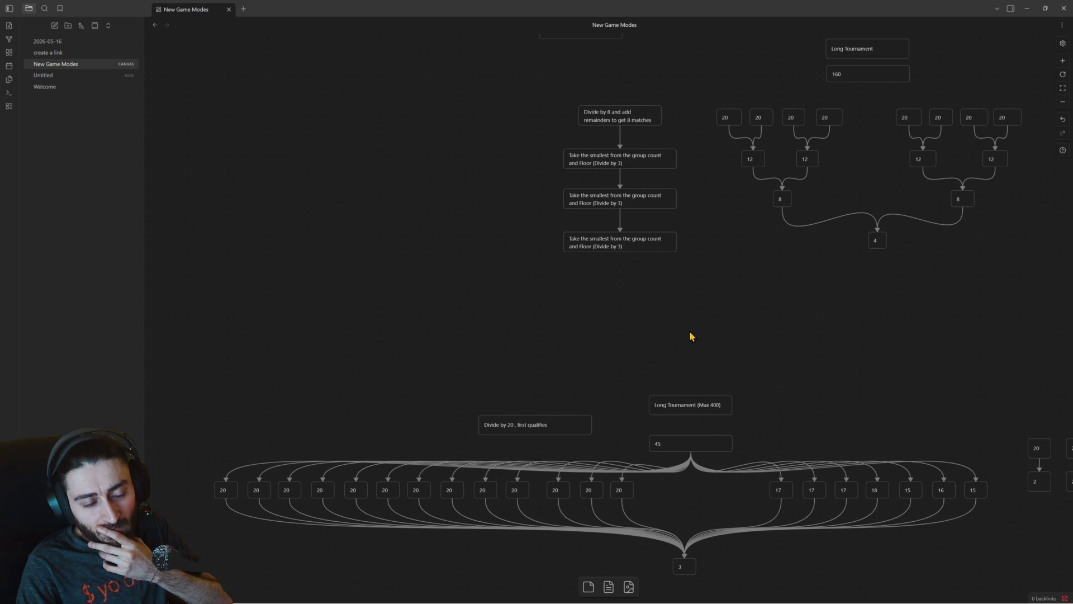
left_click_drag(833, 316, 713, 374)
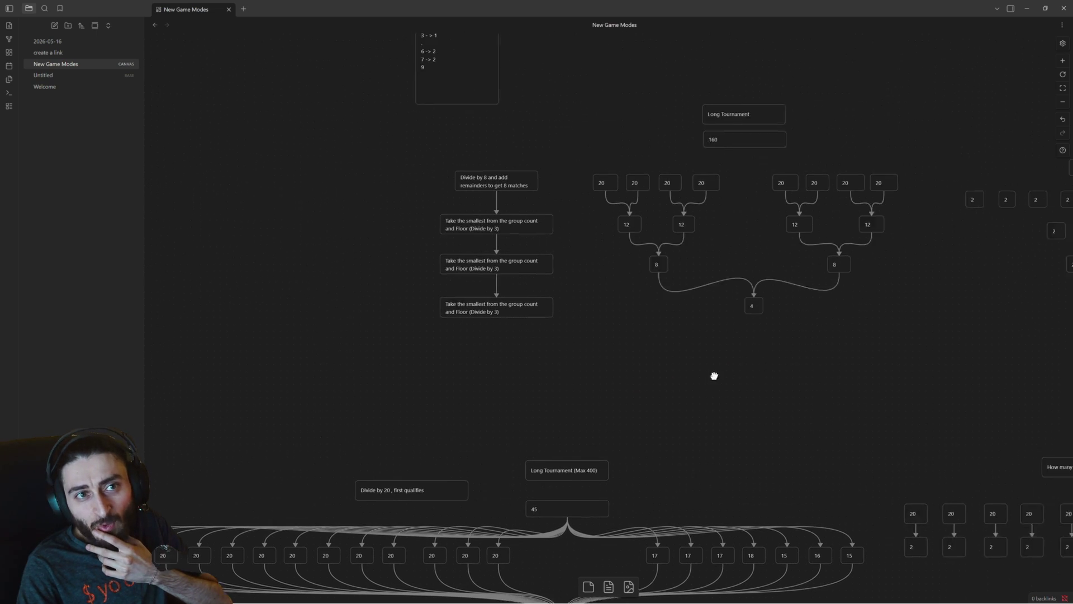
left_click_drag(886, 354, 586, 182)
left_click(709, 359)
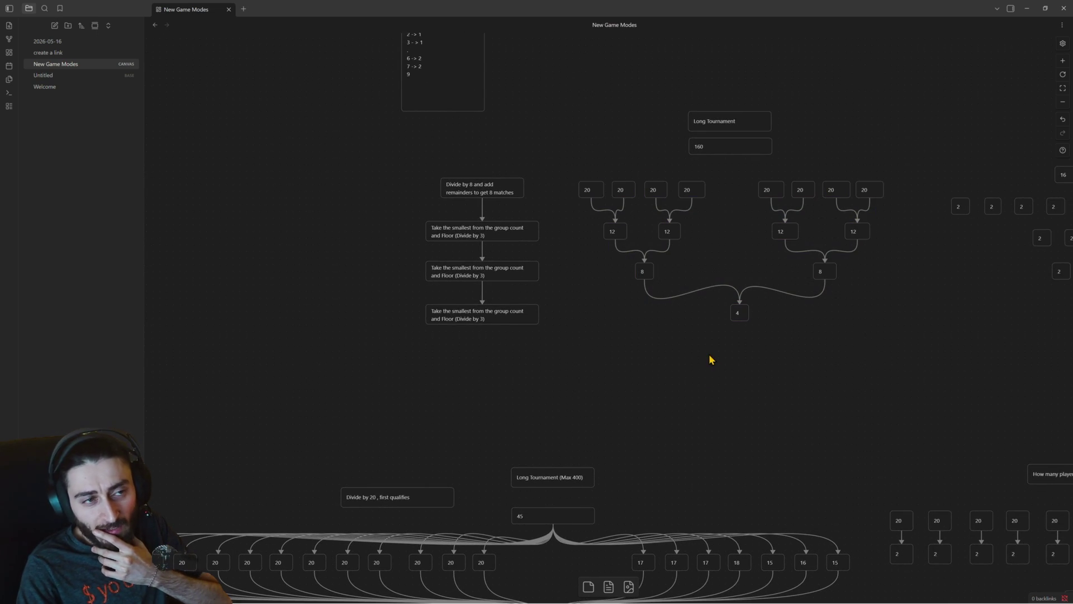
scroll(632, 313, "down", 3)
left_click_drag(464, 327, 694, 563)
left_click_drag(820, 533, 244, 334)
left_click_drag(481, 302, 381, 317)
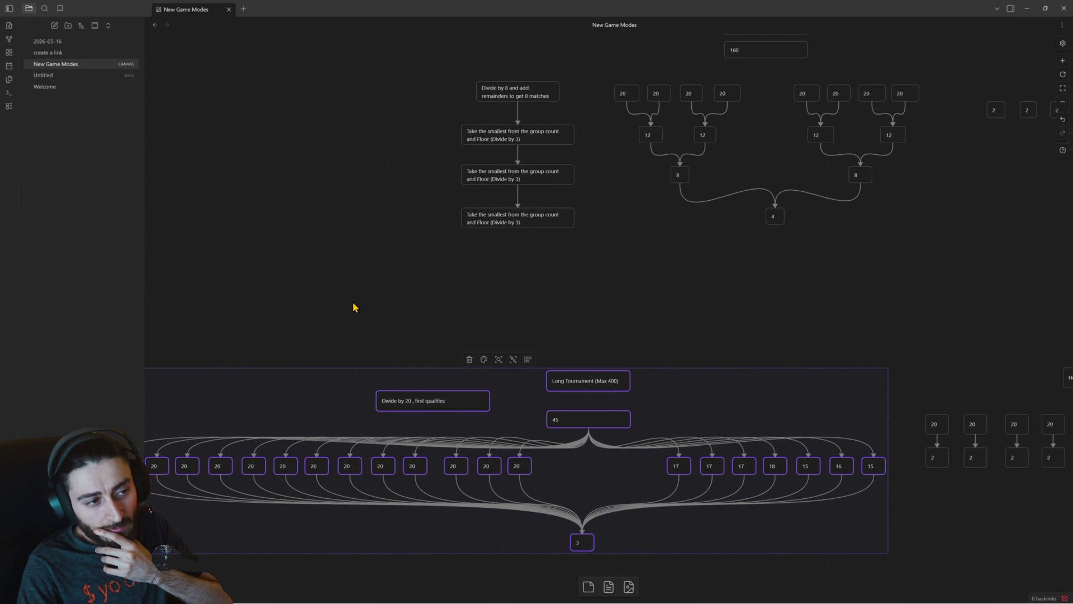
scroll(478, 304, "left", 2)
scroll(498, 347, "left", 2)
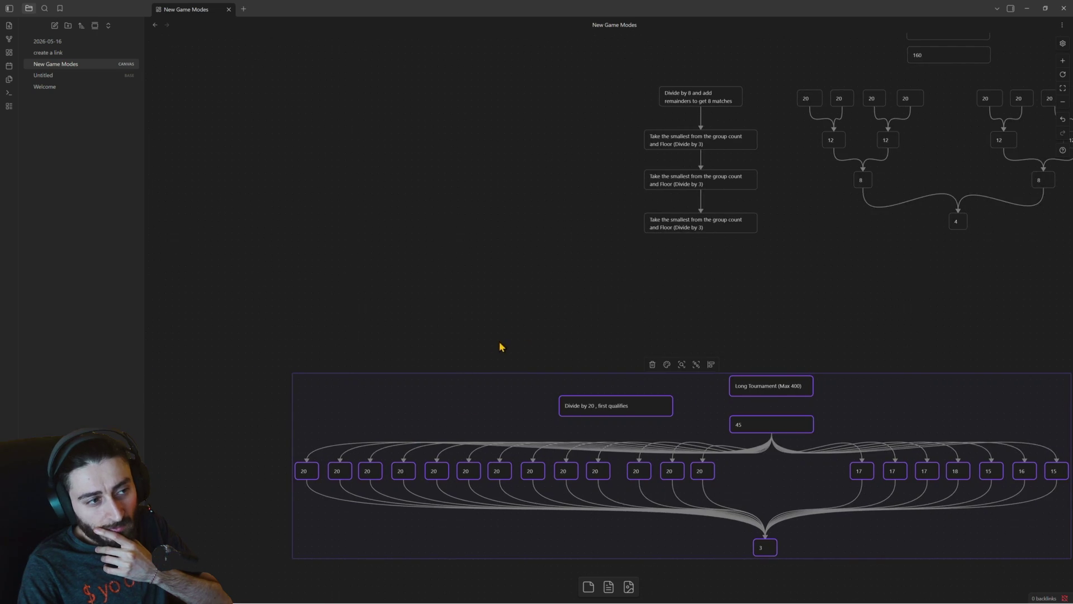
scroll(475, 376, "down", 2)
scroll(477, 392, "down", 3)
scroll(477, 392, "down", 2)
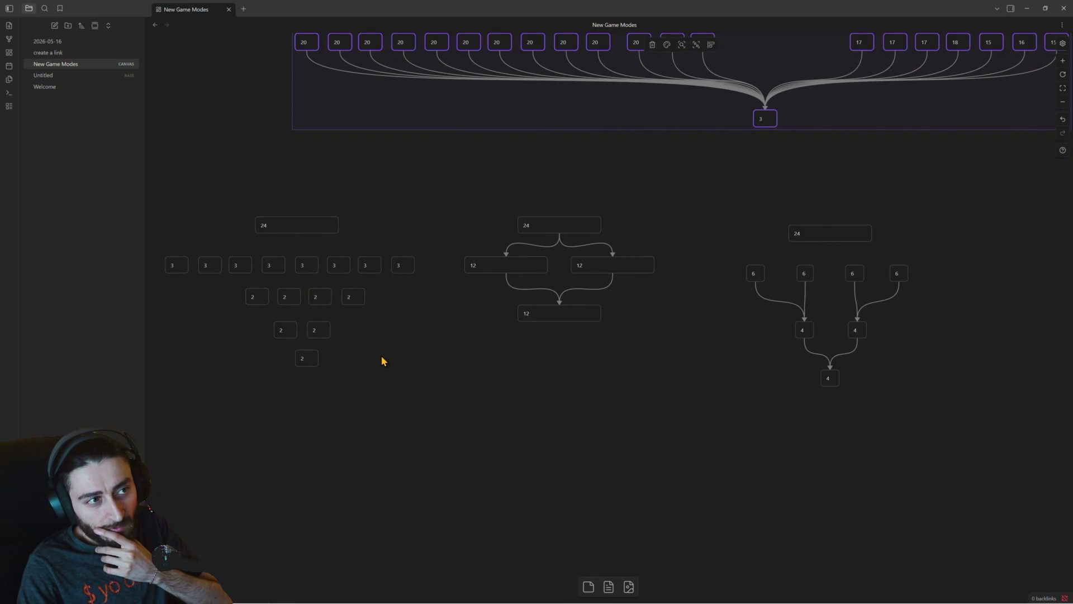
left_click_drag(382, 356, 498, 366)
left_click_drag(408, 363, 506, 356)
scroll(506, 355, "left", 5)
scroll(460, 365, "left", 1)
scroll(554, 366, "left", 2)
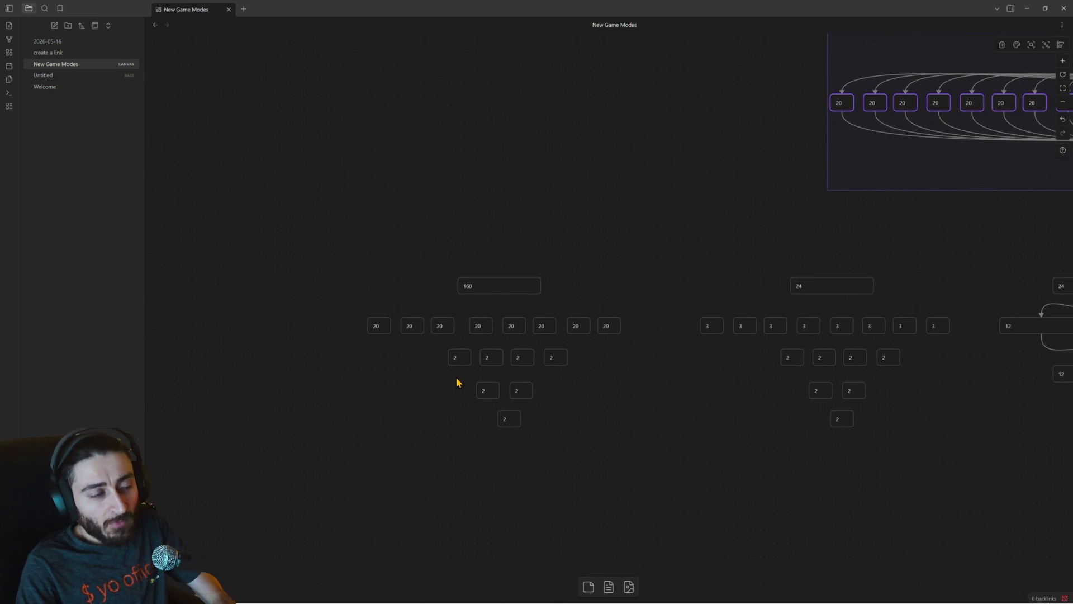
scroll(457, 382, "up", 3, "ctrl")
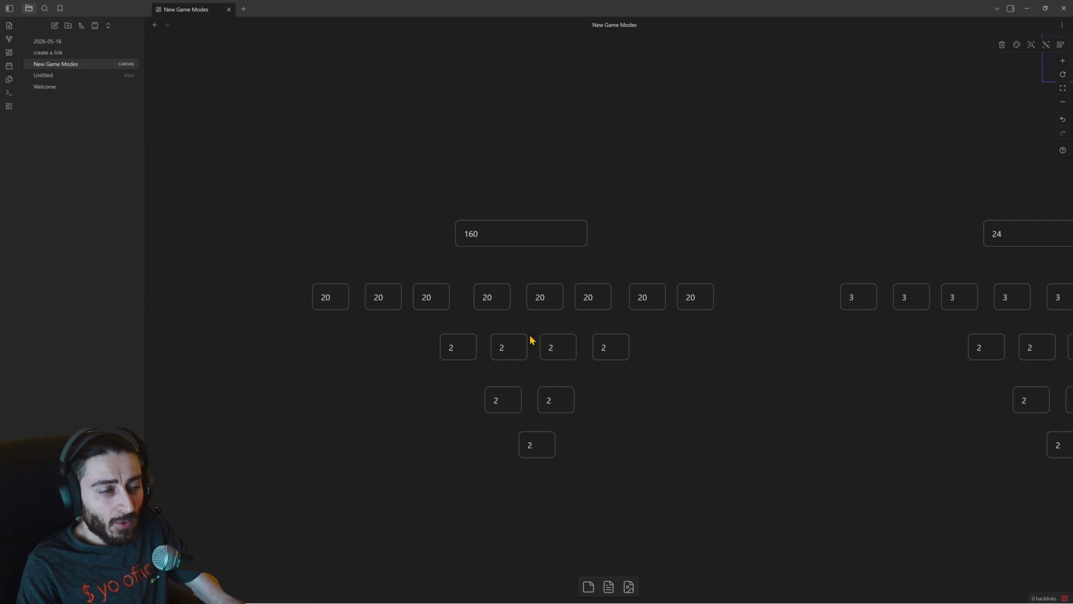
Step through the second-row cards of the 160 bracket to check their values.
left_click(452, 347)
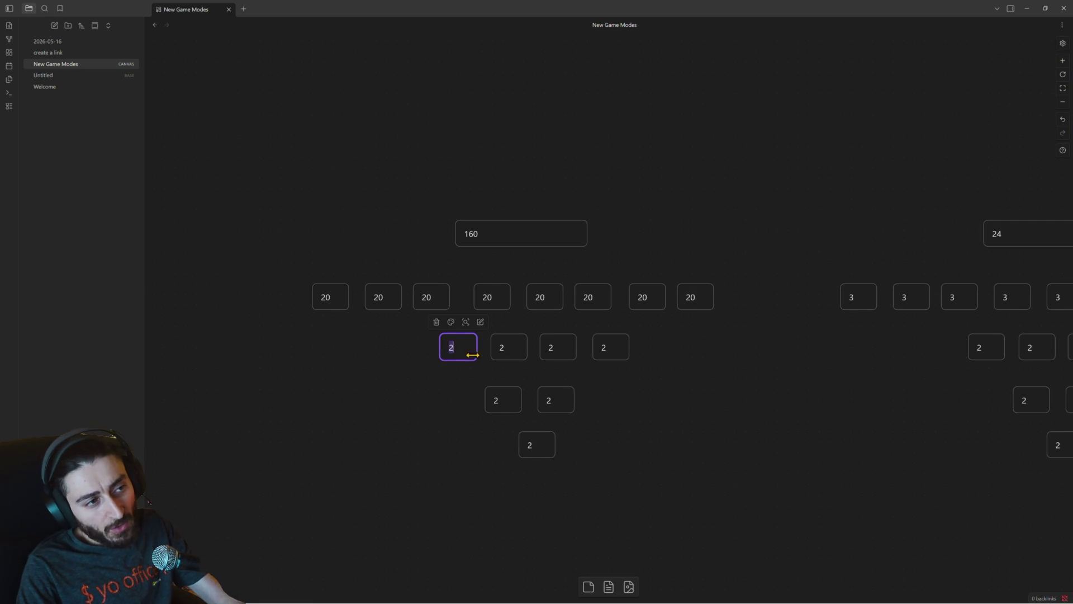
type("10")
left_click(502, 349)
type("10")
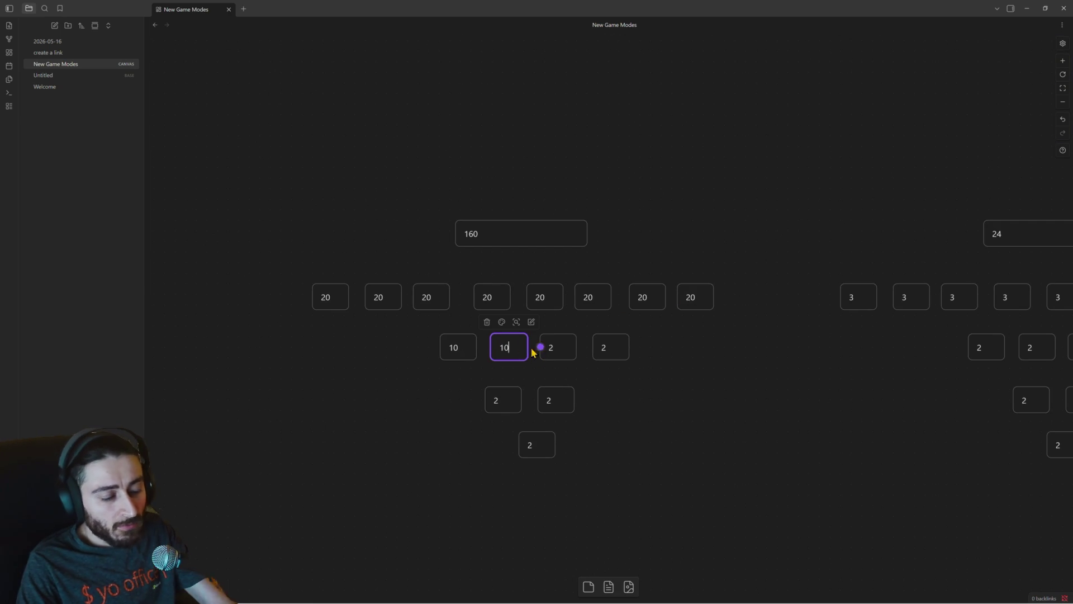
left_click(546, 348)
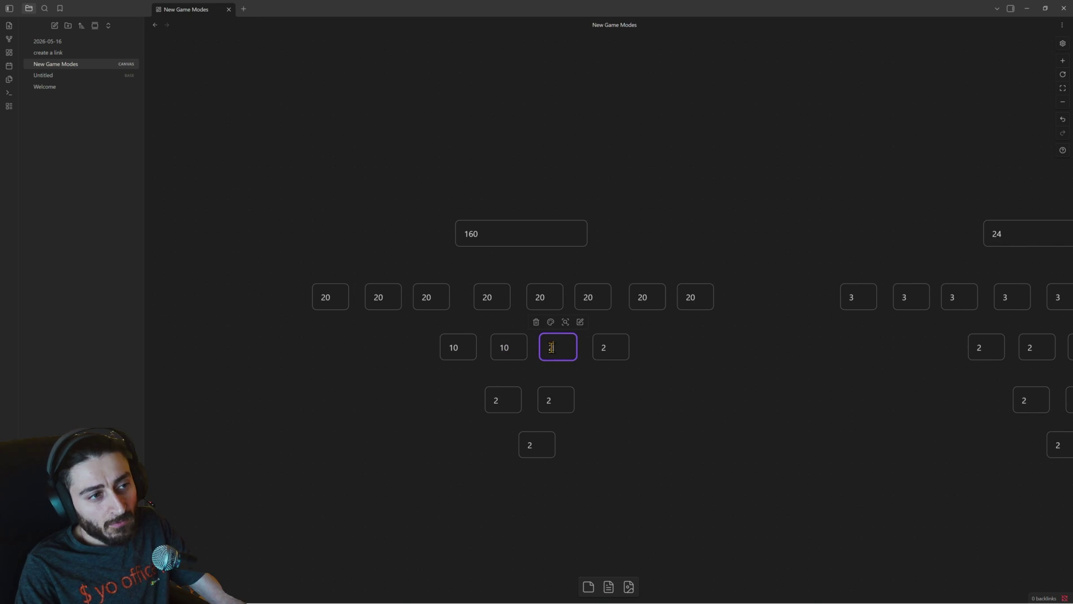
type("10")
left_click(602, 344)
type("10")
left_click(550, 402)
Clear and retype the lower cards so the bottom card below the two 6s reads 4.
double_click(549, 406)
key("BackSpace")
type("6")
double_click(500, 400)
key("BackSpace")
type("6")
left_click(538, 448)
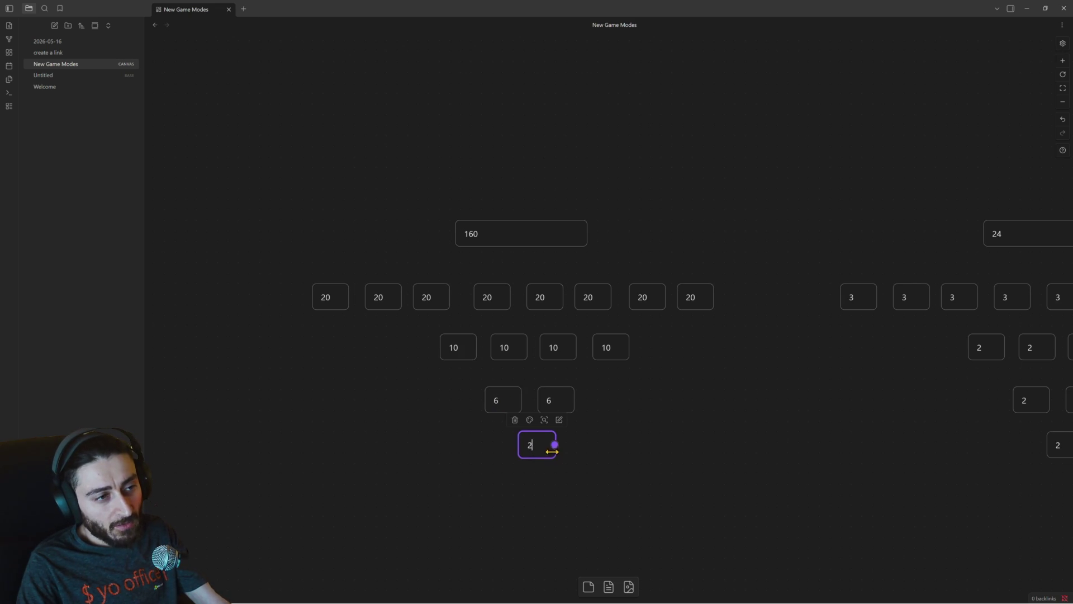
type("4")
left_click(711, 368)
scroll(423, 405, "right", 5)
scroll(423, 406, "down", 1)
scroll(434, 364, "down", 5)
scroll(479, 347, "down", 5)
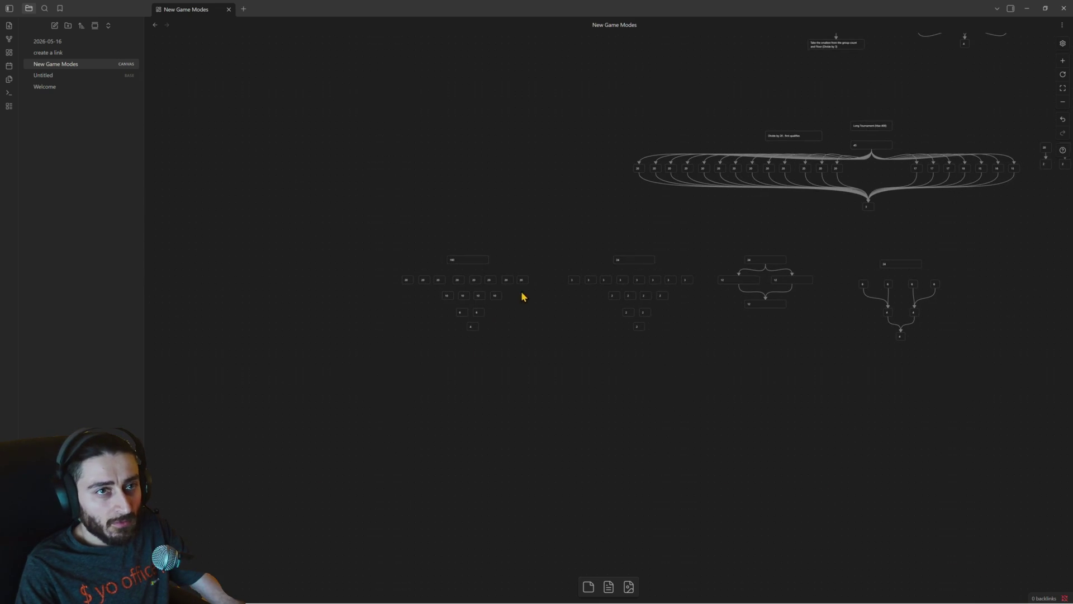
scroll(522, 296, "up", 3)
scroll(522, 296, "right", 3)
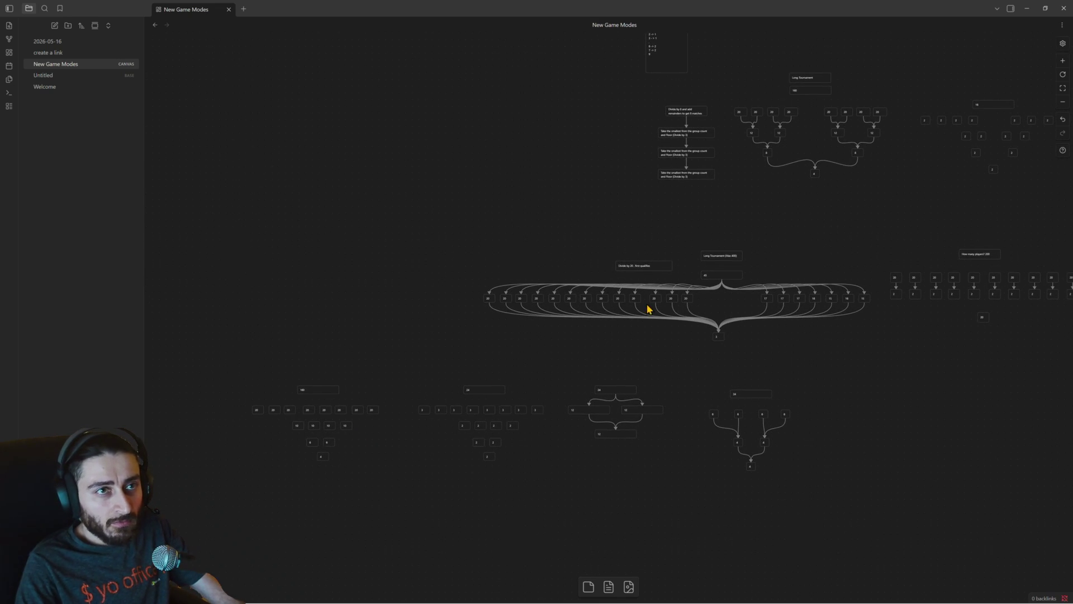
scroll(770, 145, "up", 2)
scroll(712, 203, "left", 3)
Select the Long Tournament group and pan across the canvas to the 24 bracket with four 6 cards.
left_click_drag(632, 92, 795, 254)
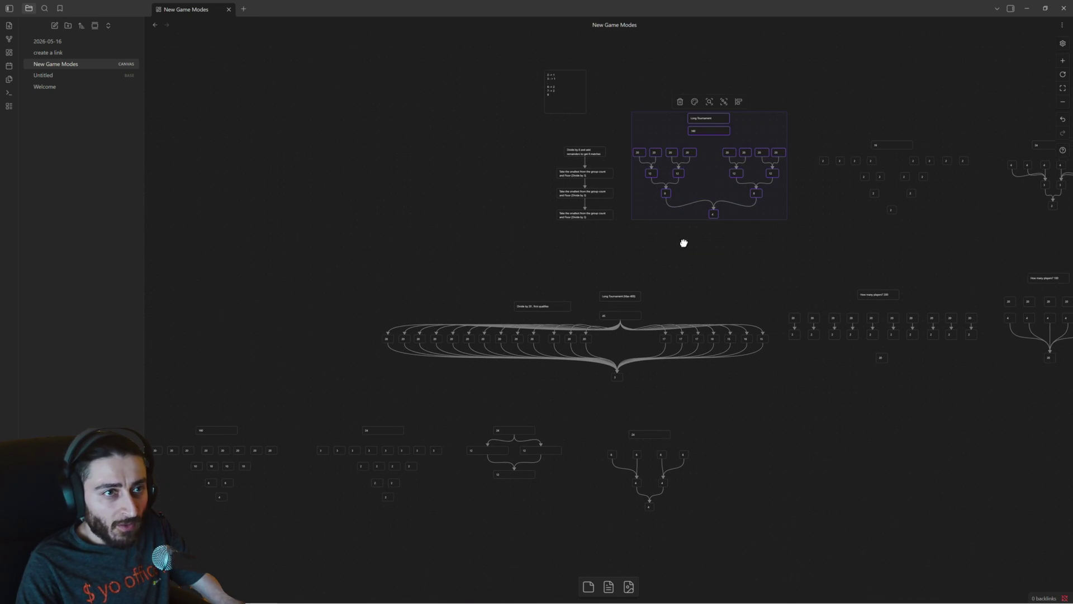
left_click_drag(683, 240, 797, 199)
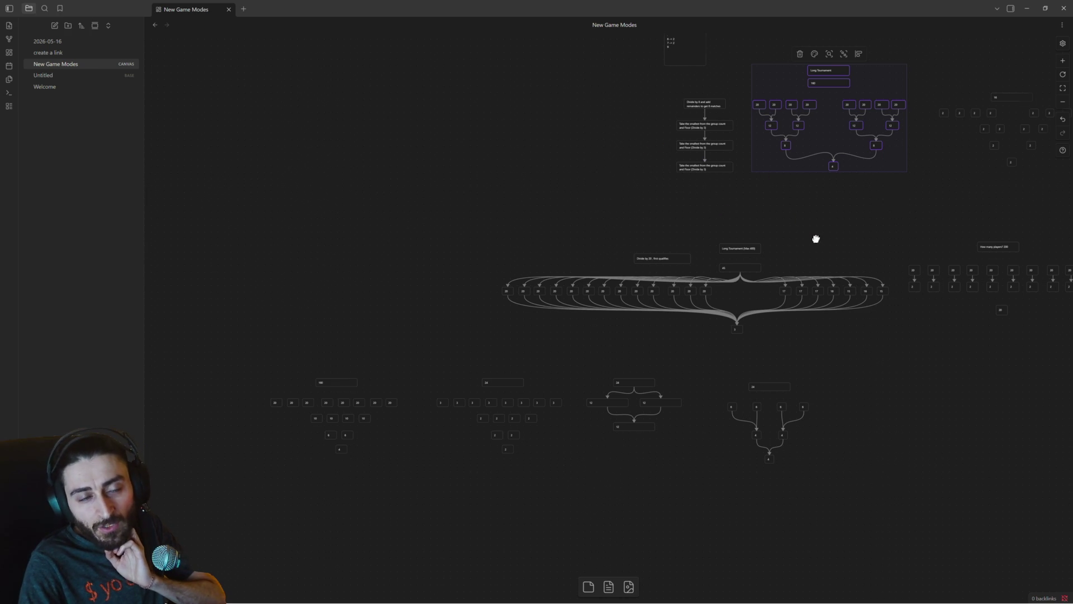
left_click_drag(813, 238, 471, 216)
left_click_drag(582, 137, 527, 175)
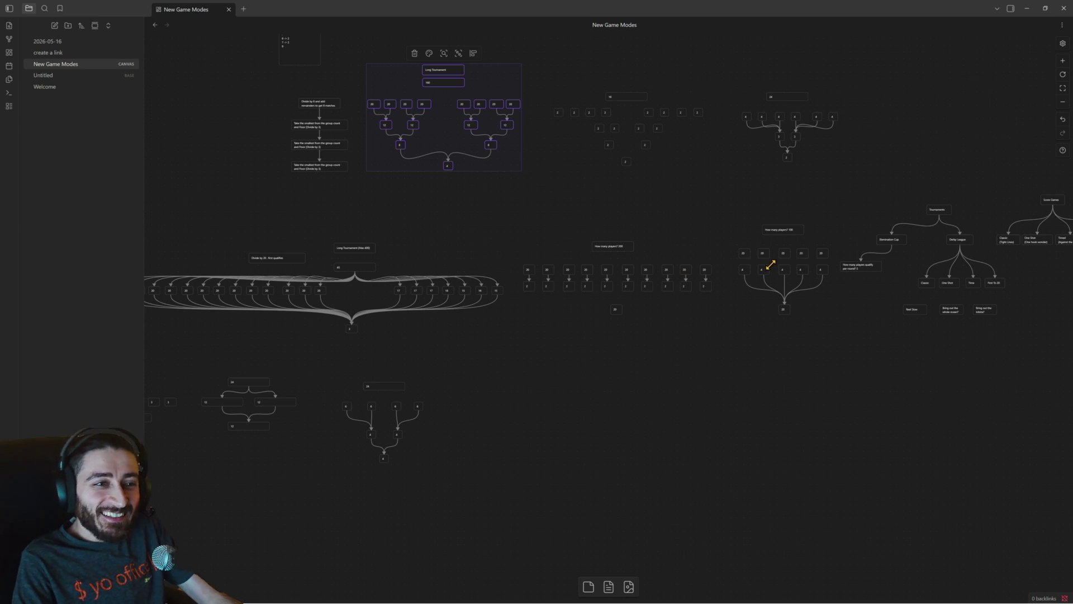
scroll(661, 295, "up", 2)
scroll(610, 301, "up", 1)
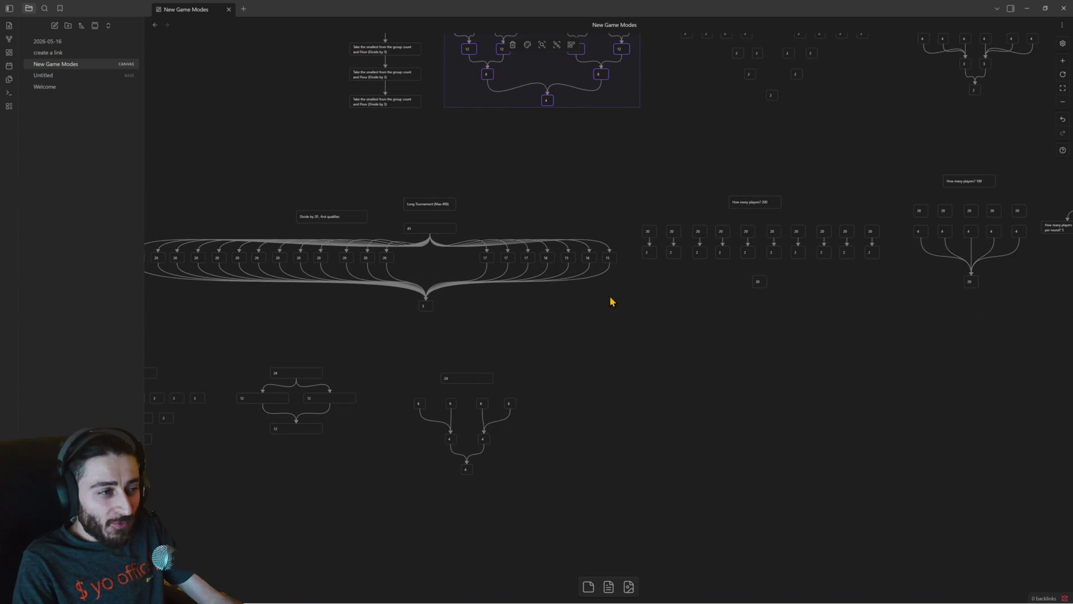
left_click_drag(611, 302, 824, 276)
left_click_drag(562, 280, 828, 280)
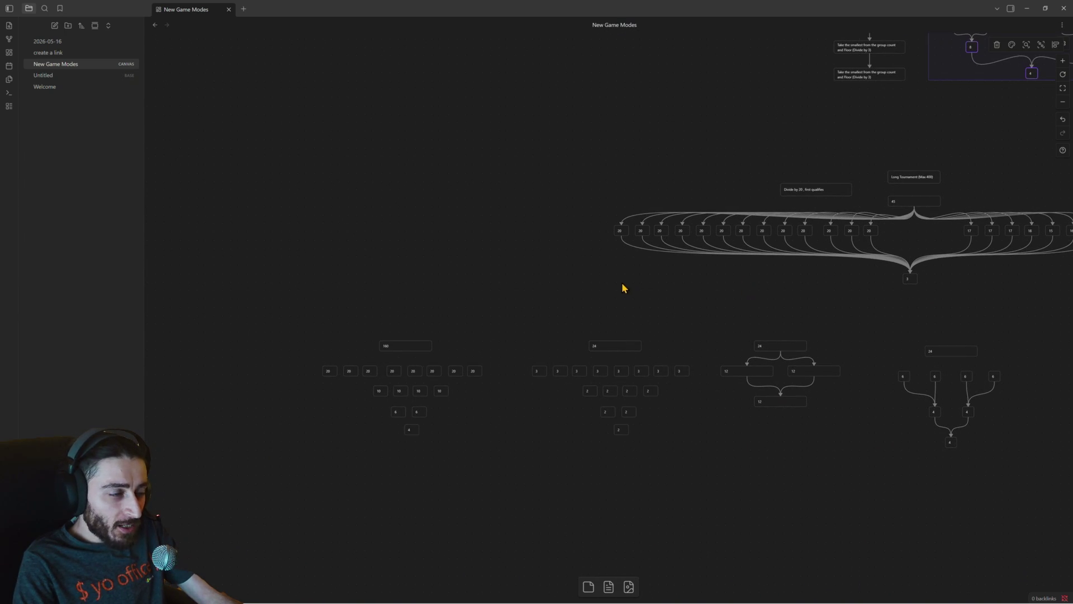
mouse_move(725, 334)
left_mouse_down()
mouse_move(649, 310)
mouse_move(301, 318)
left_mouse_up()
left_click_drag(788, 322, 469, 326)
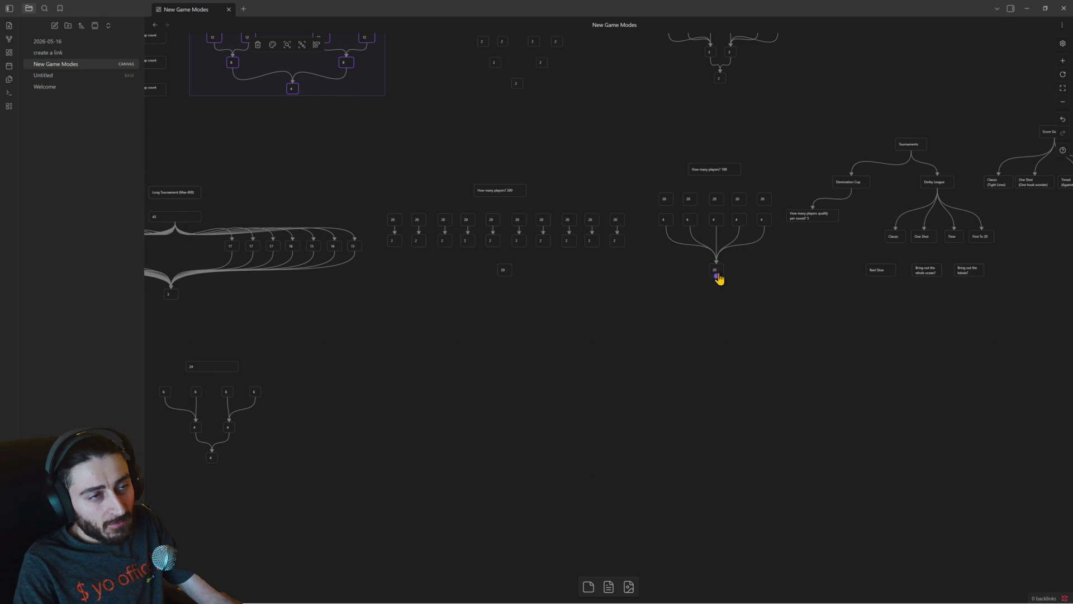
scroll(723, 243, "up", 2)
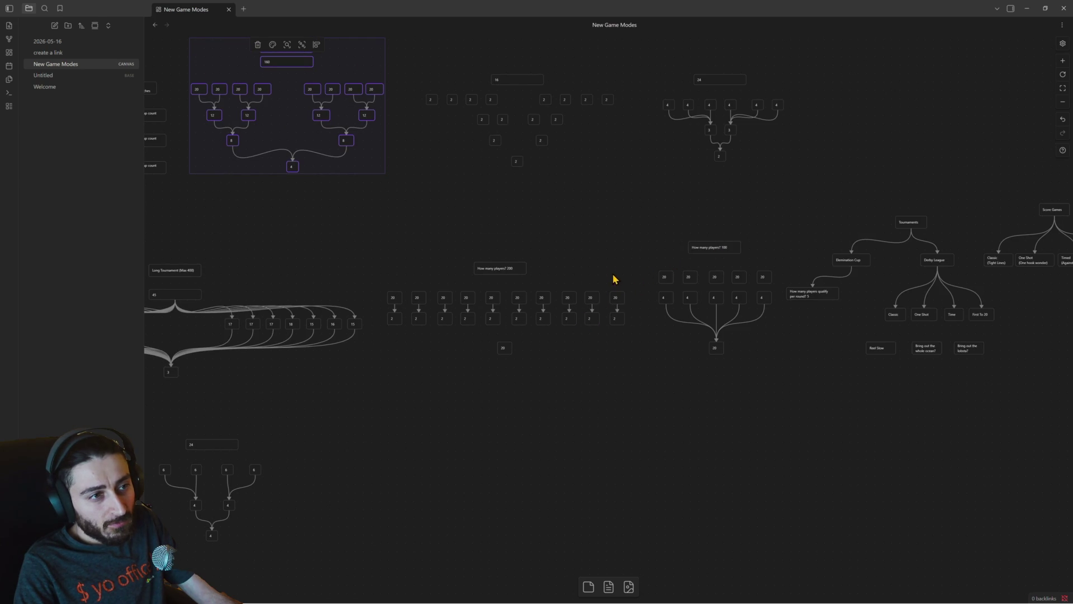
scroll(611, 265, "up", 1)
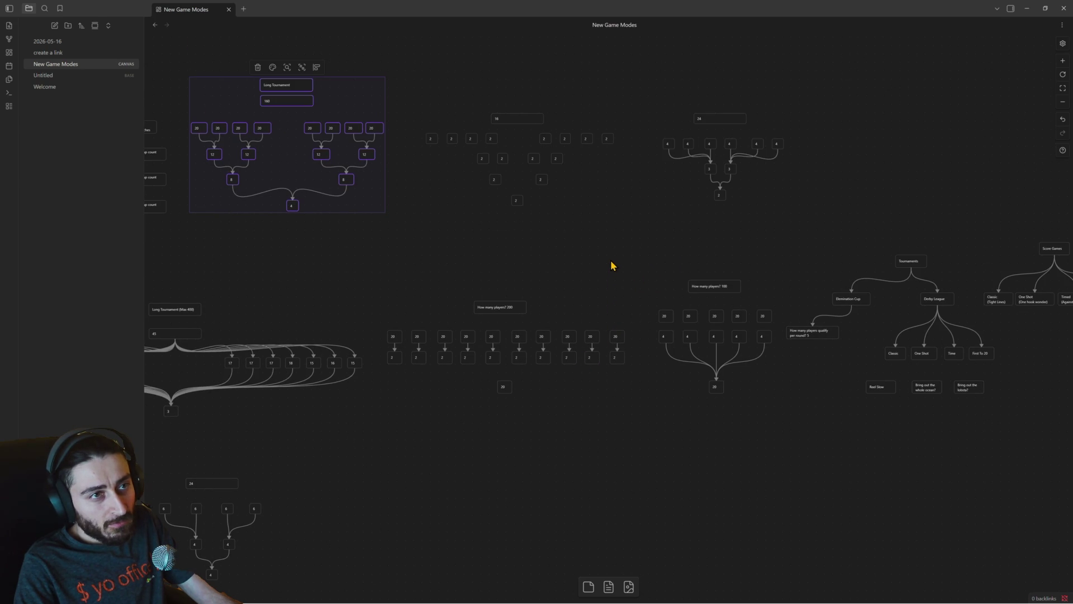
scroll(630, 237, "left", 5)
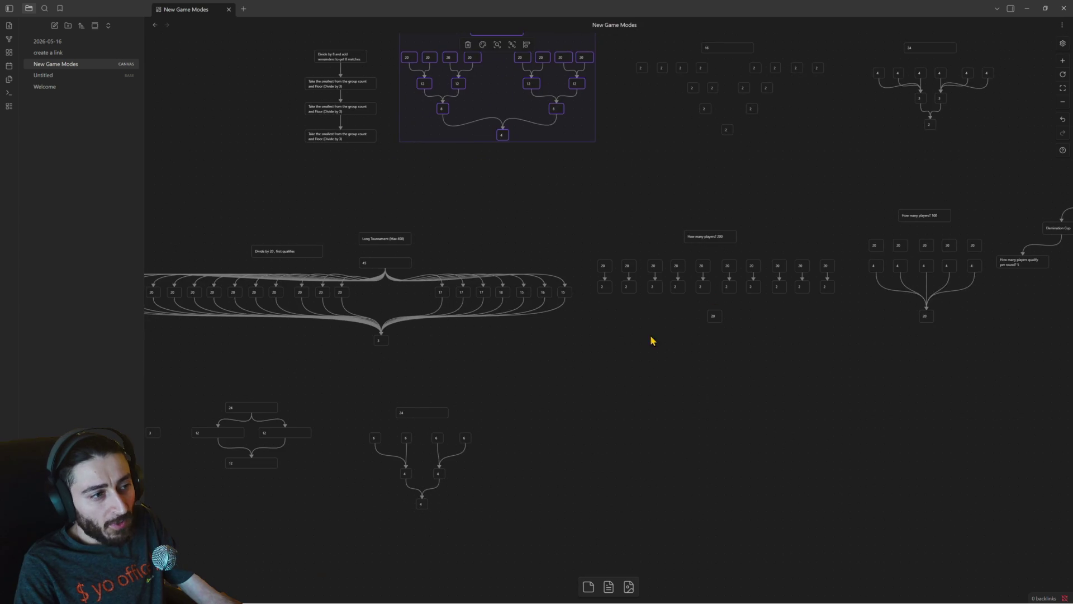
scroll(651, 338, "left", 5)
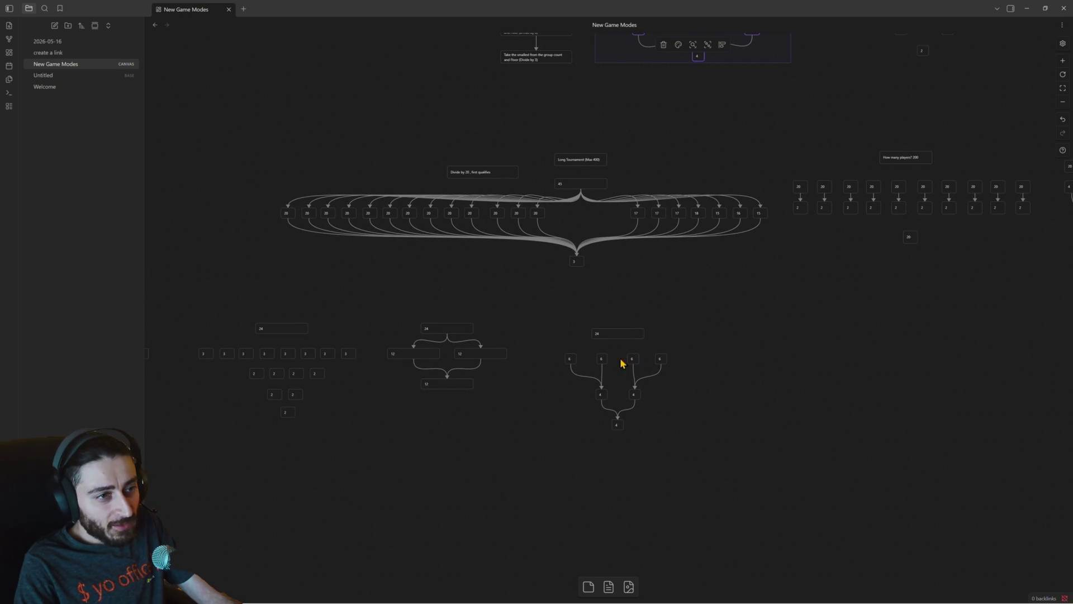
scroll(622, 362, "up", 2)
scroll(619, 359, "up", 3)
scroll(628, 342, "up", 1)
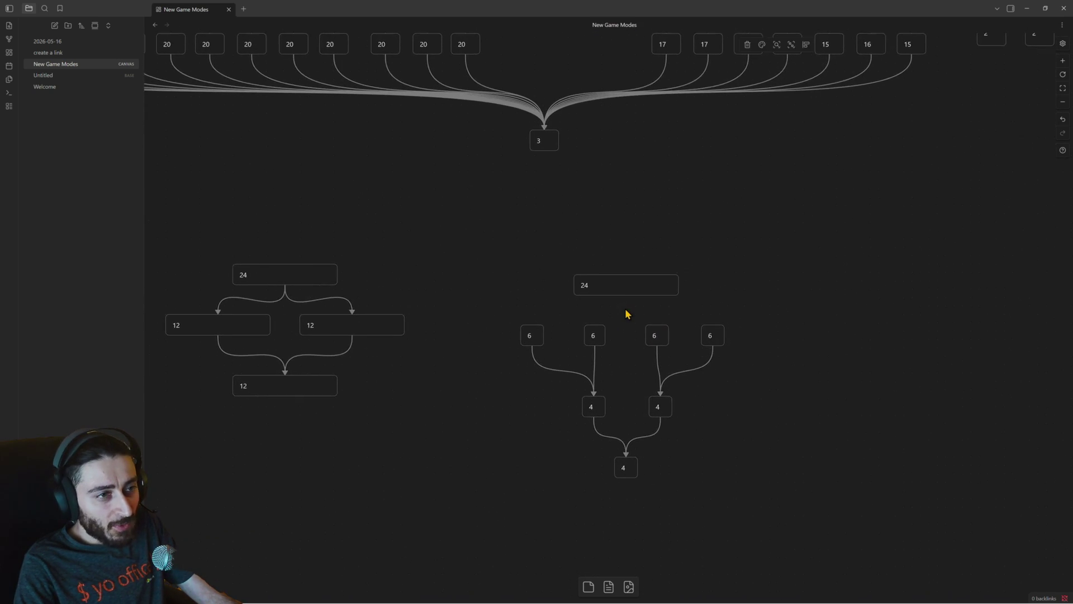
scroll(624, 309, "up", 1)
Change the top card from 24 to 120 and settle it above the bracket.
double_click(566, 283)
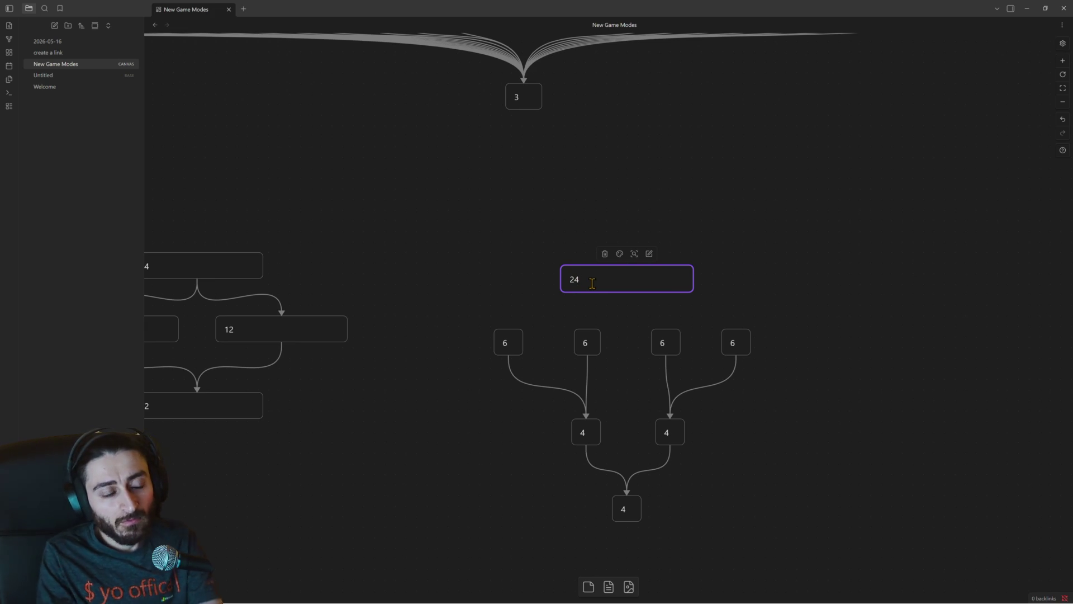
key("BackSpace")
key("BackSpace")
type("120")
left_click(627, 296)
mouse_move(635, 272)
left_mouse_down()
mouse_move(647, 259)
mouse_move(638, 251)
left_mouse_up()
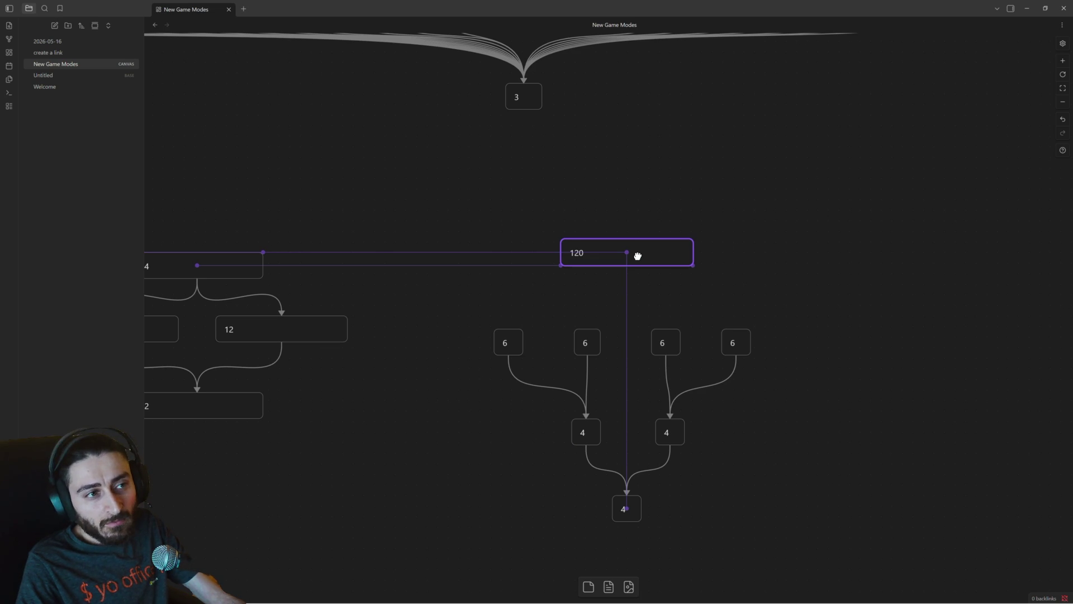
left_click_drag(638, 259, 638, 272)
Relabel all four 6 cards as 20 and widen each so 20 fits on one line.
left_click(504, 340)
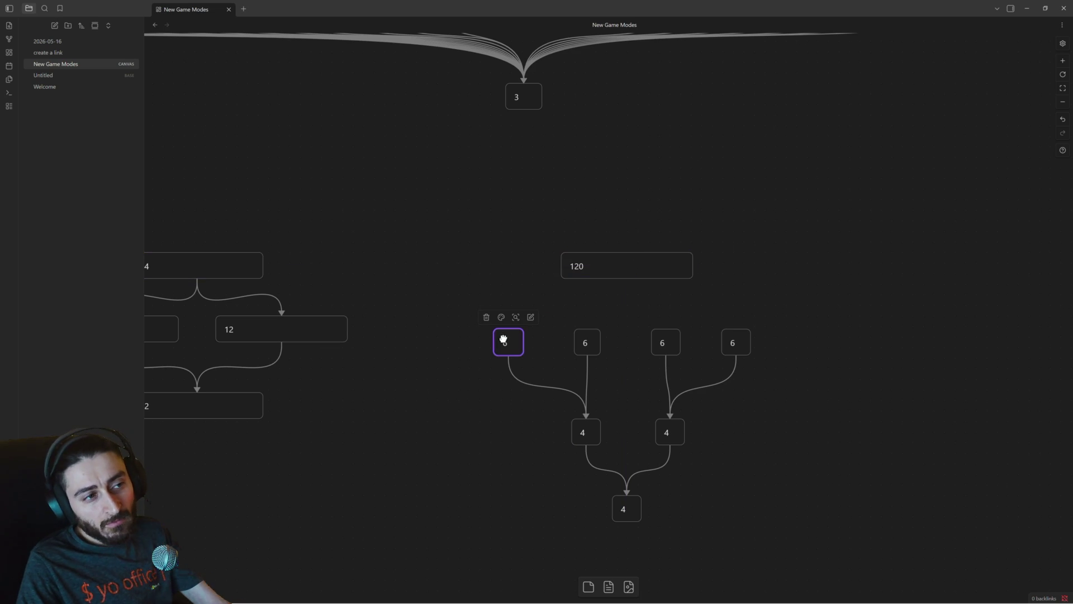
type("20")
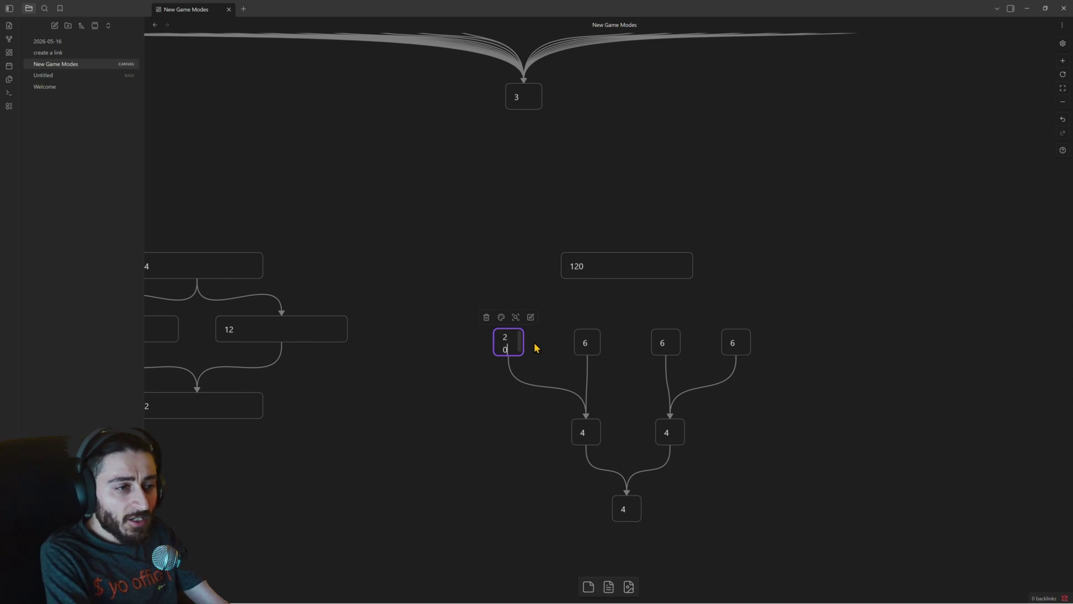
left_click_drag(495, 348, 483, 349)
double_click(588, 343)
type("20")
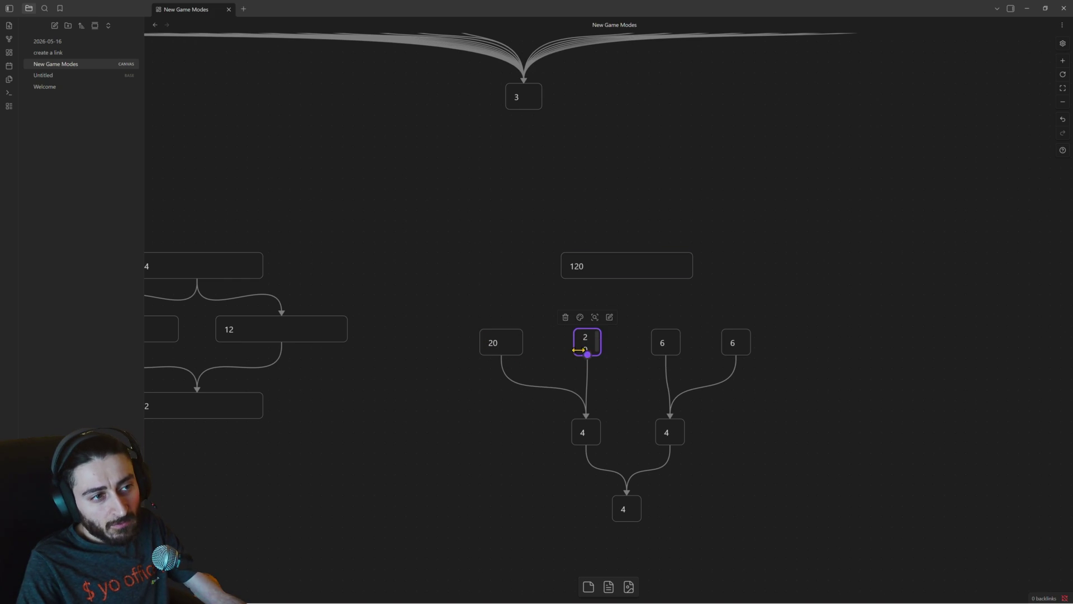
left_click_drag(576, 350, 562, 349)
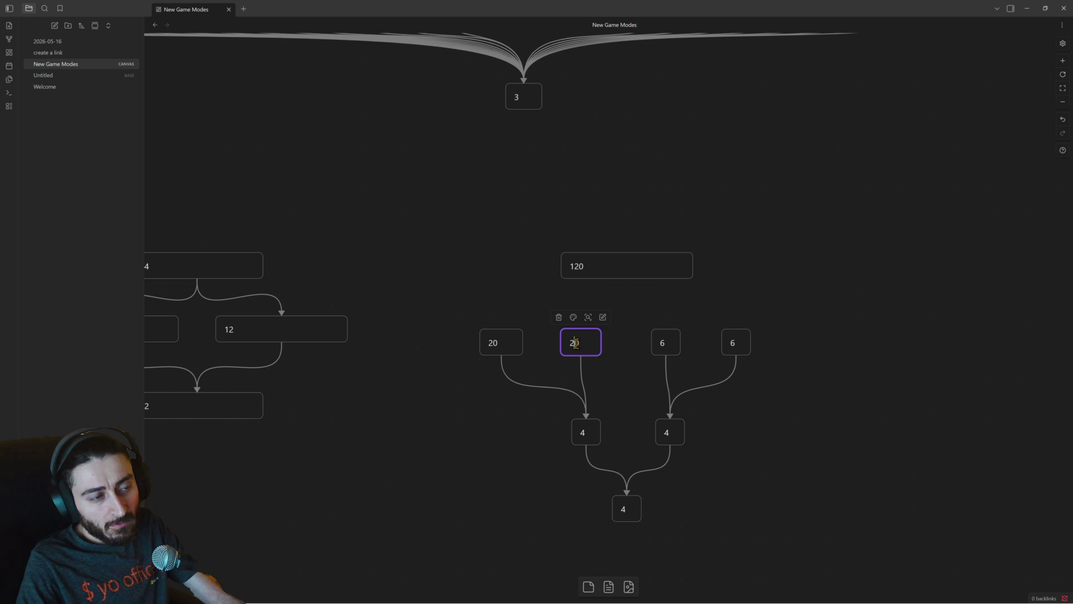
double_click(662, 342)
type("20")
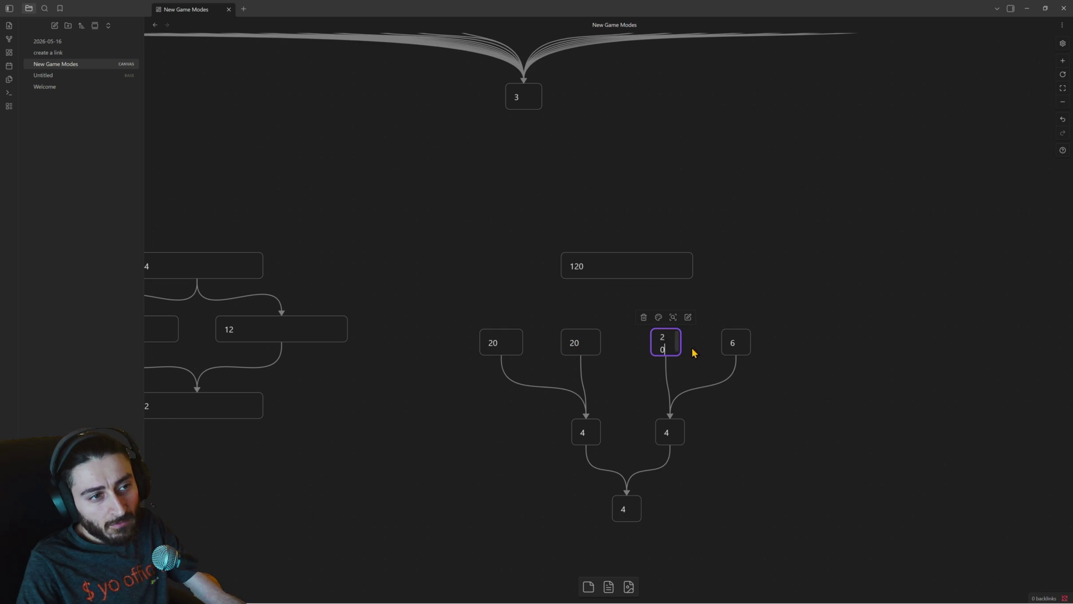
left_click_drag(651, 348, 640, 349)
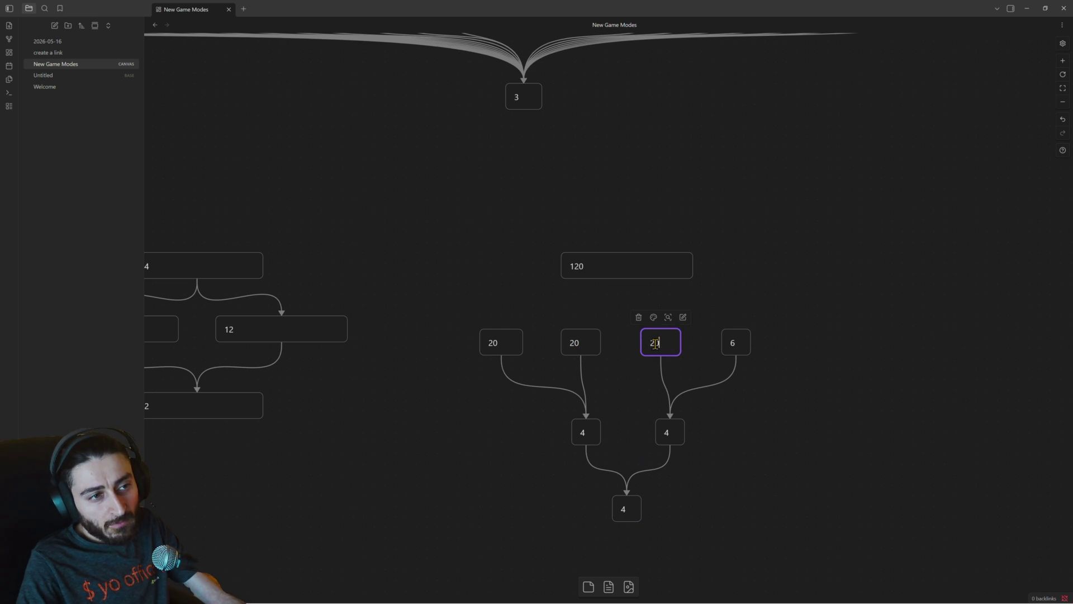
double_click(728, 348)
type("20")
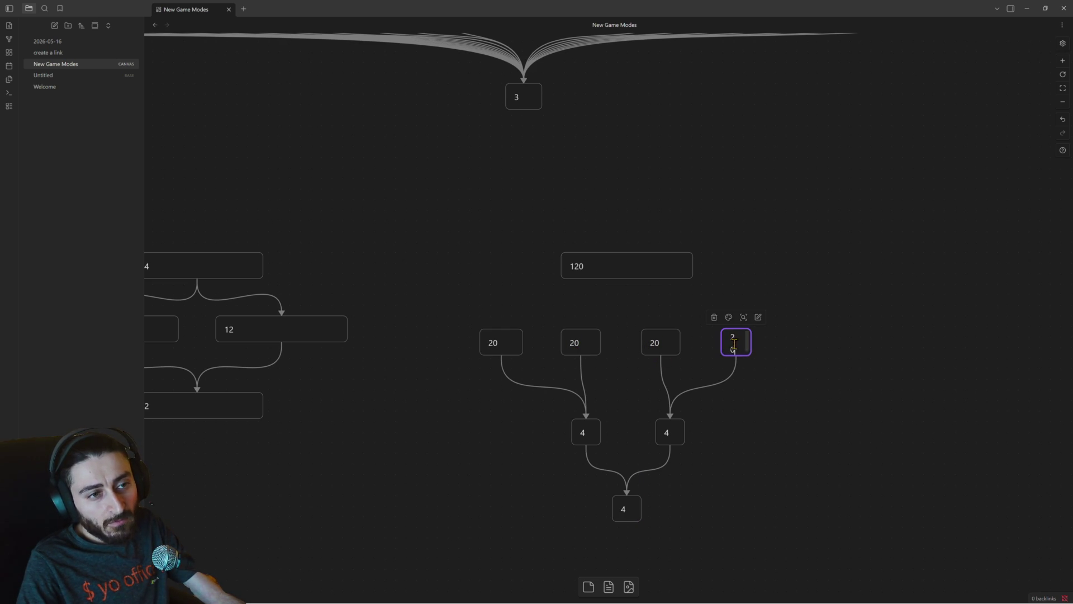
left_click_drag(717, 347, 711, 342)
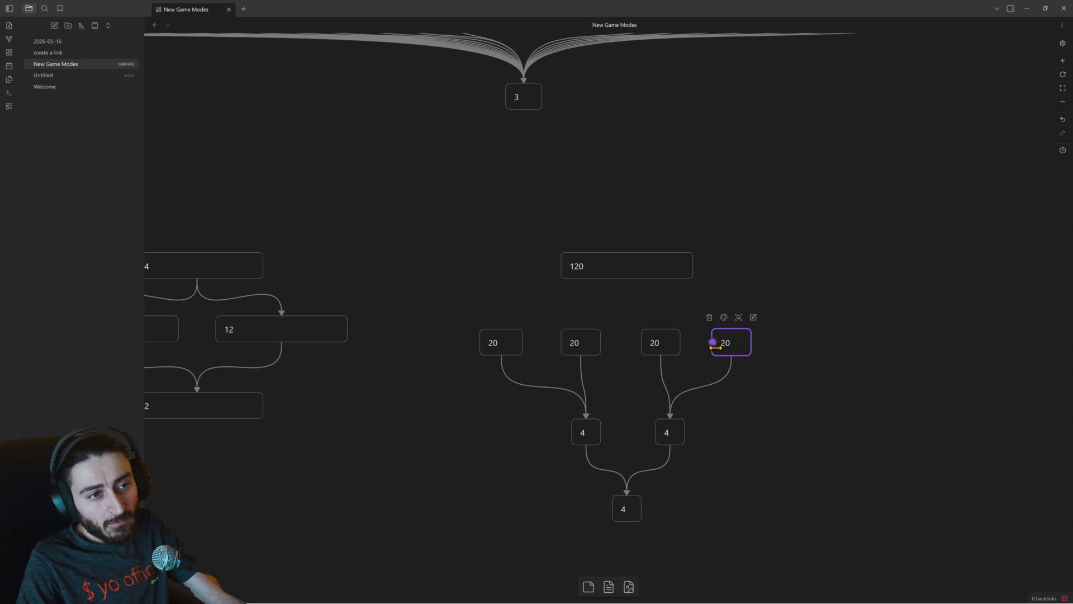
Alt-drag a fifth 20 card onto the row's right end and shift the 120 bracket right.
left_click(669, 341)
left_click(732, 343)
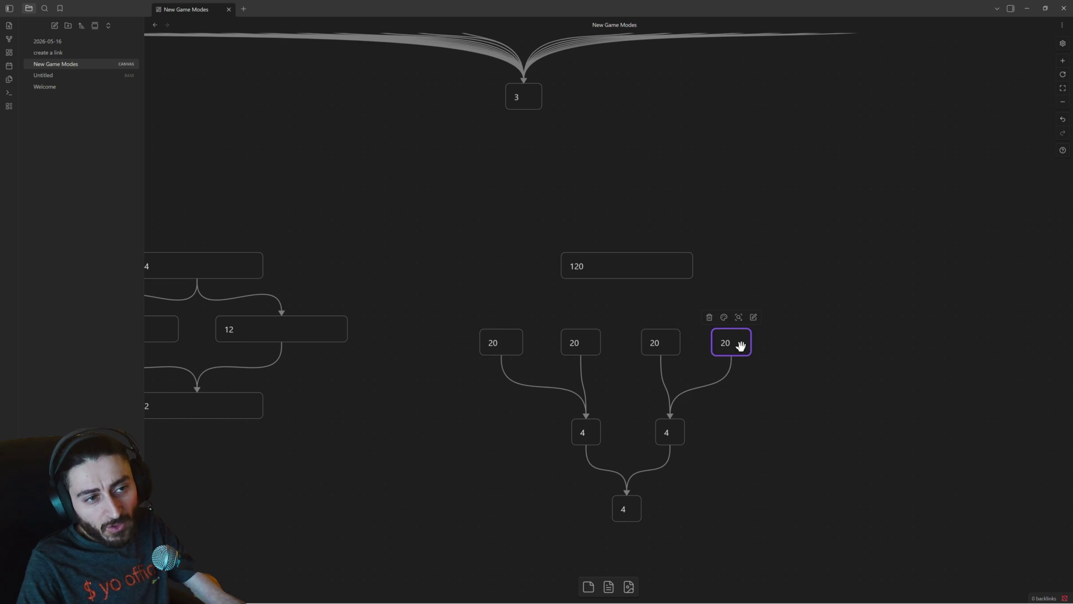
mouse_move(737, 348)
left_mouse_down()
mouse_move(613, 321)
mouse_move(809, 345)
left_mouse_up()
mouse_move(469, 229)
left_mouse_down()
mouse_move(719, 485)
mouse_move(827, 514)
left_mouse_up()
left_click_drag(794, 354, 855, 363)
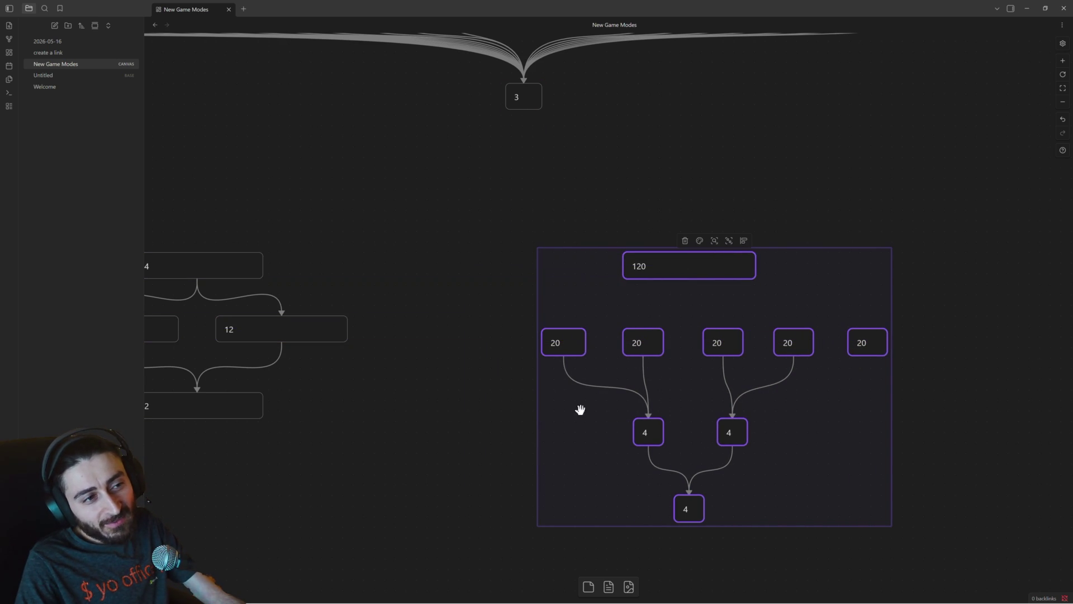
left_click(578, 341)
Alt-drag a copy of the leftmost 20 card to its left, giving the 120 bracket six 20 cards.
left_click_drag(564, 343, 483, 349)
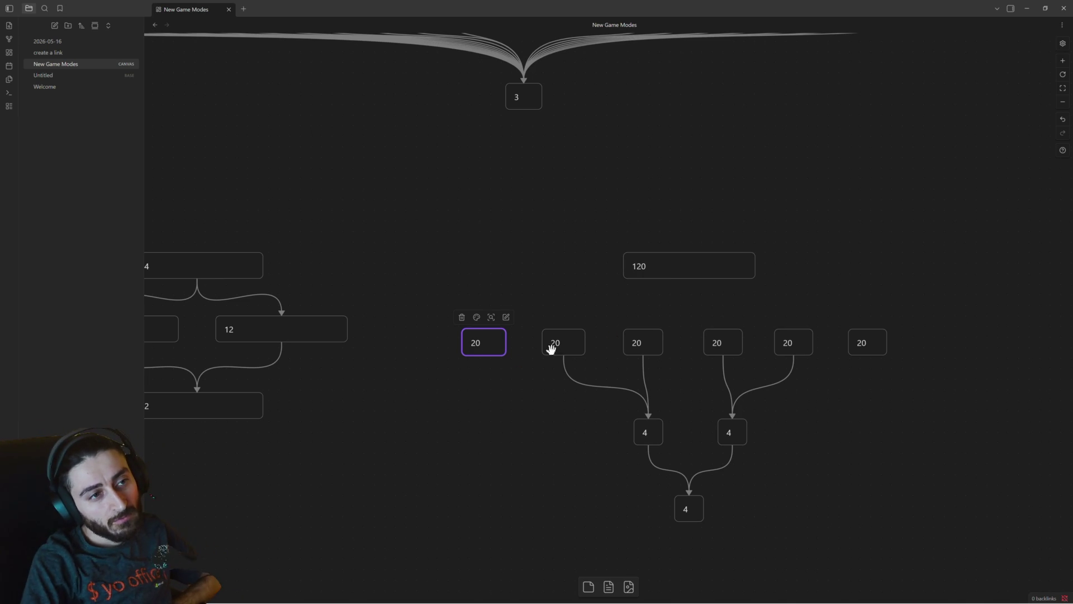
scroll(779, 320, "down", 1)
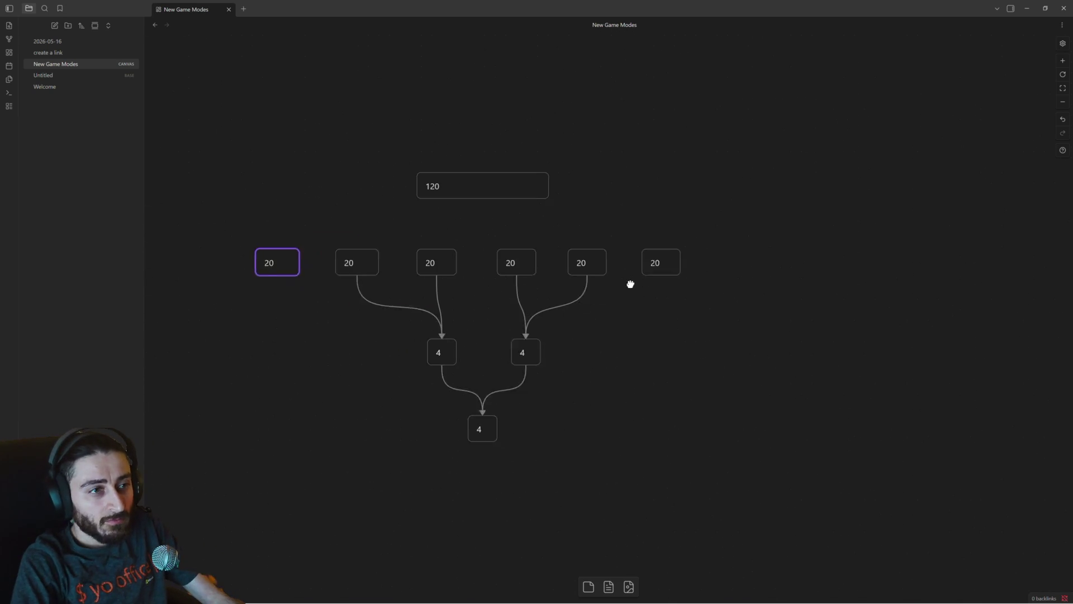
left_click_drag(778, 320, 589, 302)
left_click_drag(417, 196, 509, 238)
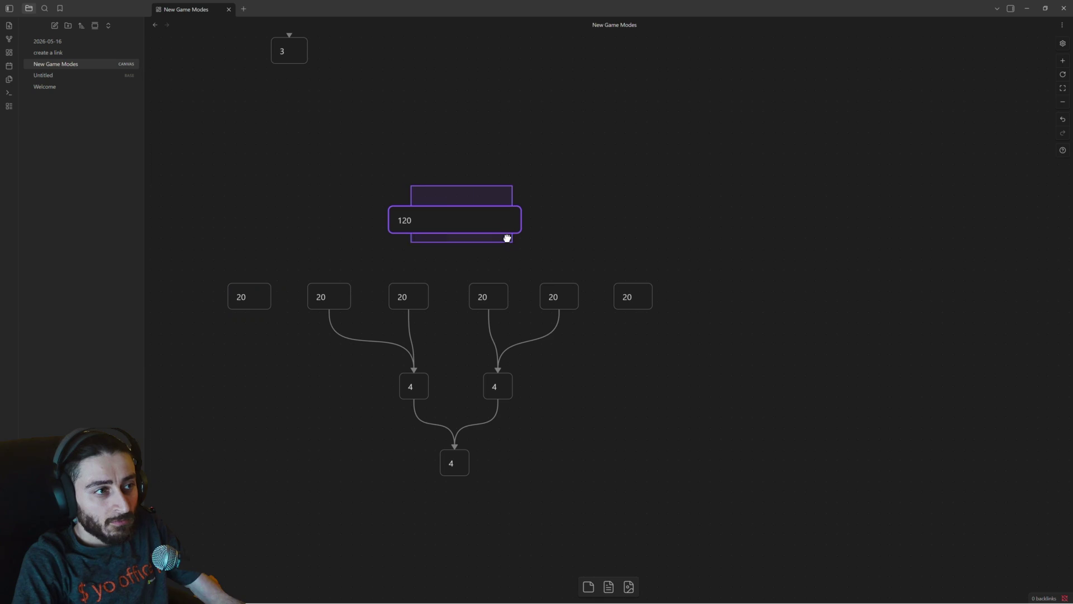
left_click(421, 186)
Copy the 120 card with its 20 cards and drag the pasted group to the right side.
mouse_move(391, 156)
left_mouse_down()
mouse_move(562, 322)
mouse_move(663, 323)
left_mouse_up()
key("ctrl+c")
key("ctrl+v")
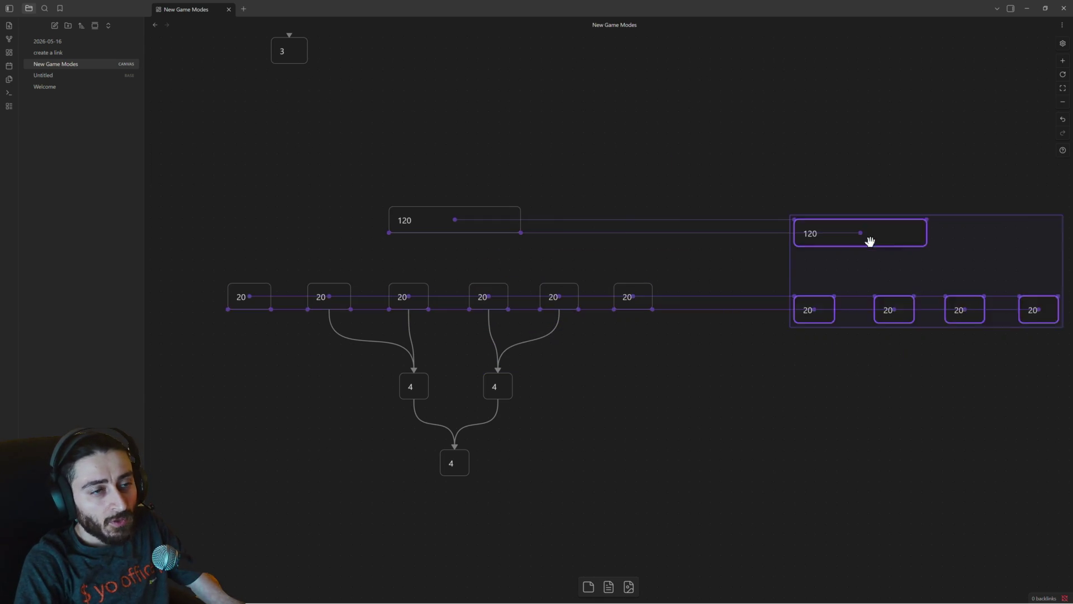
left_click_drag(564, 286, 788, 232)
Change the copied top card from 120 to 80 and shift it slightly further right.
left_click(788, 232)
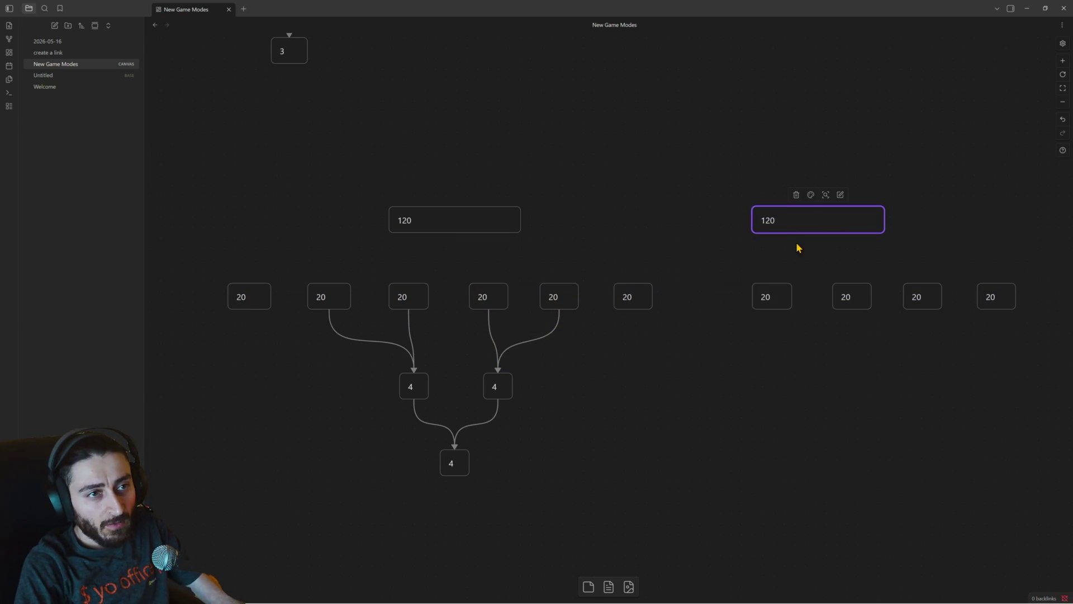
type("80")
left_click(808, 249)
left_click(818, 222)
left_click_drag(817, 222, 891, 222)
scroll(864, 336, "down", 1)
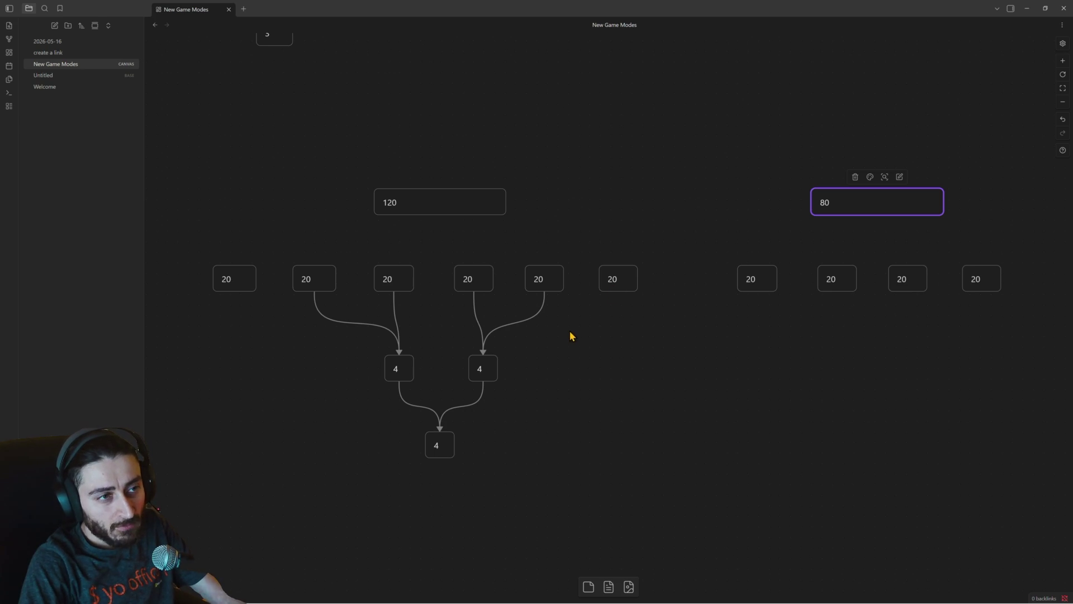
Change both middle 4 cards to 12 and widen them so 12 fits on one line.
left_click(482, 370)
double_click(481, 370)
type("12")
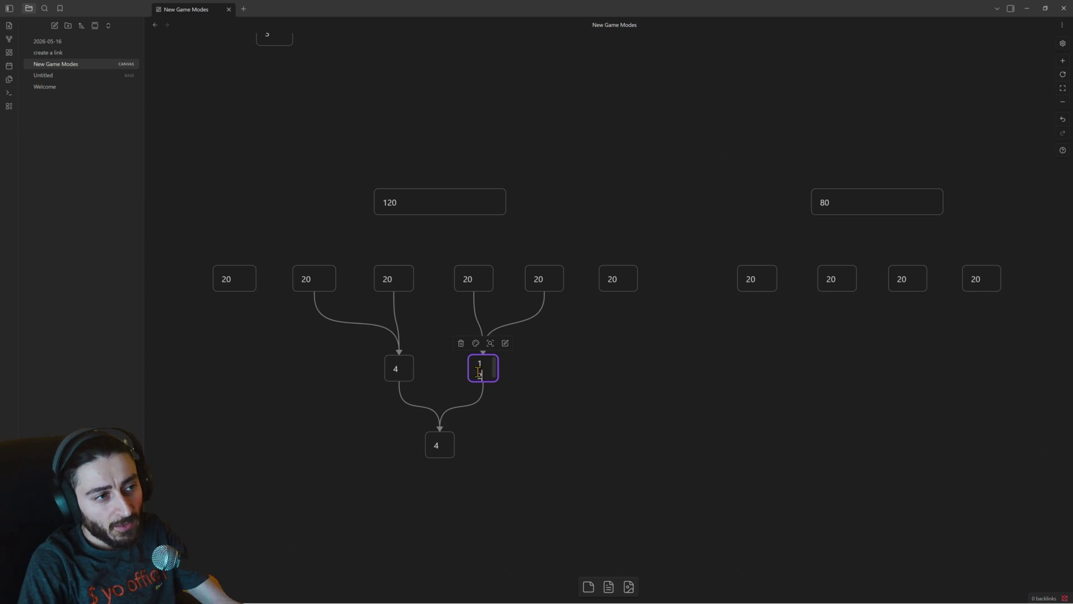
left_click_drag(468, 376, 462, 373)
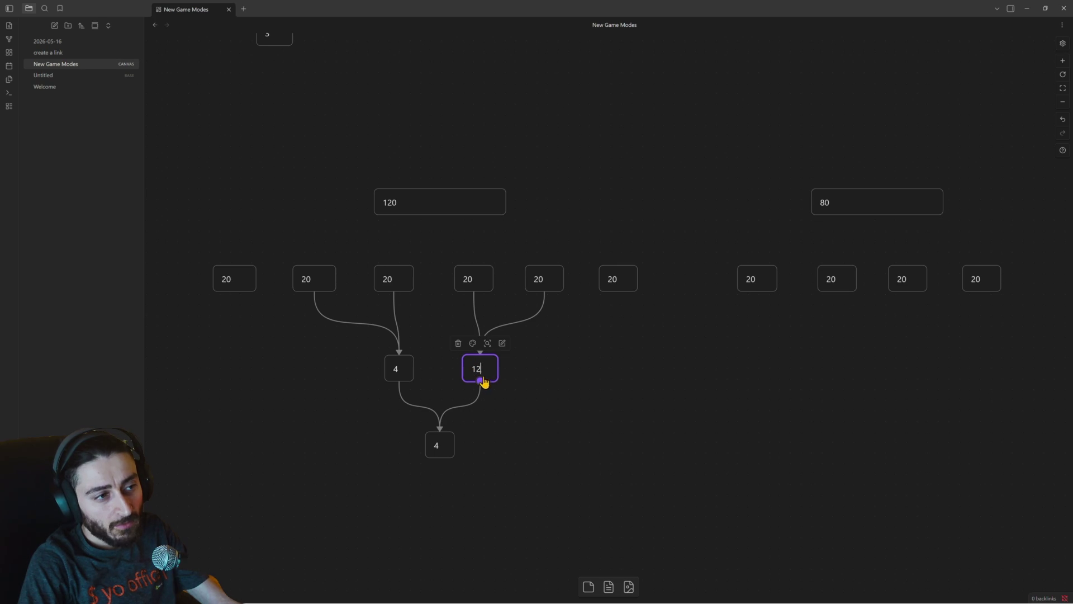
left_click(396, 370)
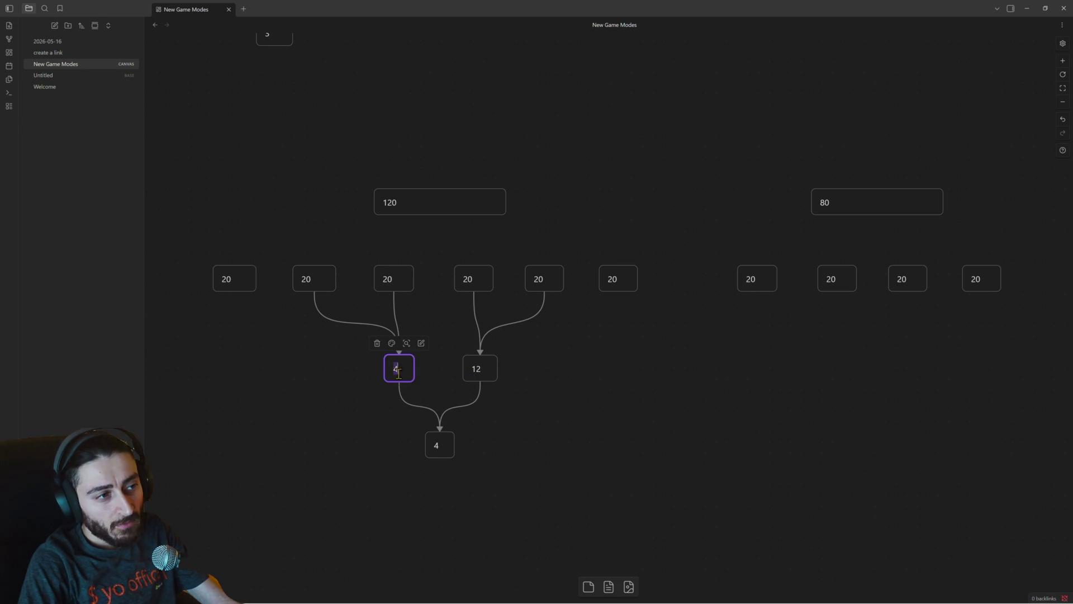
type("12")
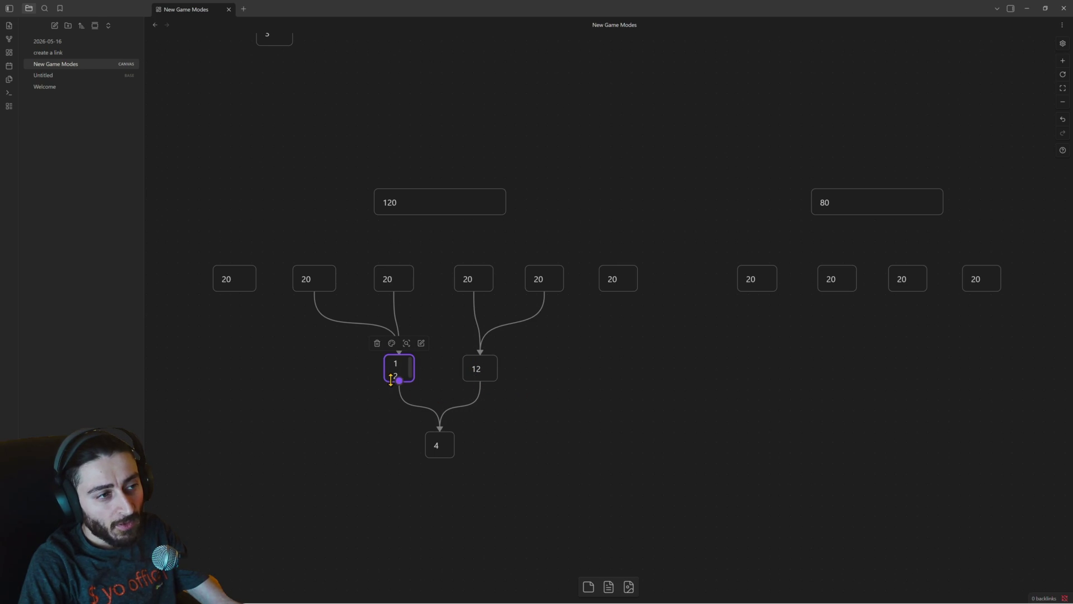
left_click_drag(380, 376, 369, 376)
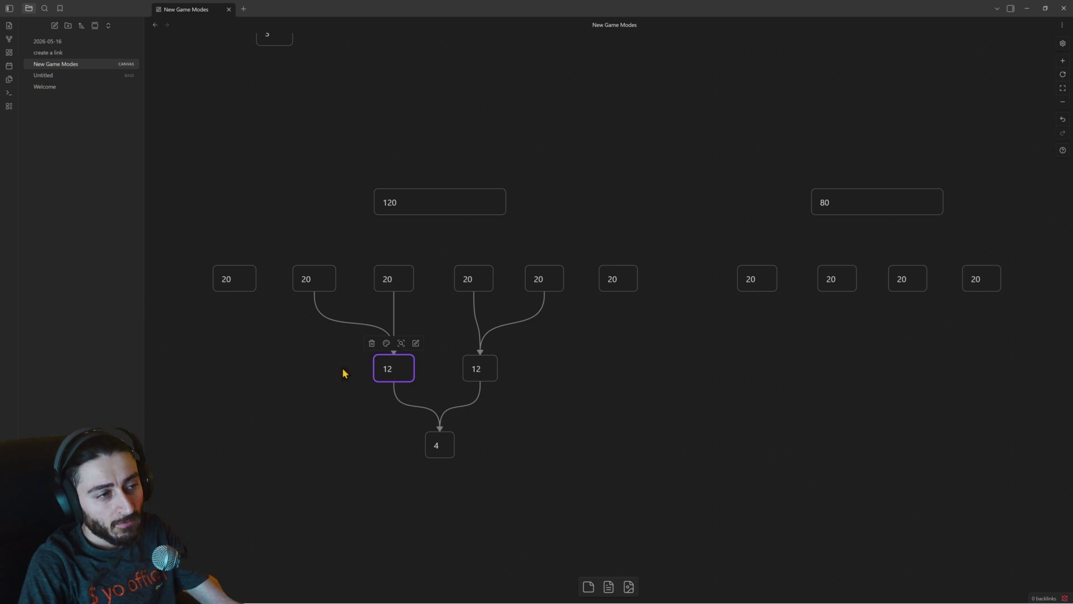
mouse_move(235, 291)
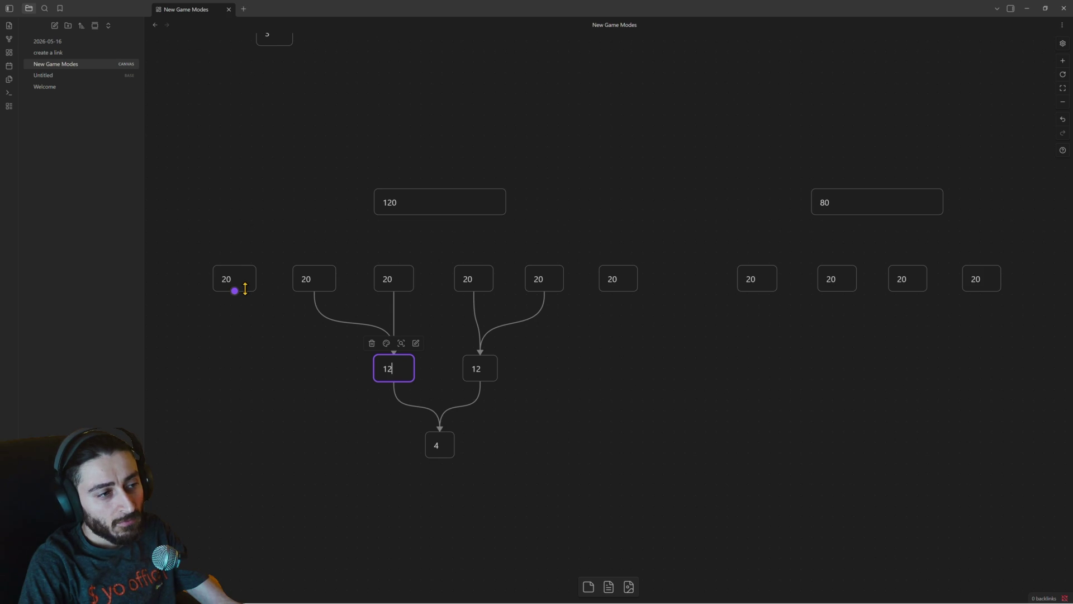
Change the bracket's bottom final card to 6.
left_click(480, 371)
left_click(433, 446)
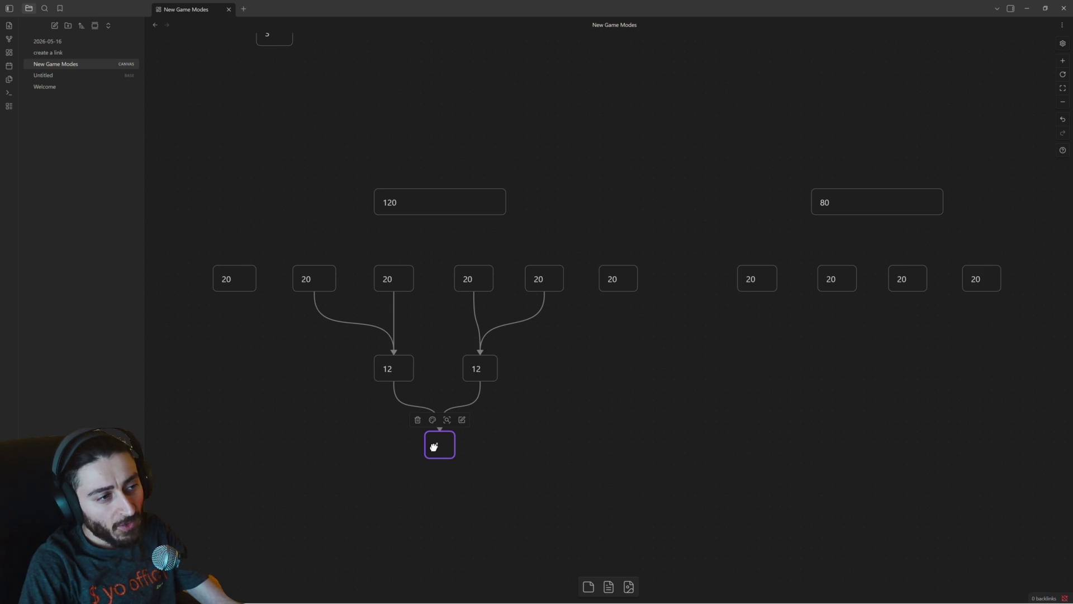
key("BackSpace")
type("6")
left_click(518, 443)
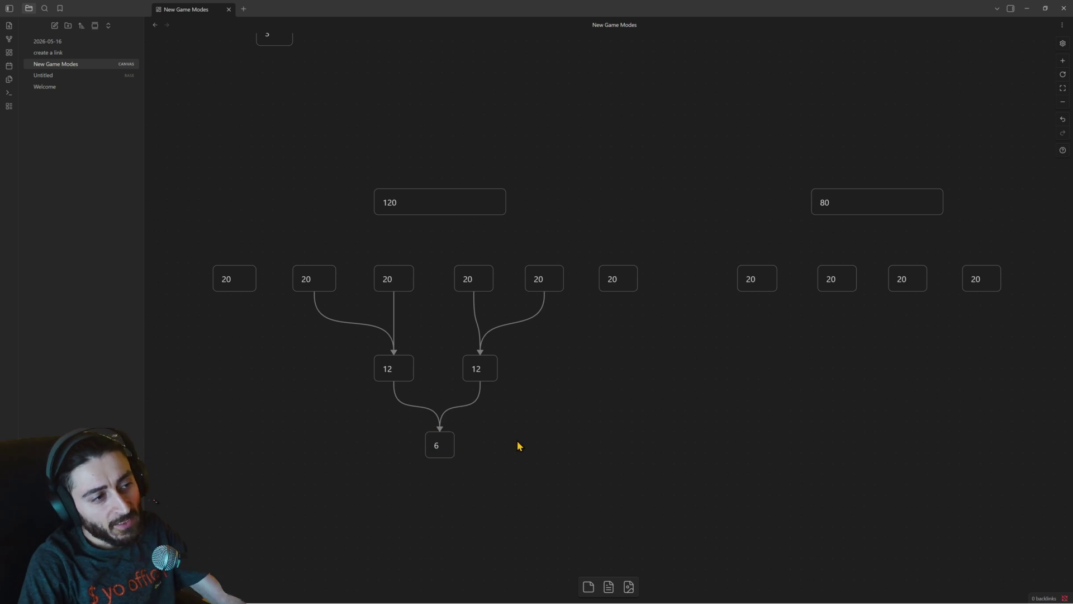
Connect the leftmost and rightmost 20 cards into their 12 cards, then select the whole left bracket.
left_click_drag(234, 293, 397, 359)
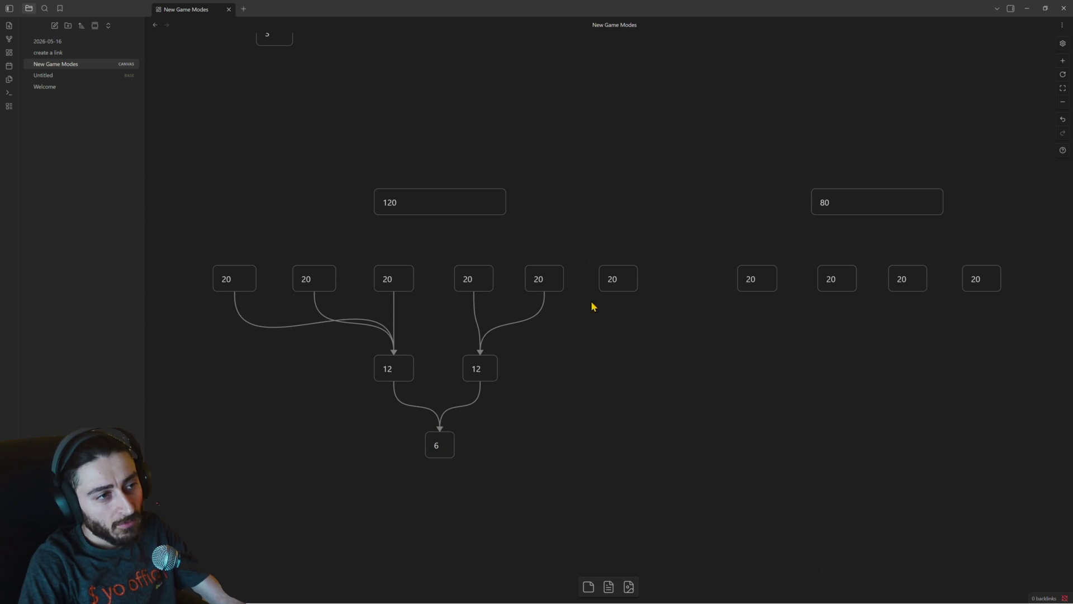
left_click_drag(618, 292, 477, 354)
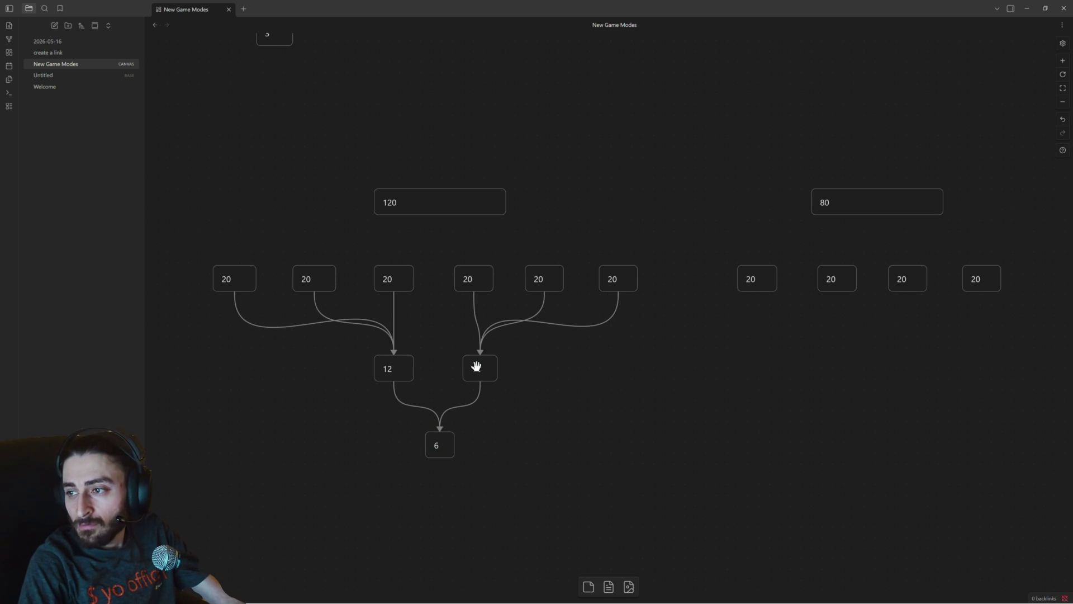
left_click_drag(225, 134, 635, 475)
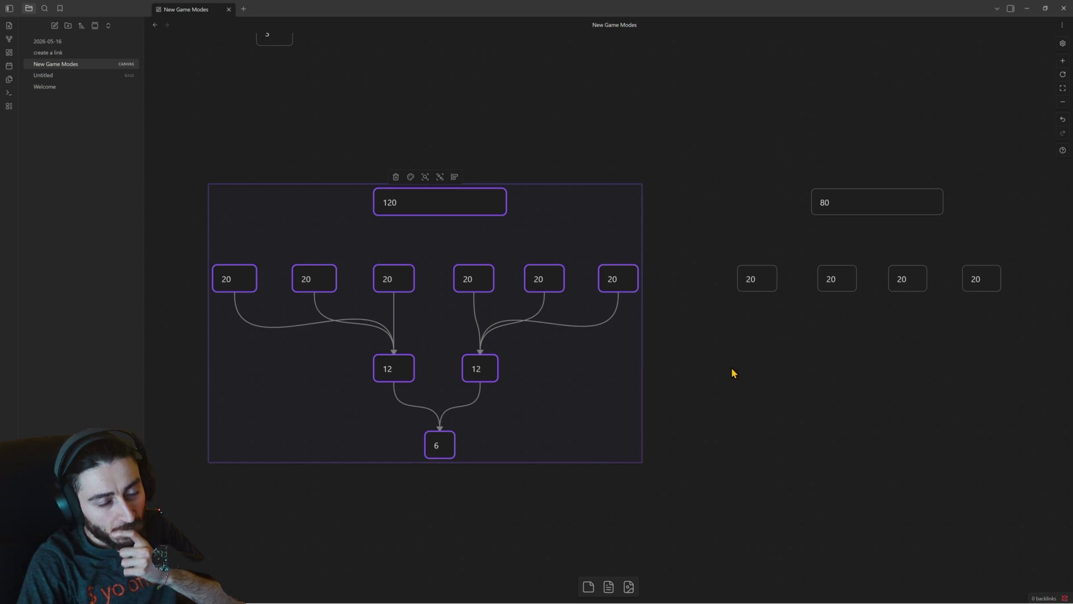
Duplicate both 12 cards and place the copies beneath the right-hand row of four 20 cards.
left_click(713, 369)
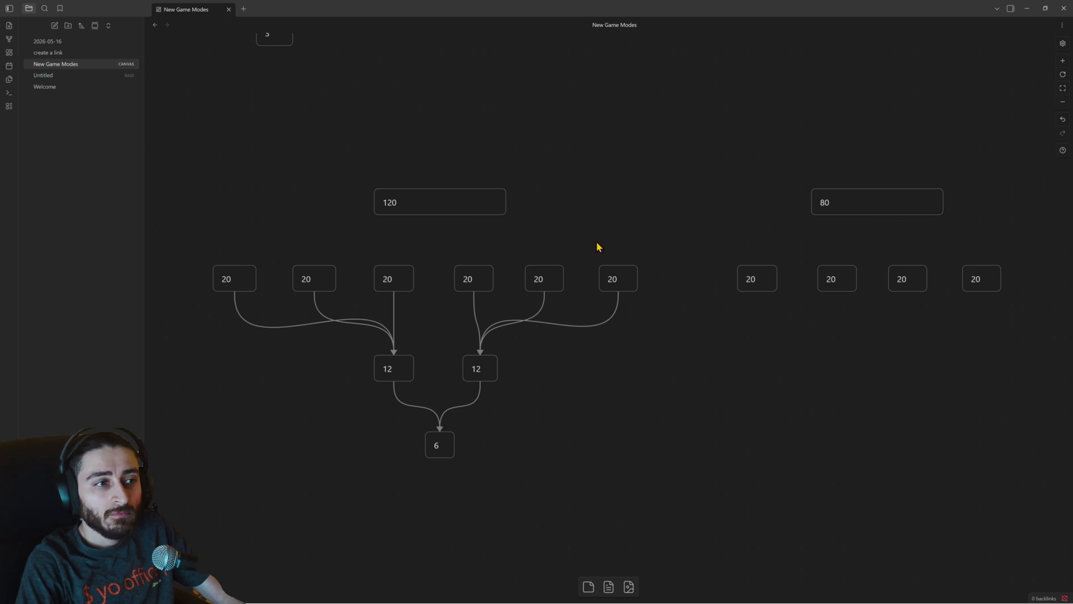
mouse_move(758, 290)
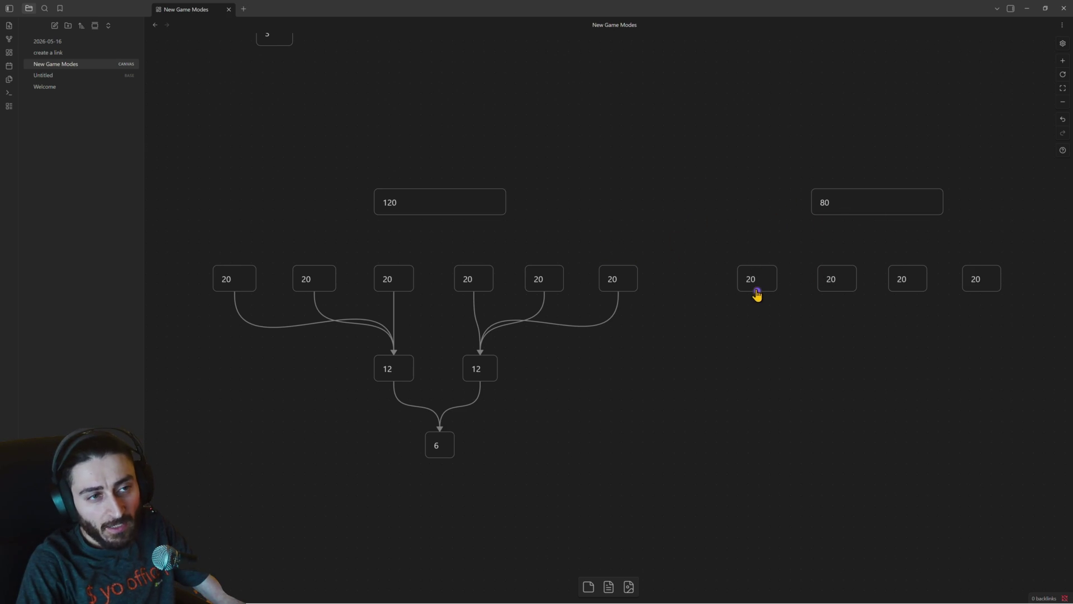
left_click_drag(527, 362, 377, 371)
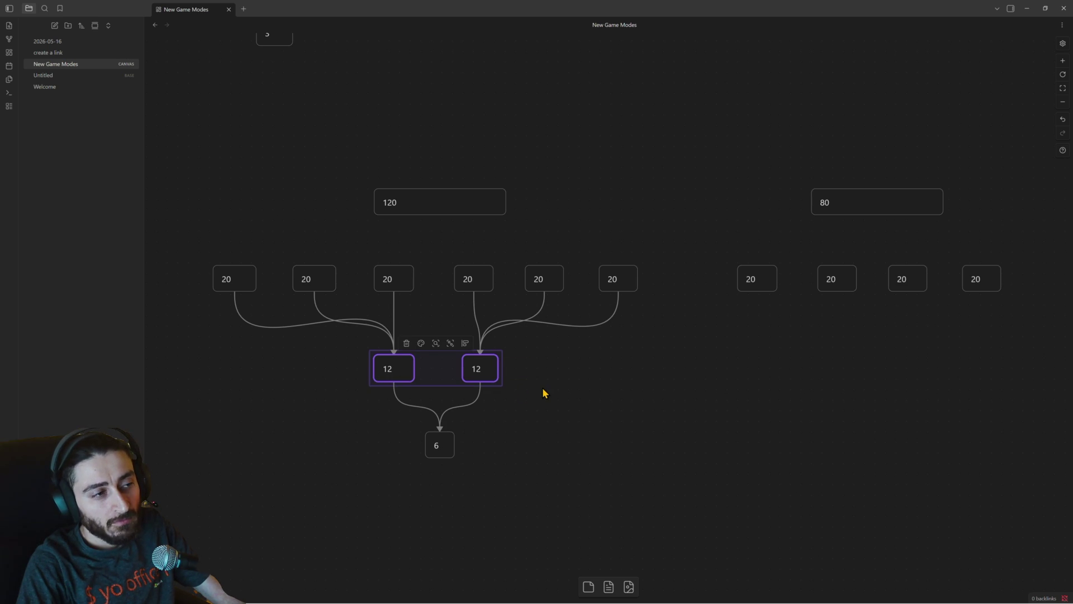
key("ctrl+v")
left_click_drag(568, 318, 847, 364)
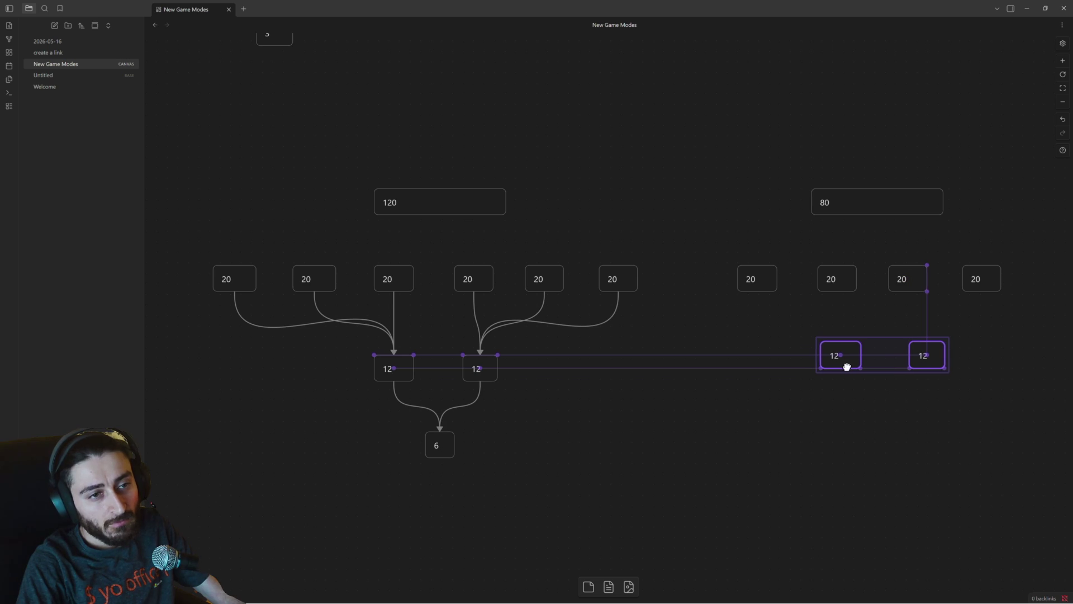
Spread the copied 12 cards apart, the right one under the 80 card, the left one further left.
left_click(875, 385)
left_click_drag(929, 356, 942, 357)
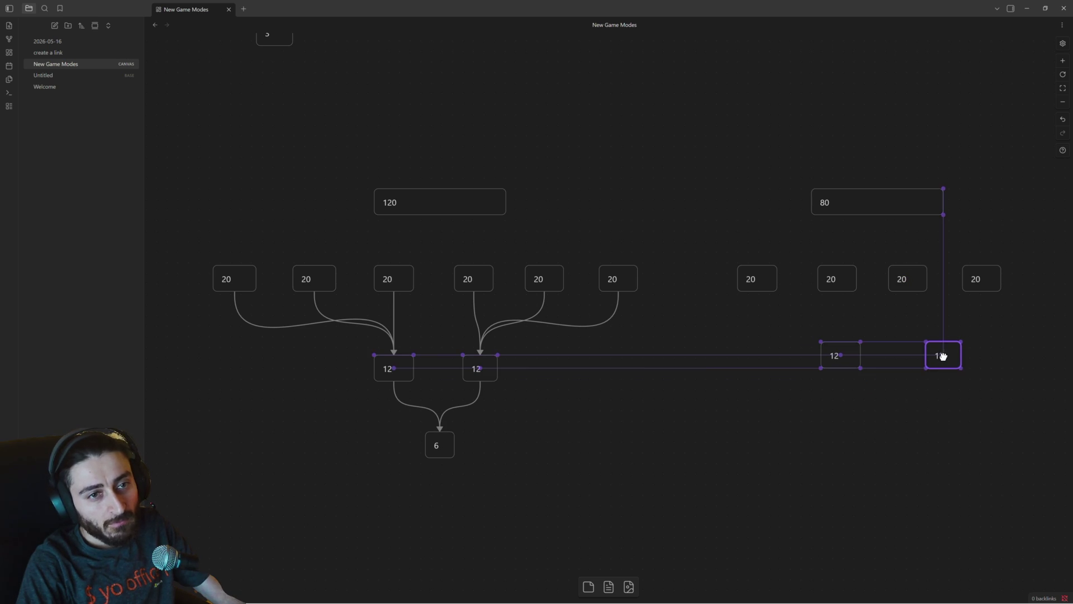
left_click_drag(836, 356, 805, 357)
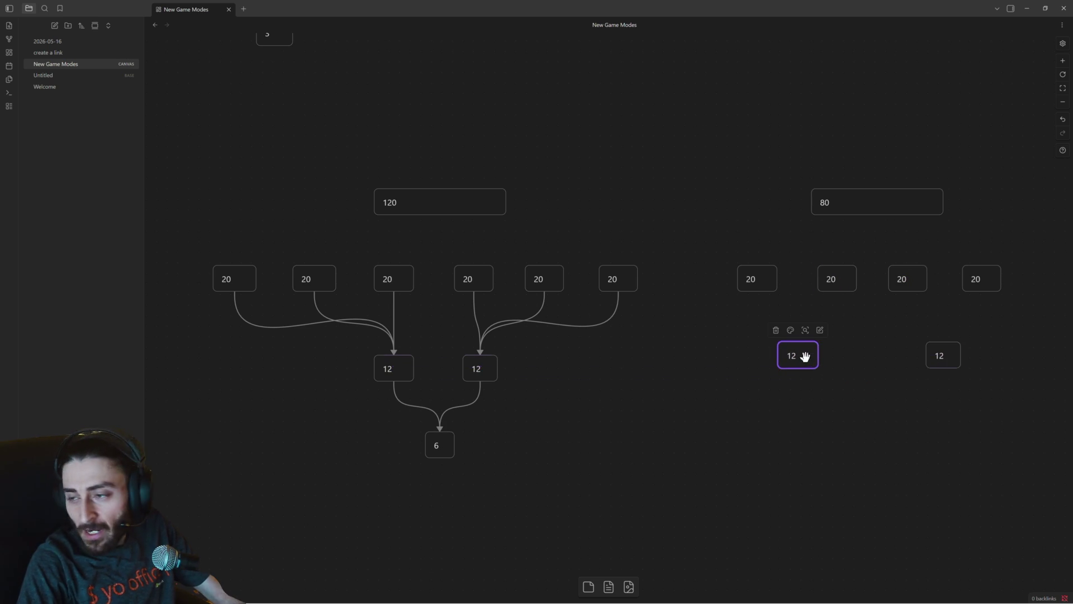
Box-select card groups in turn: the 80 card with its 20s, the four right 20s, the six left 20s.
left_click_drag(687, 207, 951, 304)
left_click(995, 314)
left_click(870, 194)
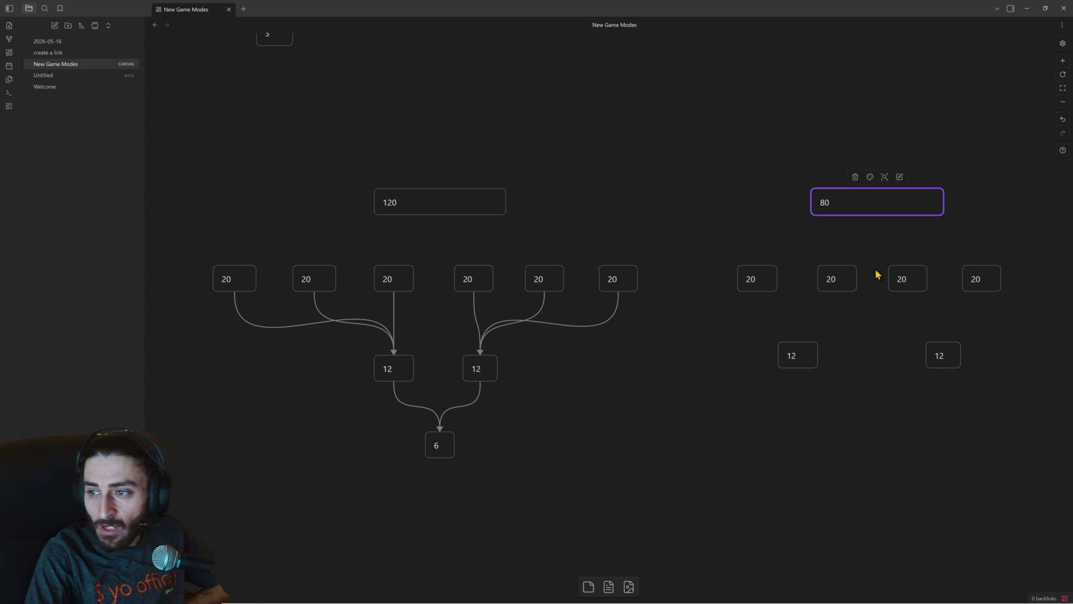
left_click_drag(707, 234, 1011, 305)
mouse_move(648, 247)
left_mouse_down()
mouse_move(626, 261)
mouse_move(218, 286)
left_mouse_up()
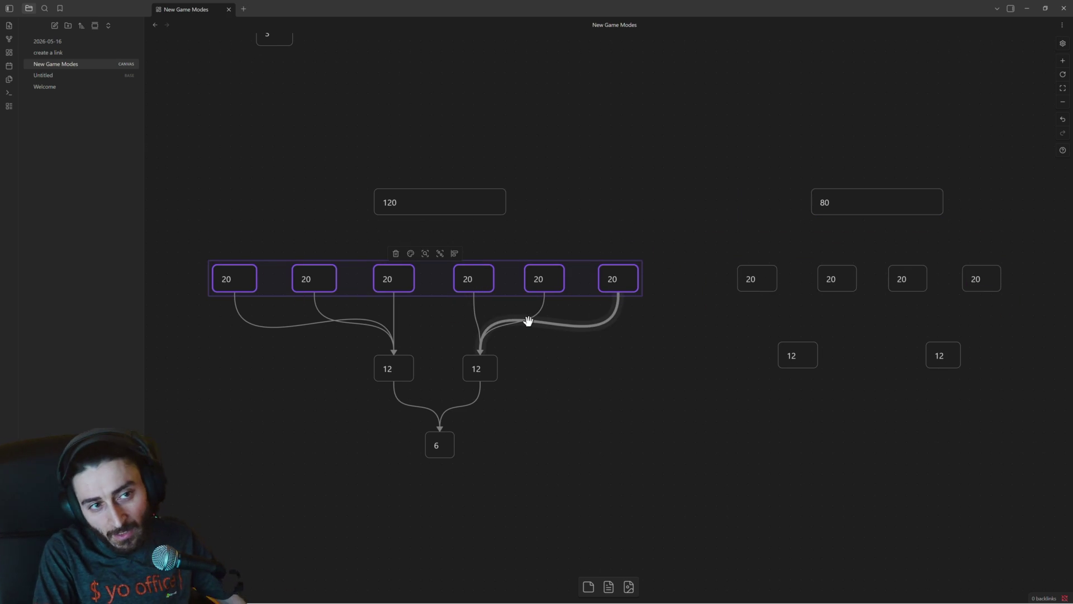
scroll(528, 321, "down", 2)
scroll(528, 321, "down", 2)
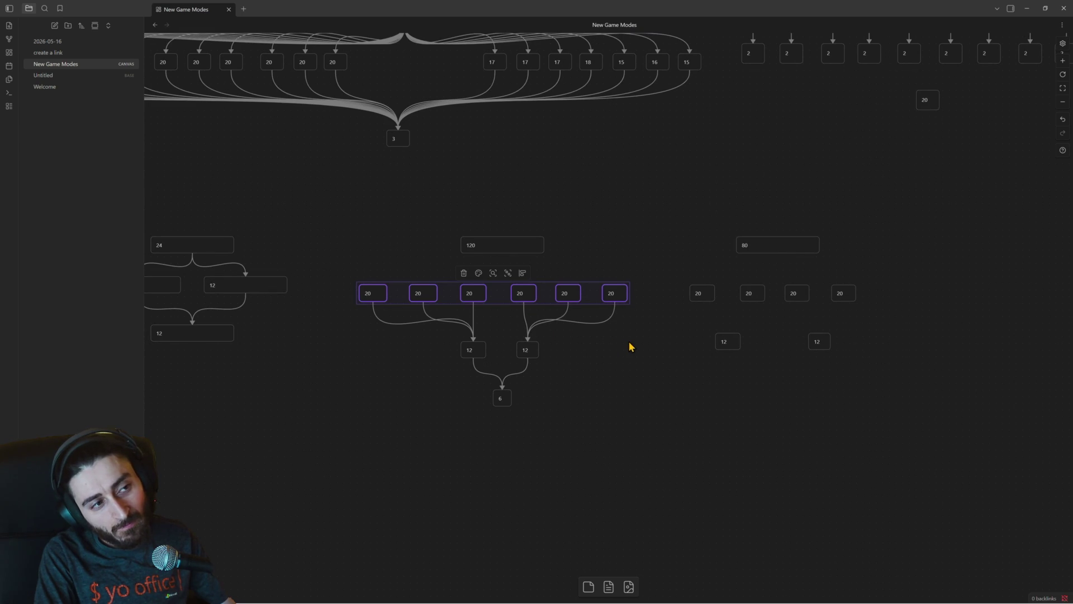
scroll(708, 352, "up", 2)
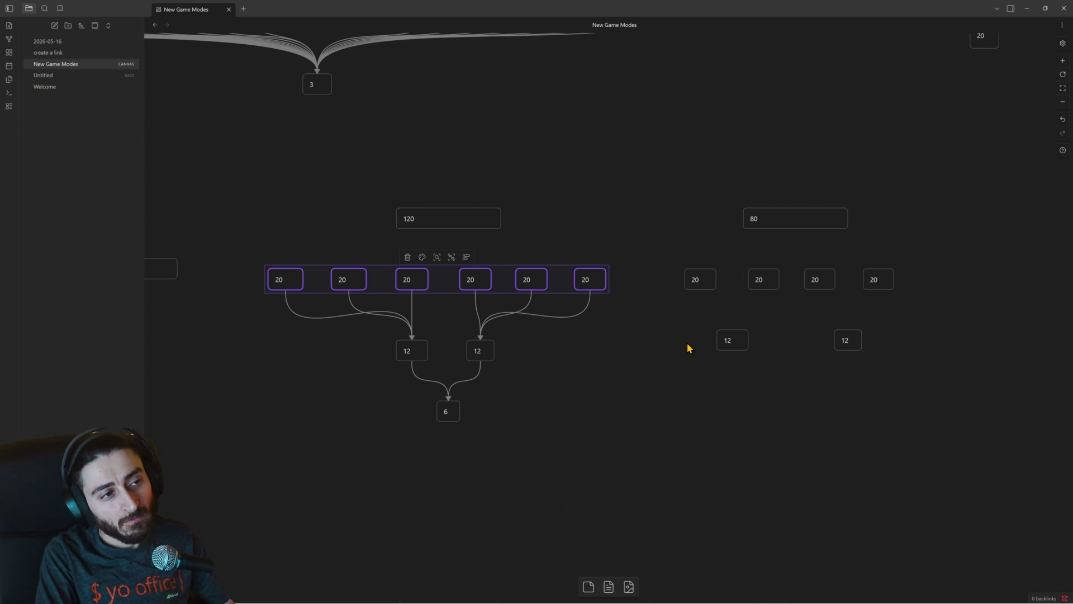
Nudge a 12 card right, then pan across the canvas selecting the left bracket and the top tournament diagram.
left_click_drag(724, 336, 740, 338)
left_click(764, 218)
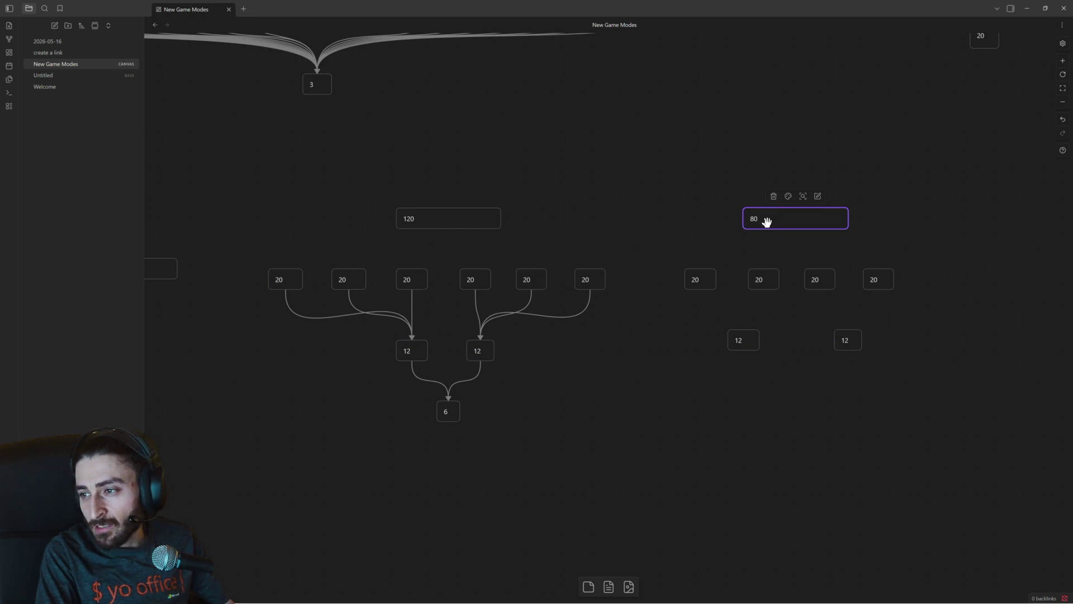
left_click_drag(604, 276, 914, 309)
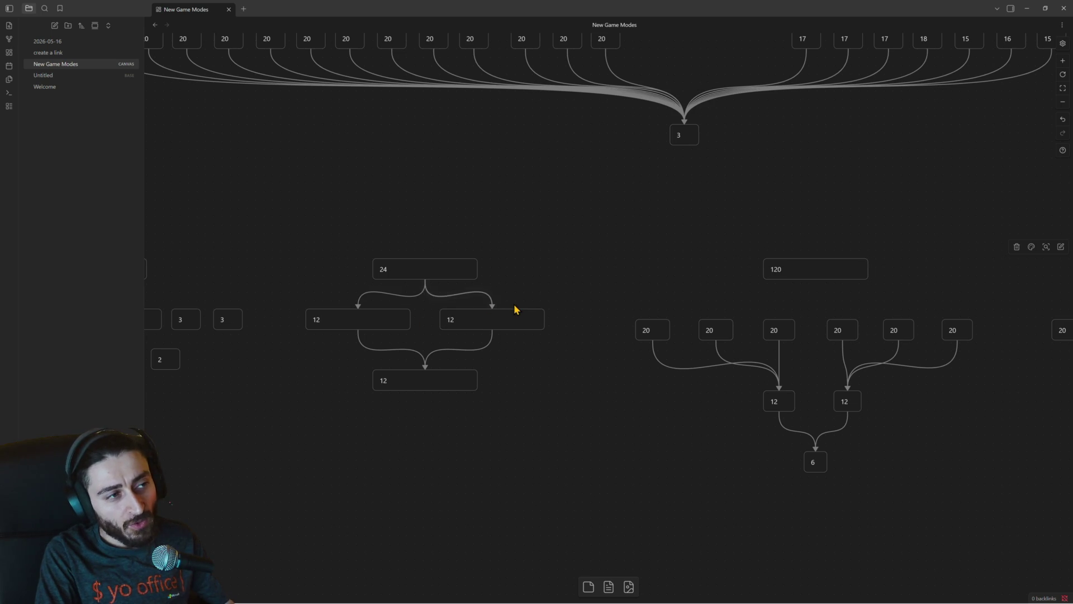
scroll(637, 277, "up", 3)
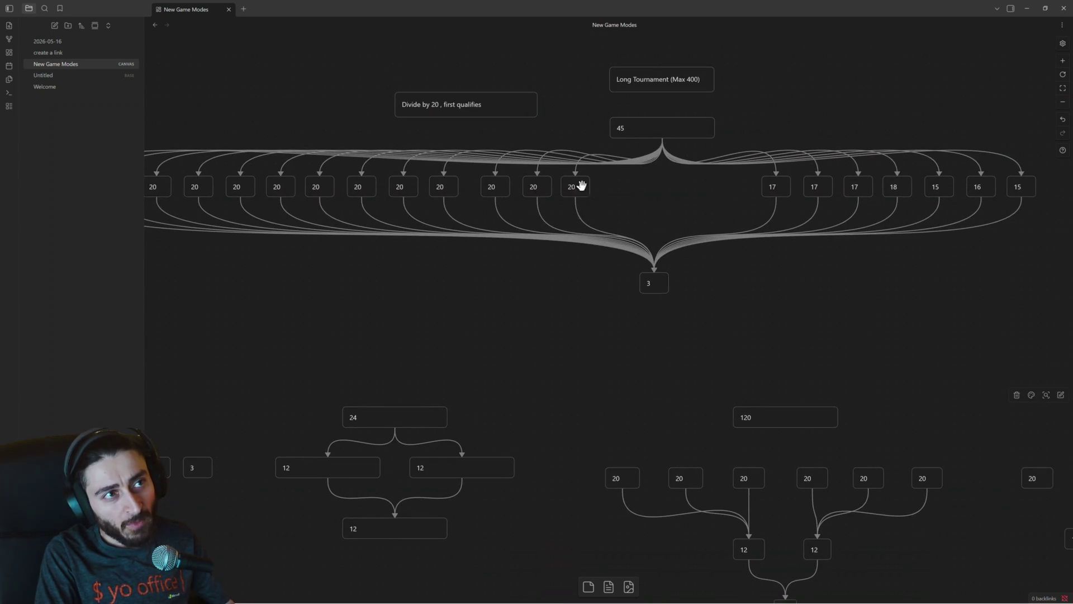
scroll(745, 238, "down", 2)
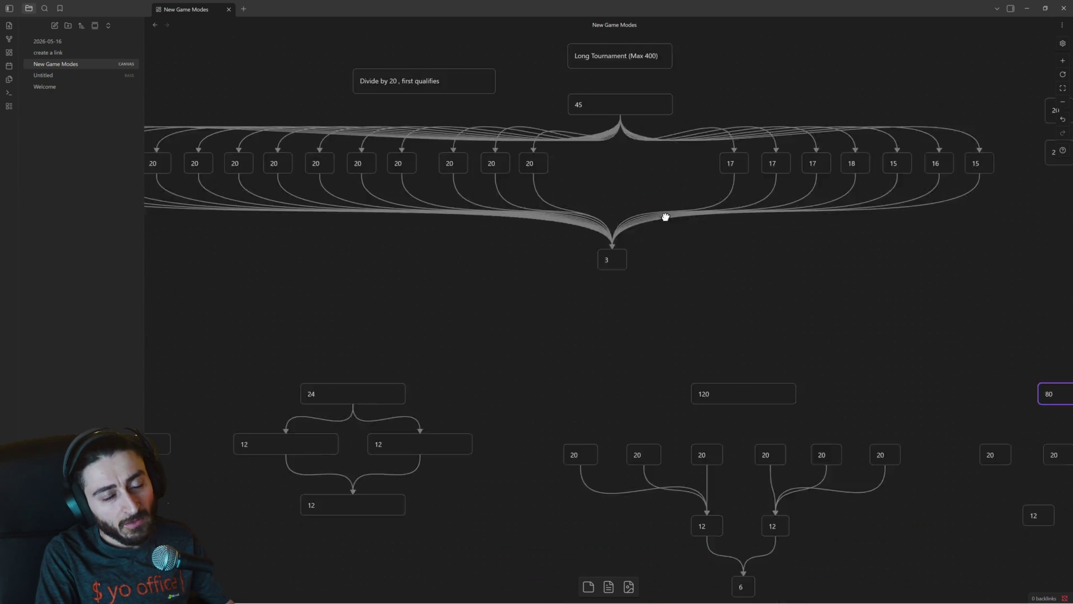
scroll(665, 218, "right", 5)
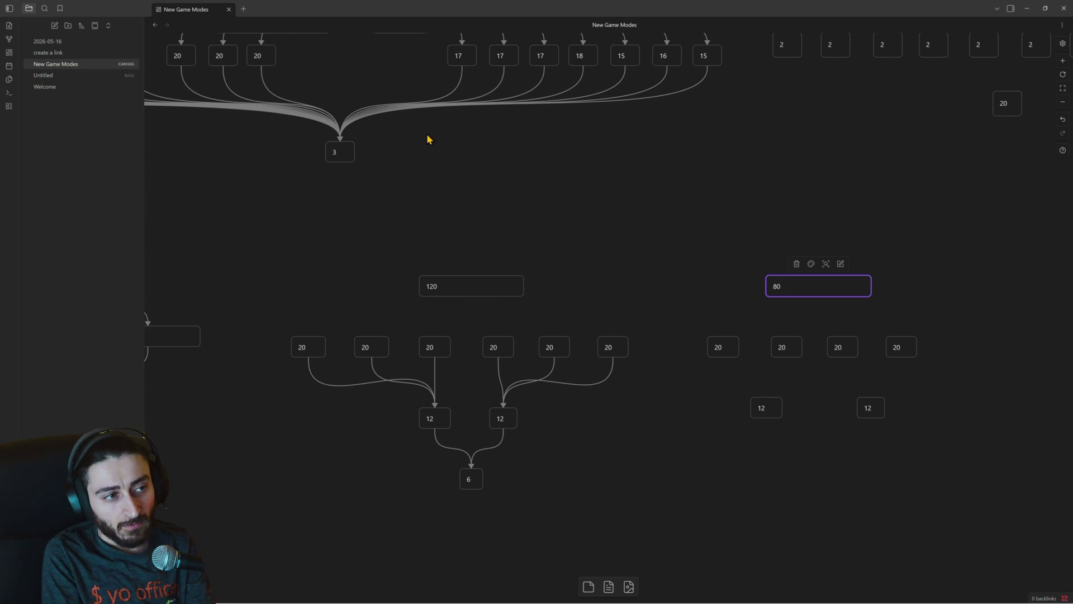
mouse_move(256, 252)
left_mouse_down()
mouse_move(643, 429)
mouse_move(647, 506)
left_mouse_up()
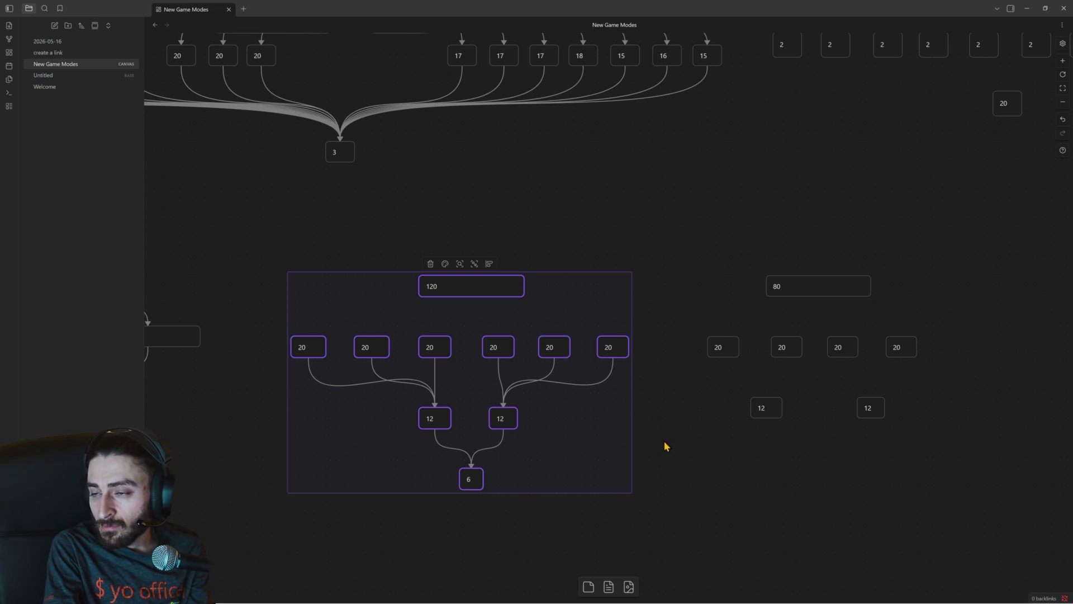
scroll(647, 340, "left", 3)
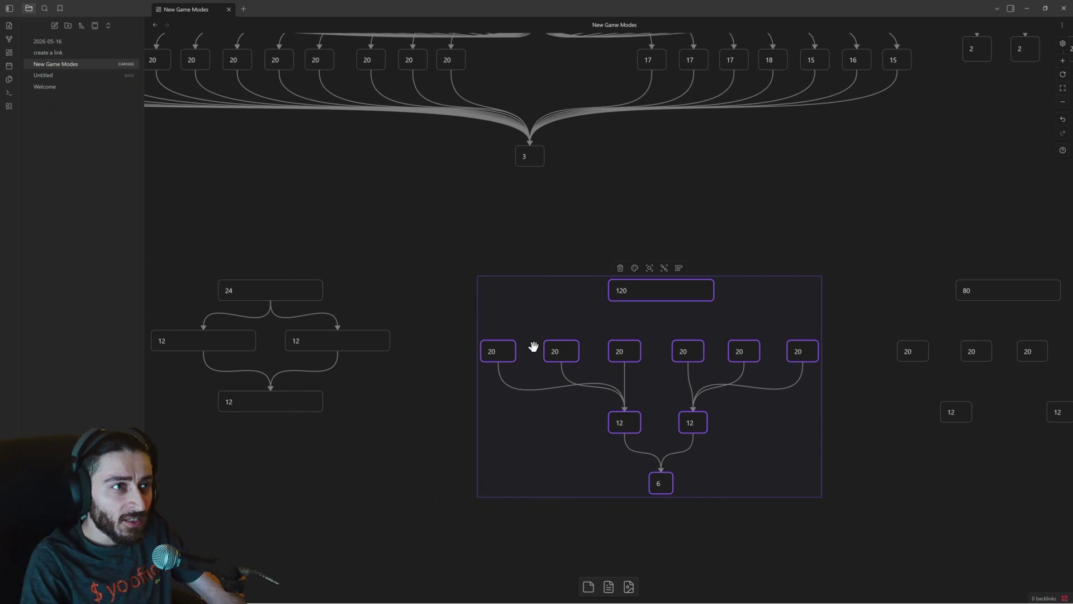
scroll(533, 343, "down", 3)
left_click_drag(596, 306, 609, 341)
scroll(610, 342, "up", 2)
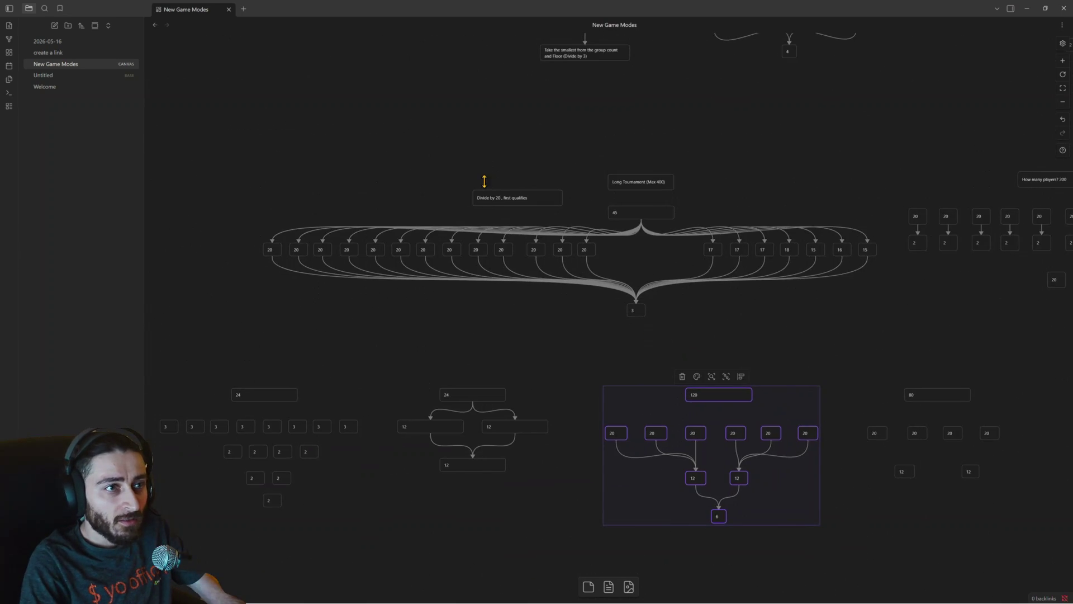
left_click_drag(244, 137, 880, 336)
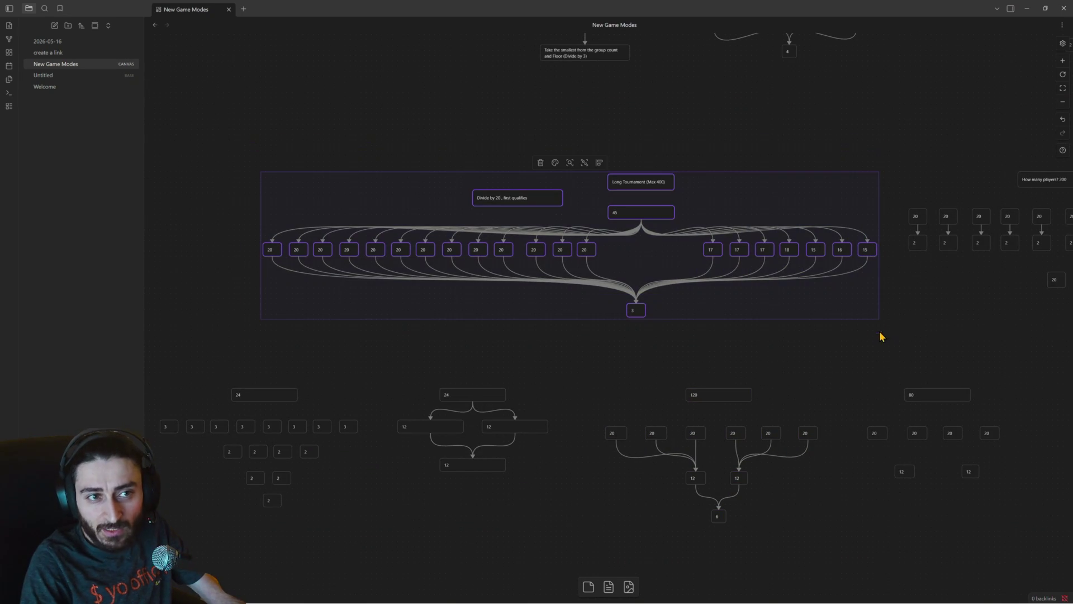
scroll(711, 275, "up", 2)
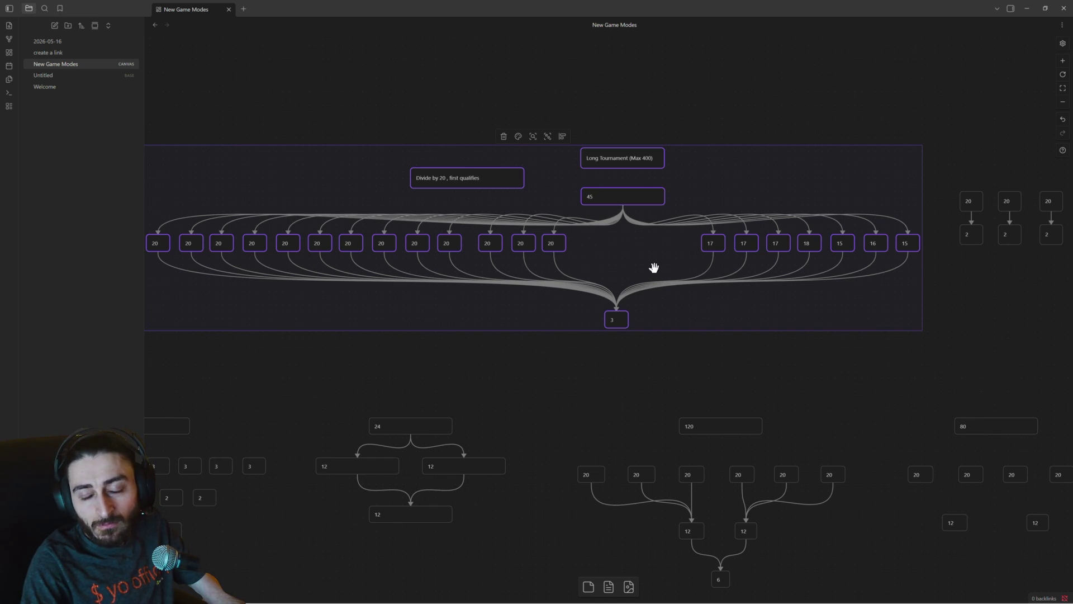
Pan down to the 80 bracket and box-select its four 20 cards.
left_click_drag(800, 355, 579, 280)
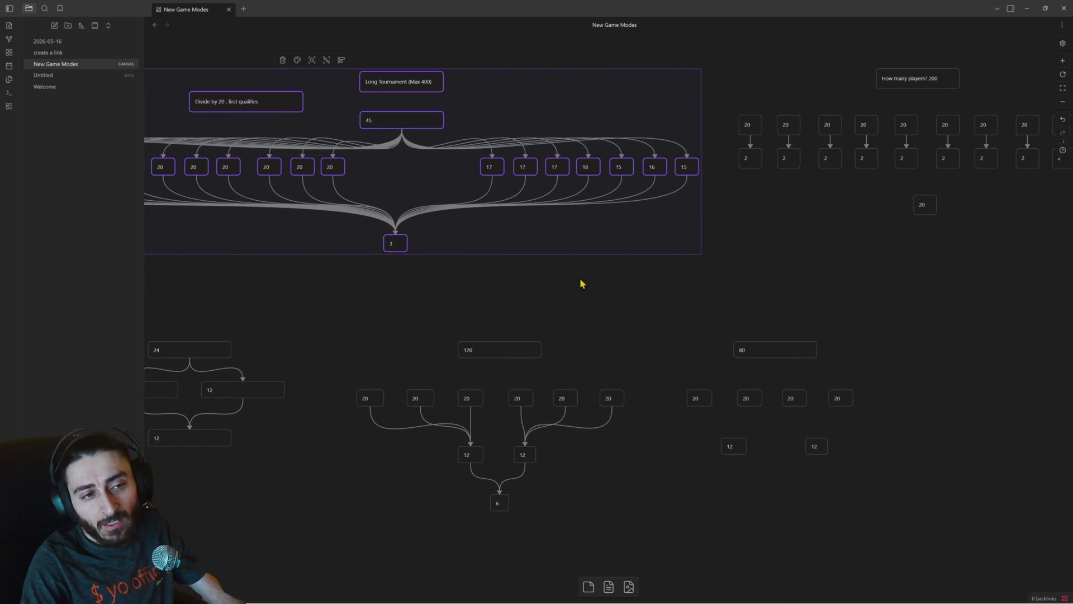
scroll(659, 319, "down", 2)
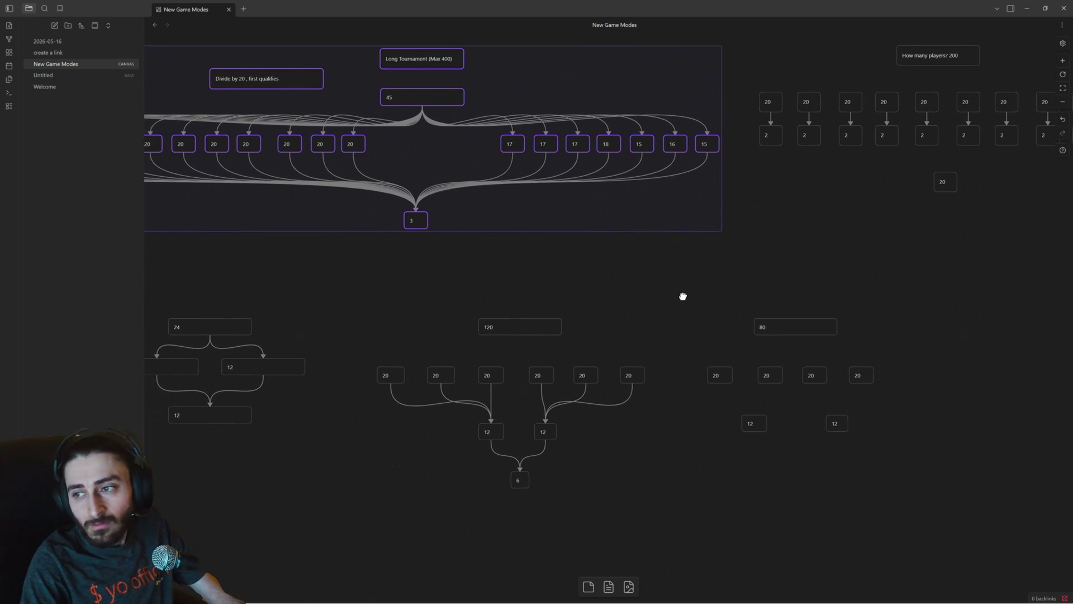
scroll(752, 365, "up", 3)
left_click(674, 343)
left_click_drag(685, 332, 970, 400)
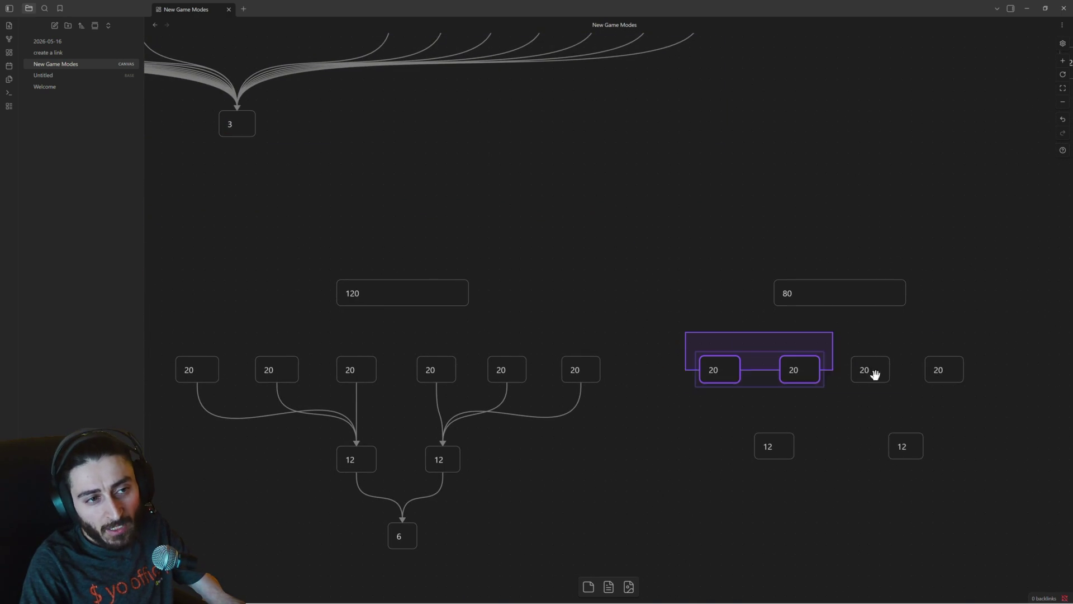
Select the 20 cards one by one from right to left across the row.
left_click_drag(578, 338, 743, 290)
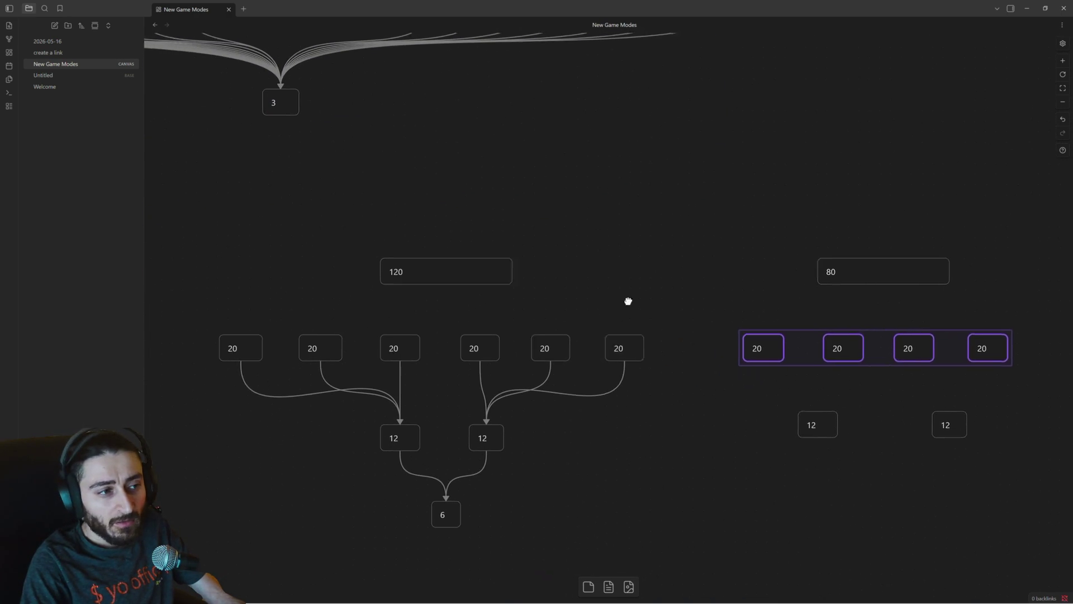
scroll(746, 394, "down", 2)
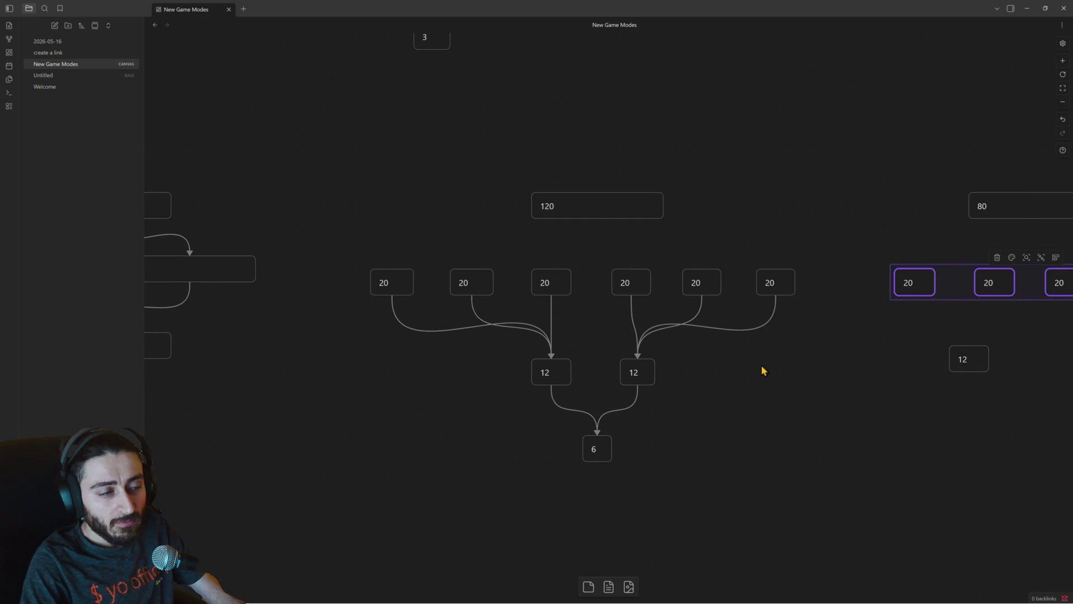
left_click(770, 282)
left_click(702, 283)
left_click(637, 284)
left_click(542, 287)
left_click(469, 283)
left_click(389, 285)
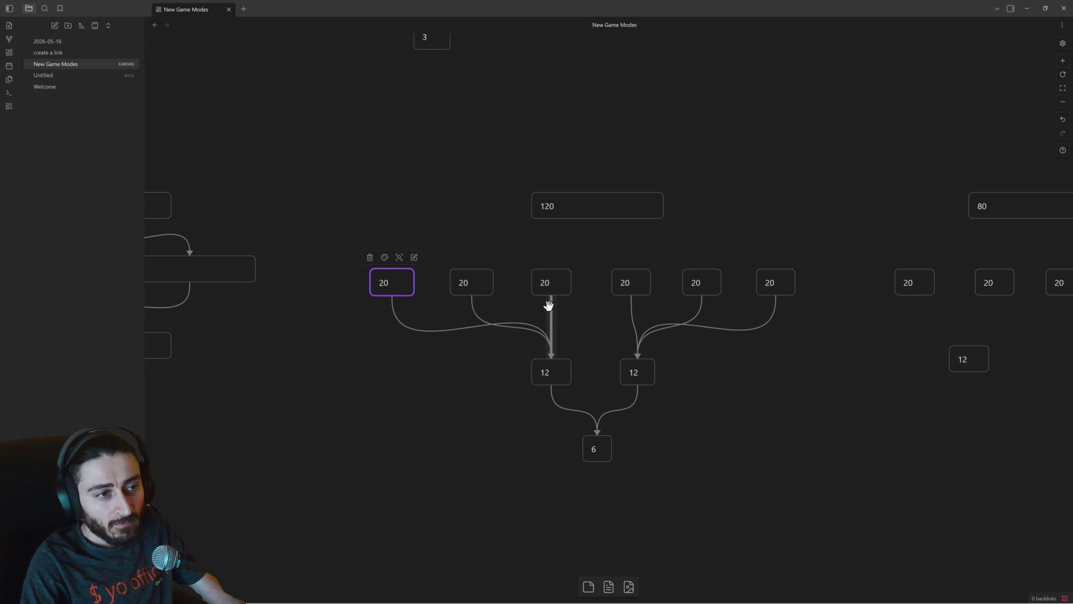
Move the right 12 card right and the left 12 card left so each sits under its three 20s.
left_click_drag(635, 375, 660, 374)
left_click_drag(554, 371, 519, 370)
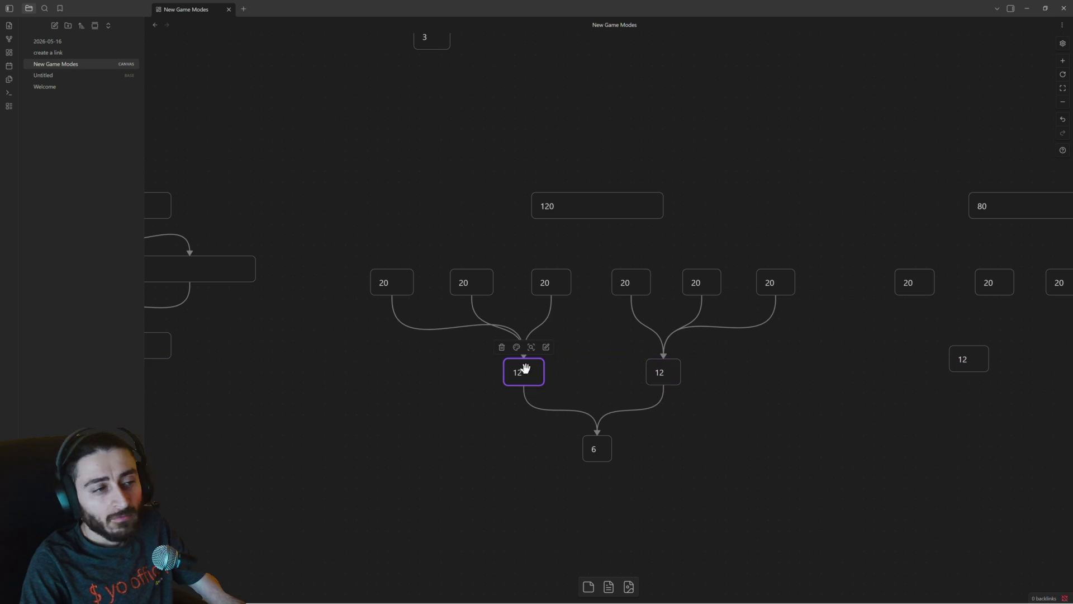
scroll(519, 370, "down", 5)
left_click_drag(377, 230, 662, 478)
scroll(663, 478, "right", 3)
scroll(629, 376, "up", 3)
scroll(695, 287, "down", 2)
scroll(700, 314, "down", 3)
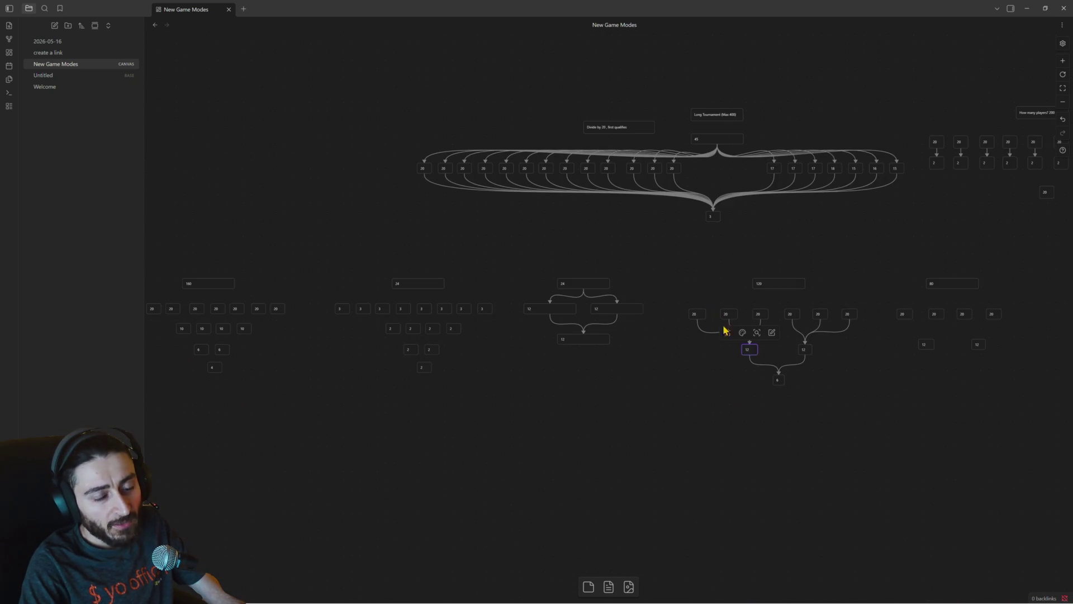
scroll(780, 364, "up", 5)
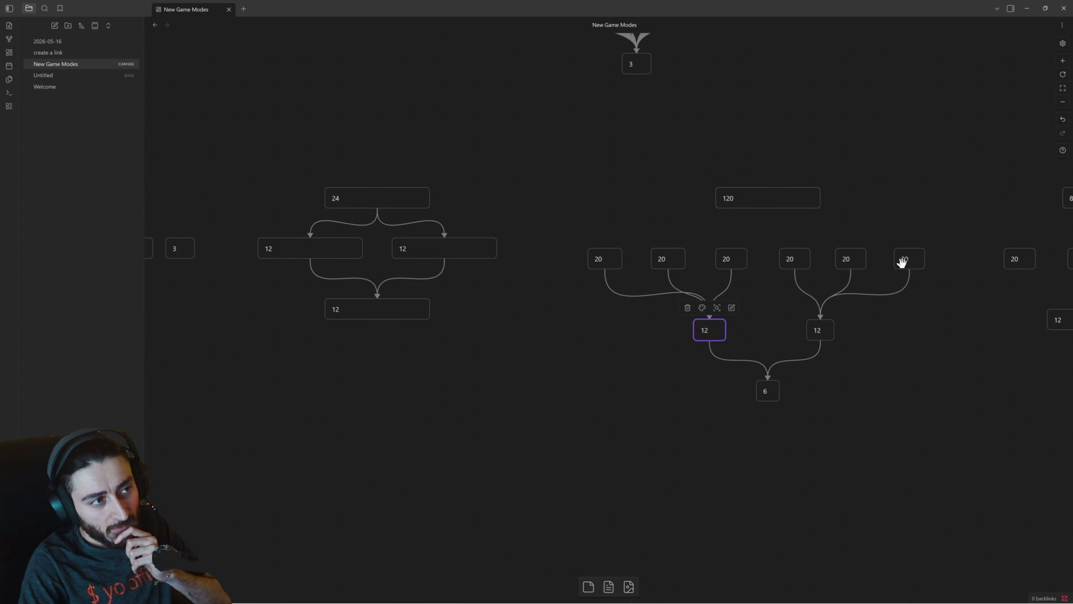
mouse_move(850, 258)
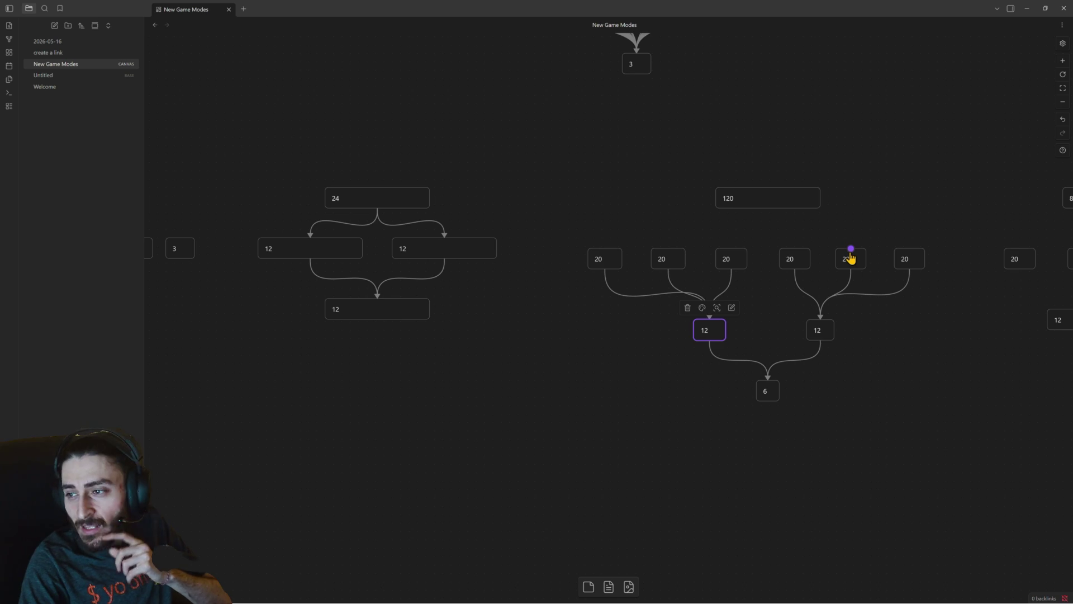
left_click_drag(886, 336, 758, 319)
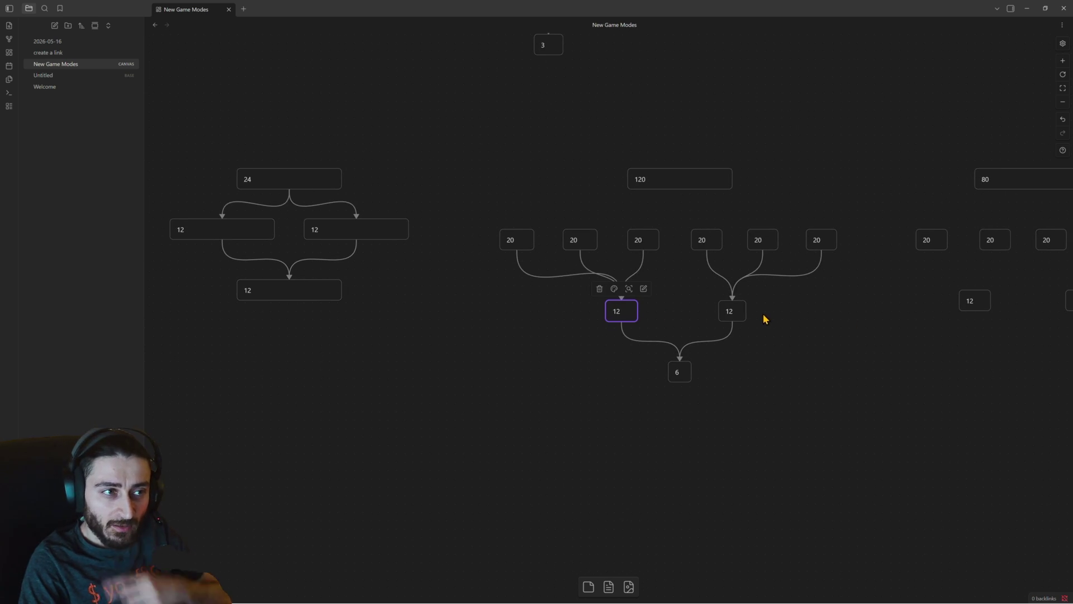
scroll(758, 319, "up", 1)
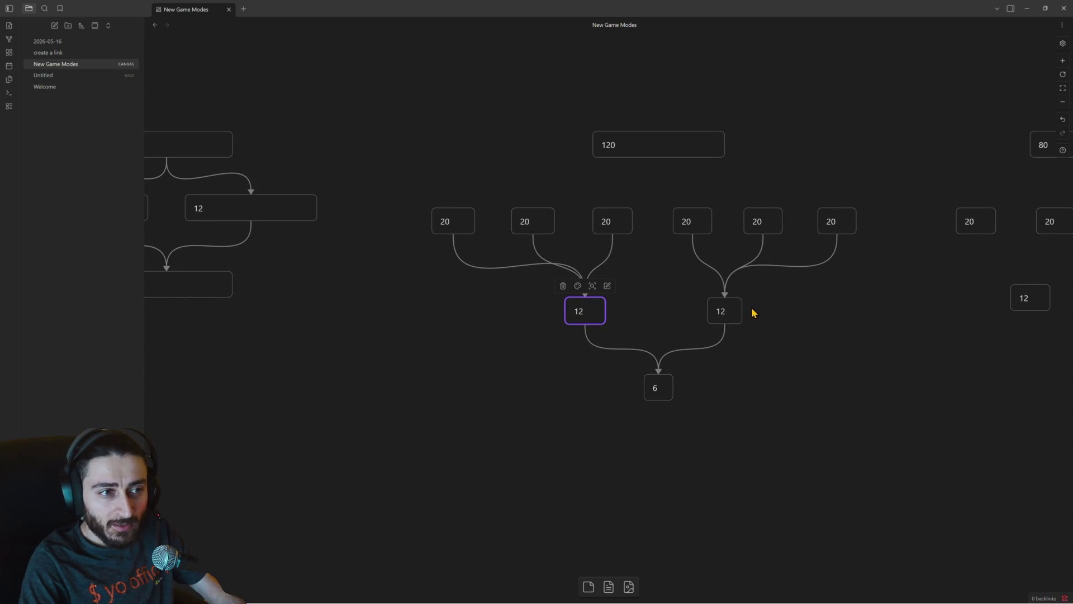
Change both of the 120 bracket's 12 cards to 9.
double_click(721, 308)
type("9")
double_click(582, 311)
type("9")
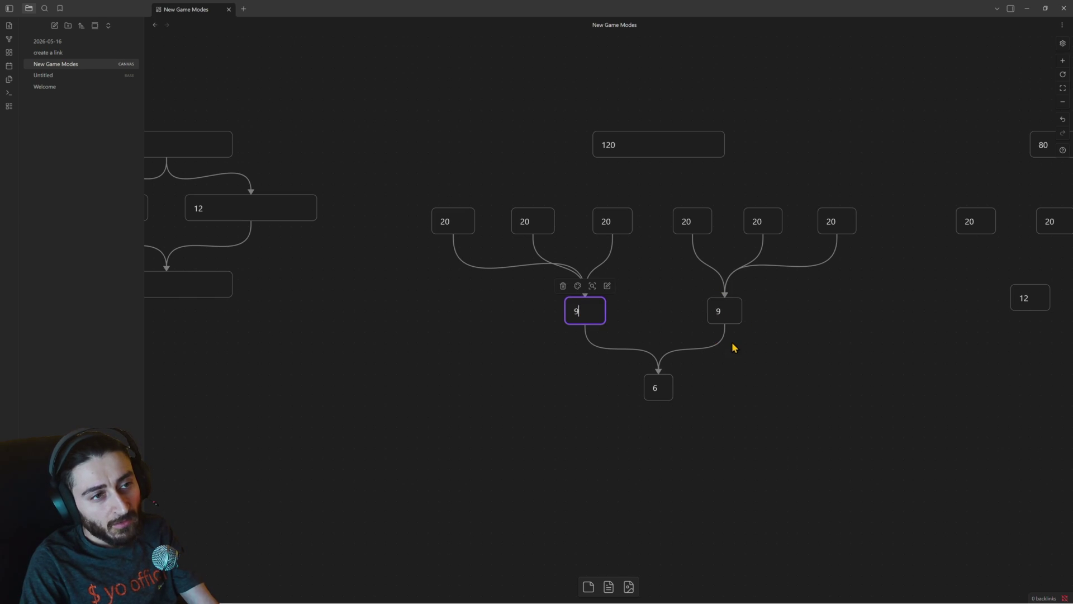
left_click(718, 308)
left_click(657, 385)
Realign each 9 card under its three 20s and lower the final 6 card beneath them.
left_click_drag(720, 312, 759, 327)
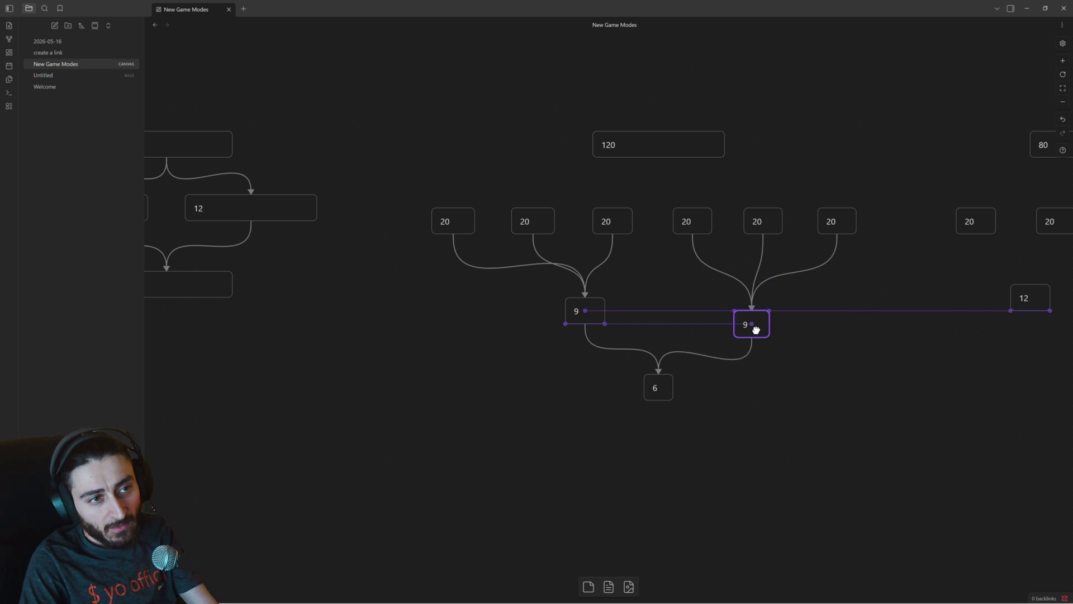
left_click_drag(585, 314, 553, 327)
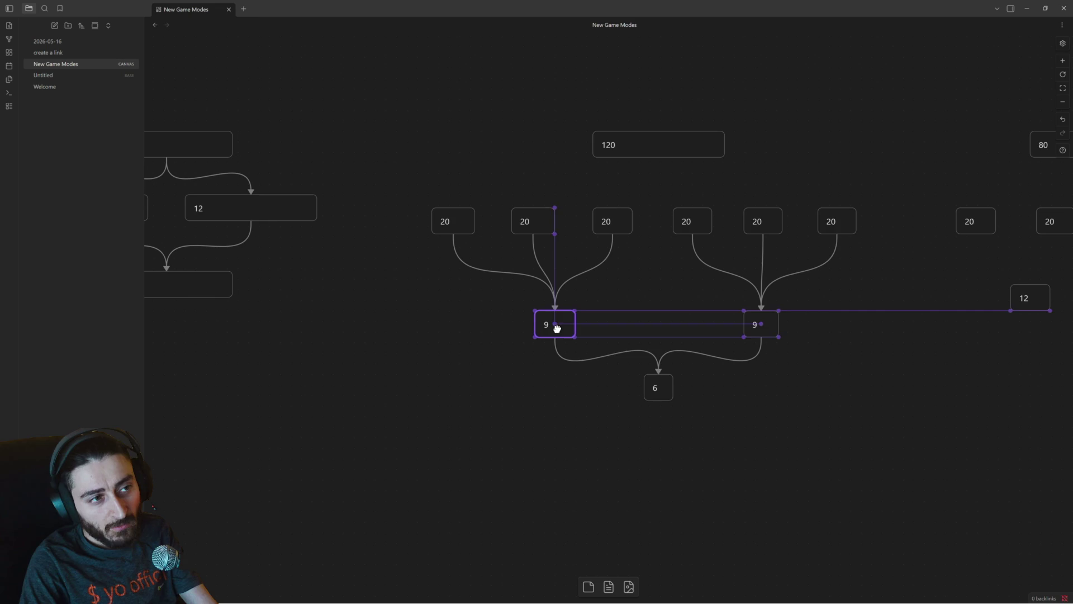
left_click_drag(660, 383, 667, 410)
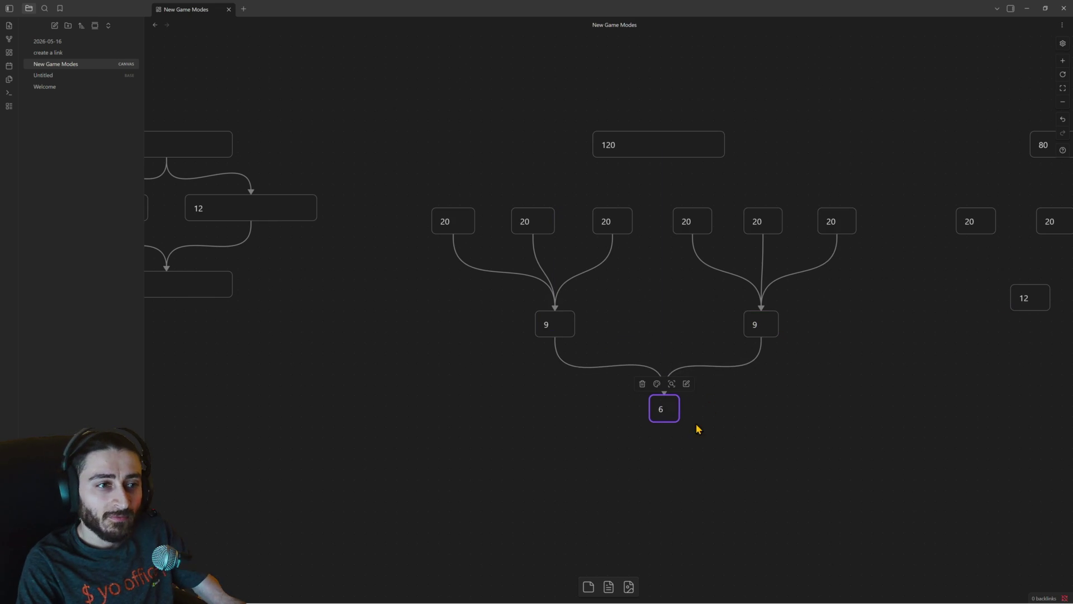
mouse_move(774, 383)
left_mouse_down()
mouse_move(687, 366)
mouse_move(494, 382)
left_mouse_up()
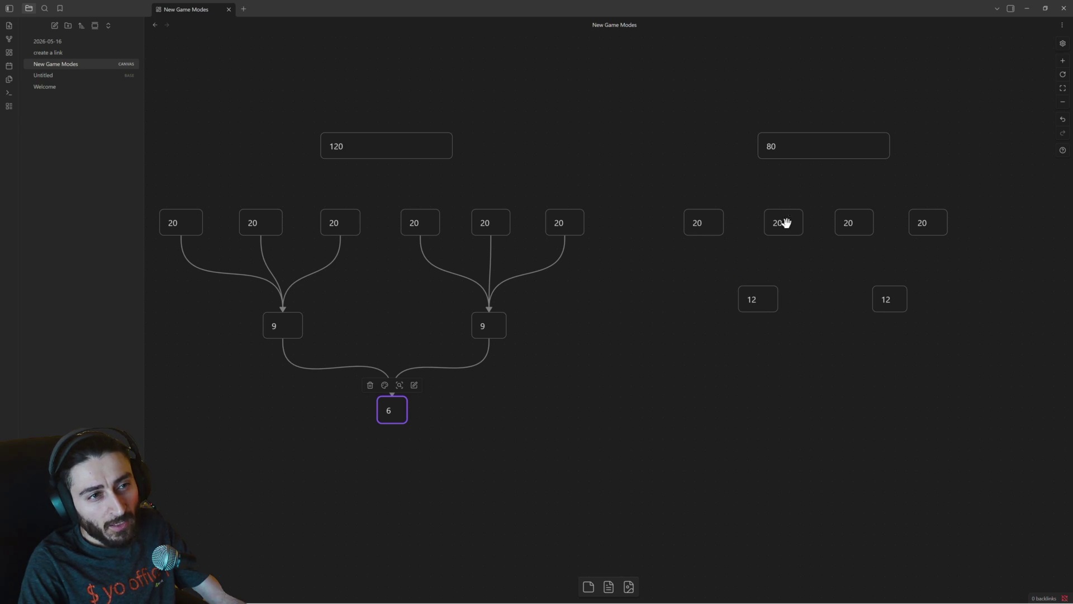
Change both 12 cards in the 80 bracket to 6.
double_click(759, 302)
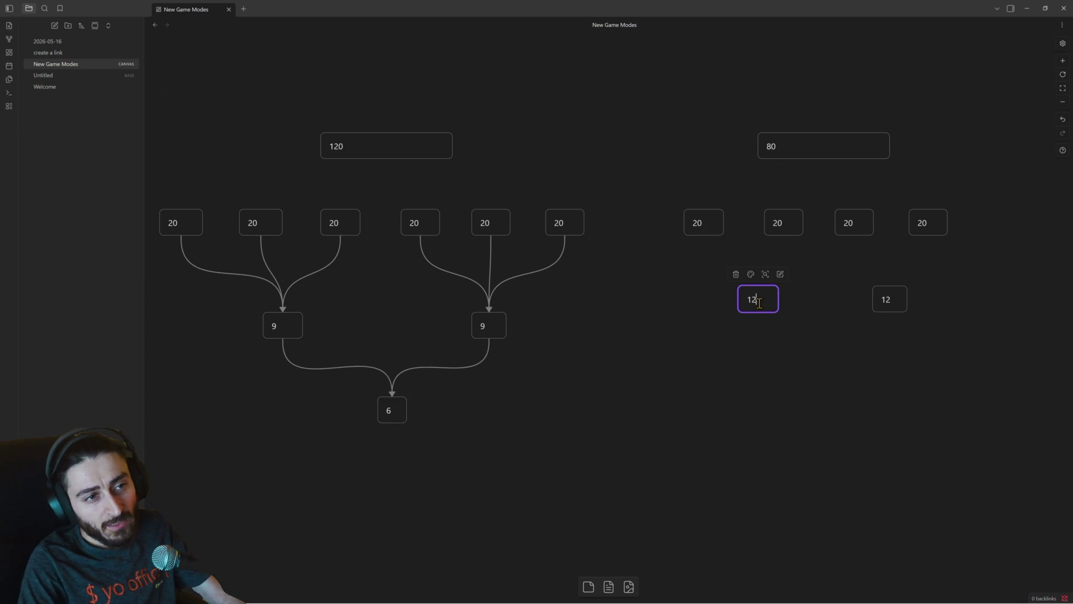
type("6")
left_click(886, 298)
type("6")
left_click(894, 338)
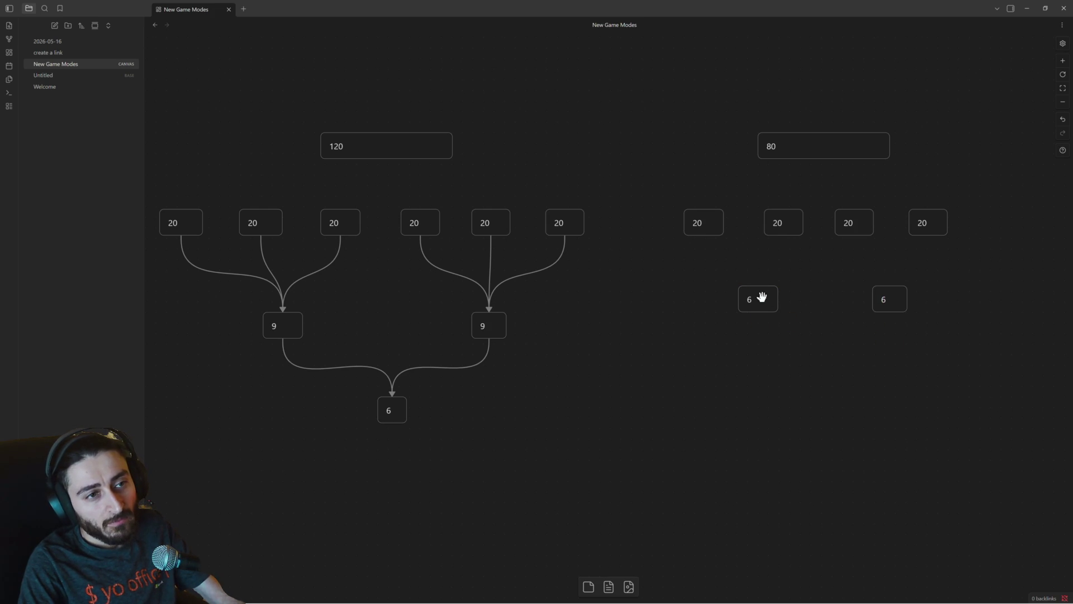
Duplicate a 6 card as a final 6 below and connect both 6 cards into it.
left_click(761, 296)
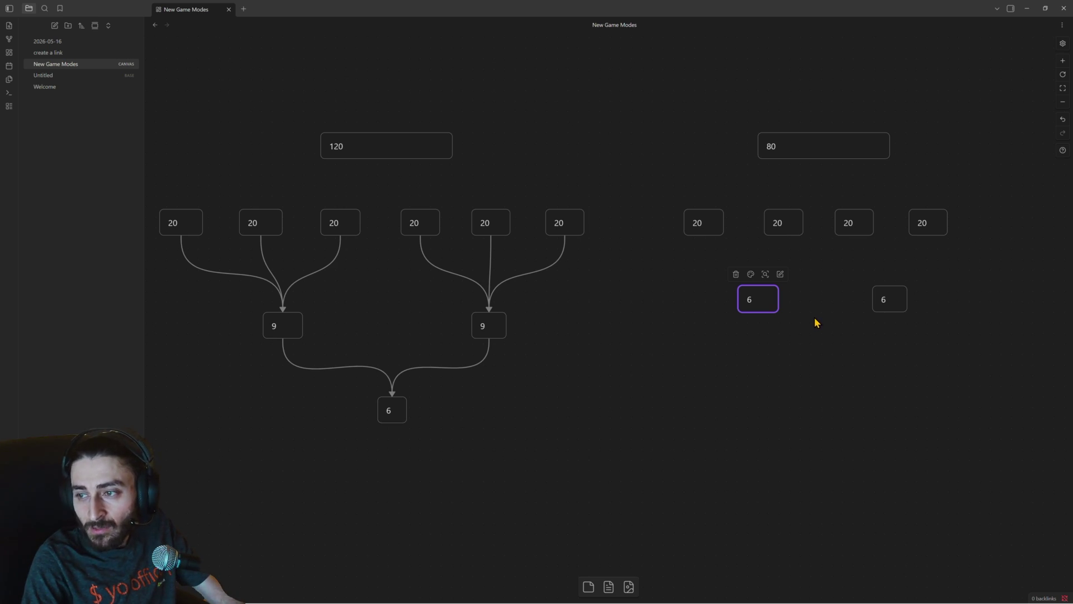
key("ctrl+v")
left_click_drag(611, 318, 824, 382)
left_click_drag(758, 312, 822, 369)
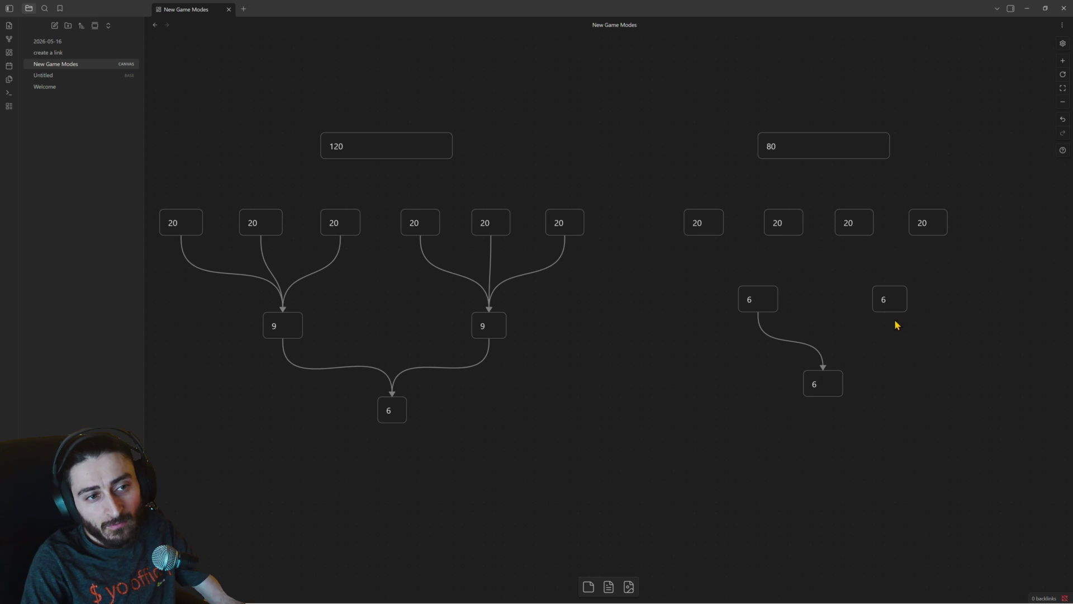
left_click_drag(889, 314, 822, 371)
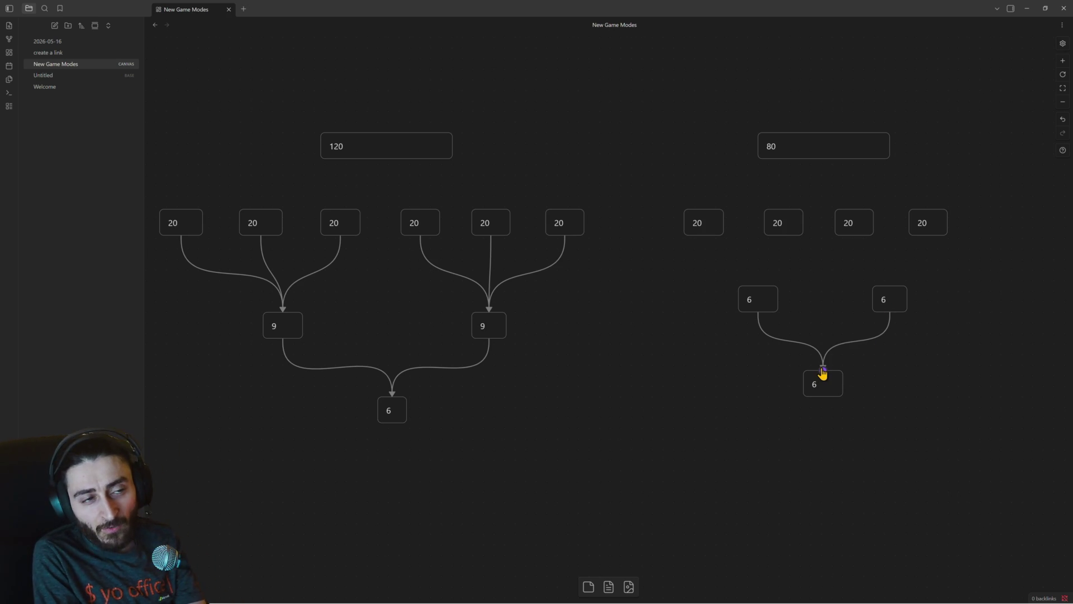
Connect the four 20 cards in pairs: first two into the left 6, last two into the right 6.
left_click(786, 143)
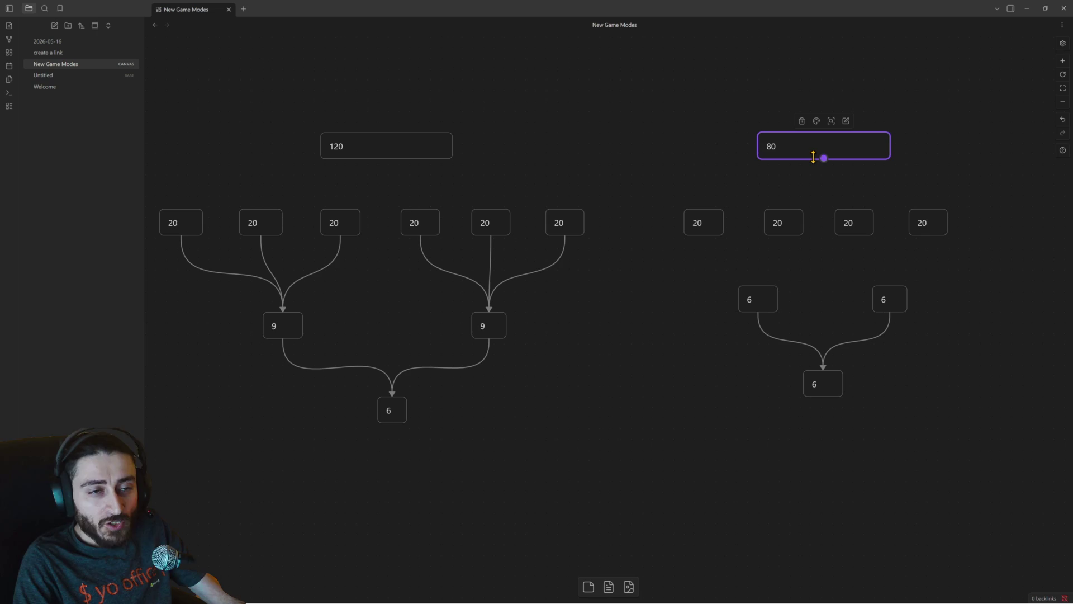
left_click_drag(703, 238, 756, 287)
left_click_drag(782, 235, 758, 281)
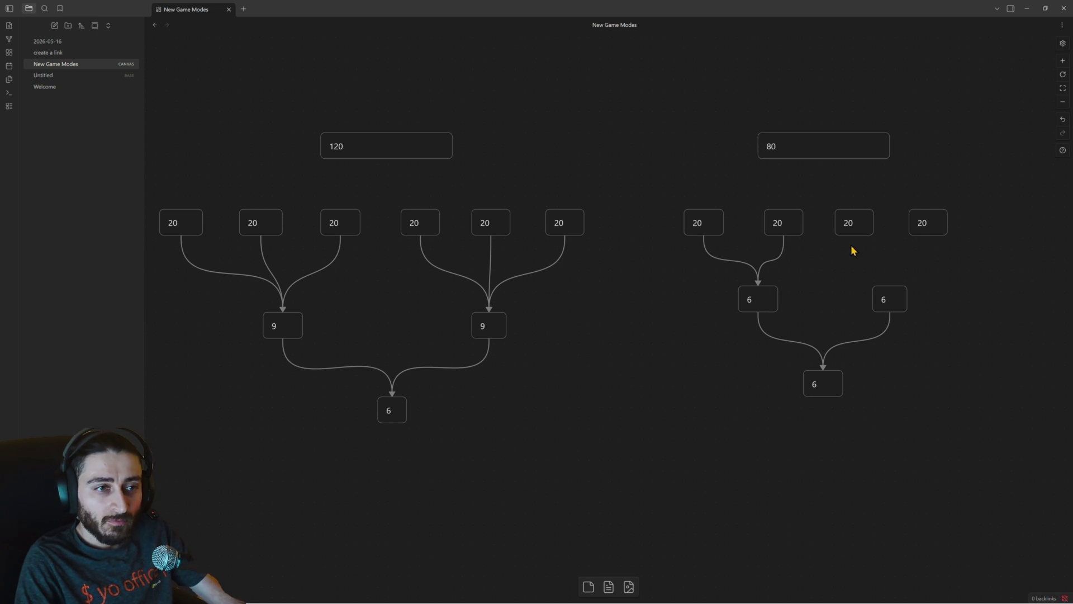
left_click_drag(854, 236, 890, 288)
left_click_drag(928, 239, 891, 287)
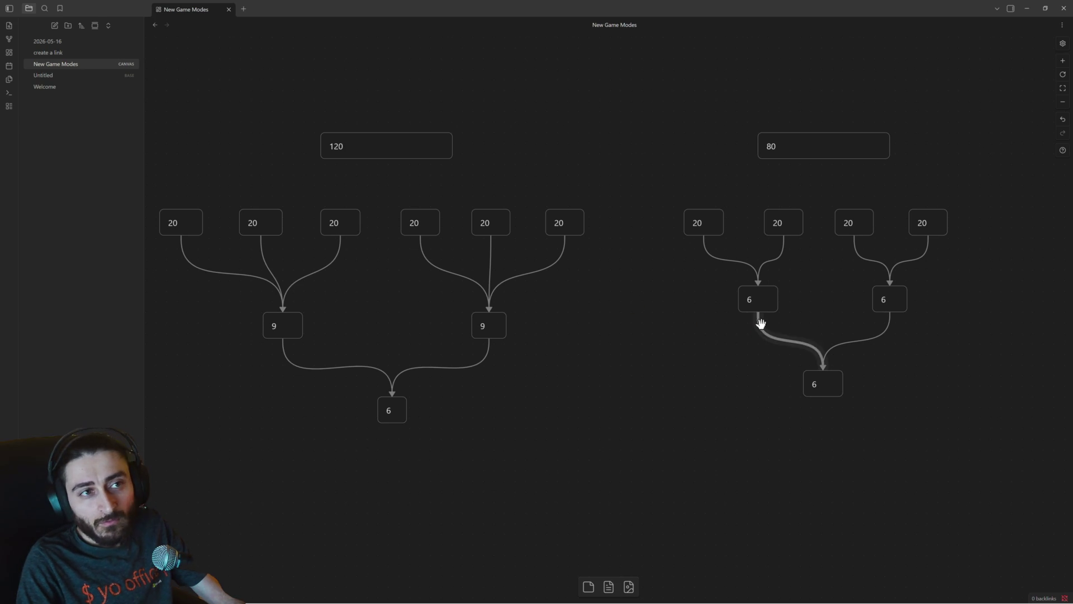
scroll(709, 327, "down", 2)
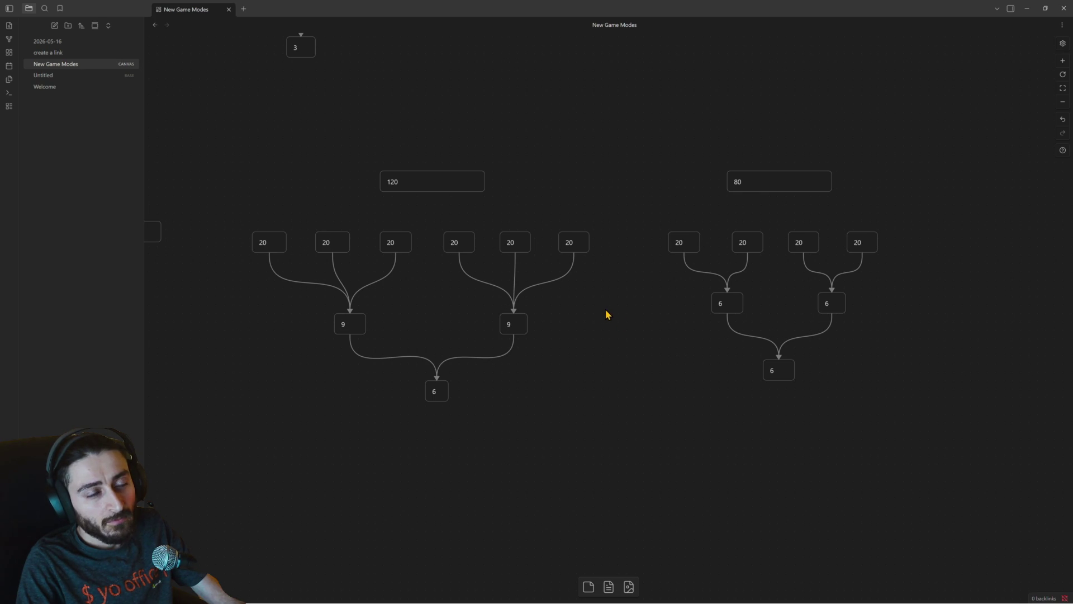
scroll(630, 294, "left", 2)
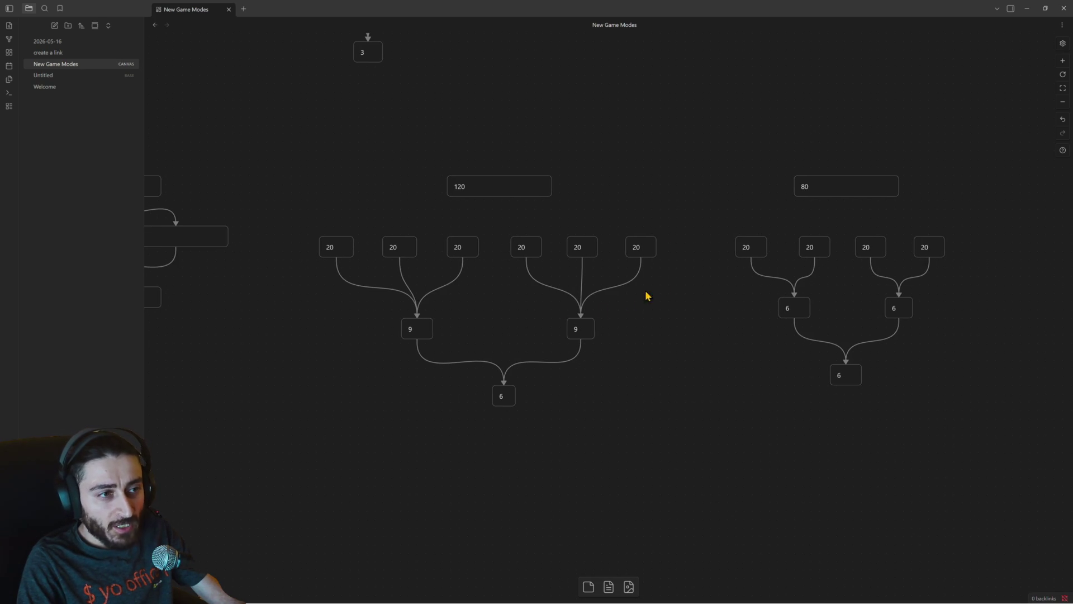
Change the 120 bracket's two 9 cards back to 12, still feeding the final 6 card.
left_click(579, 328)
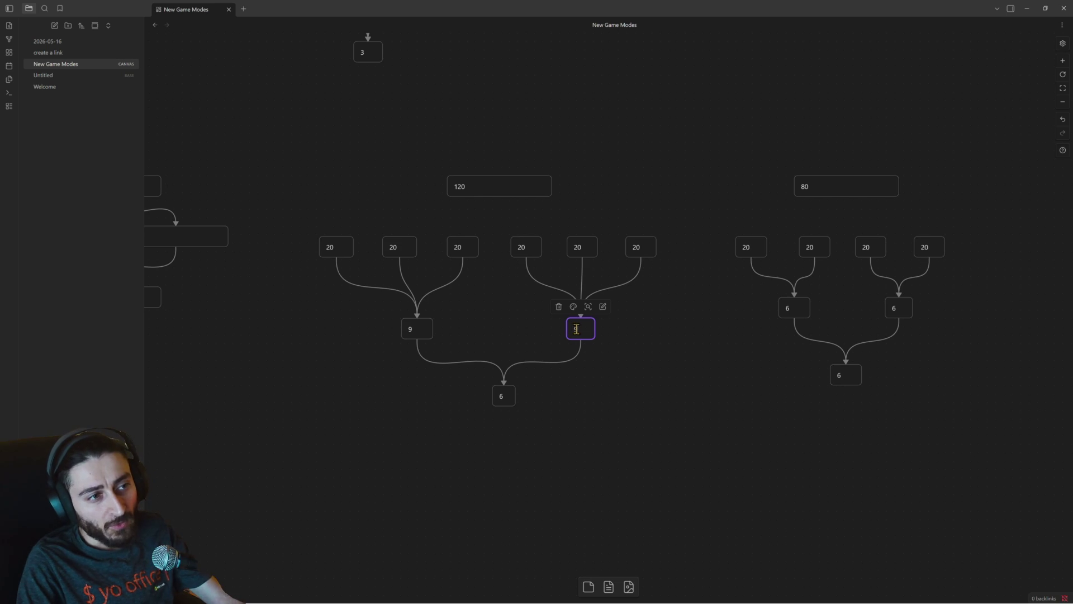
double_click(411, 327)
type("12")
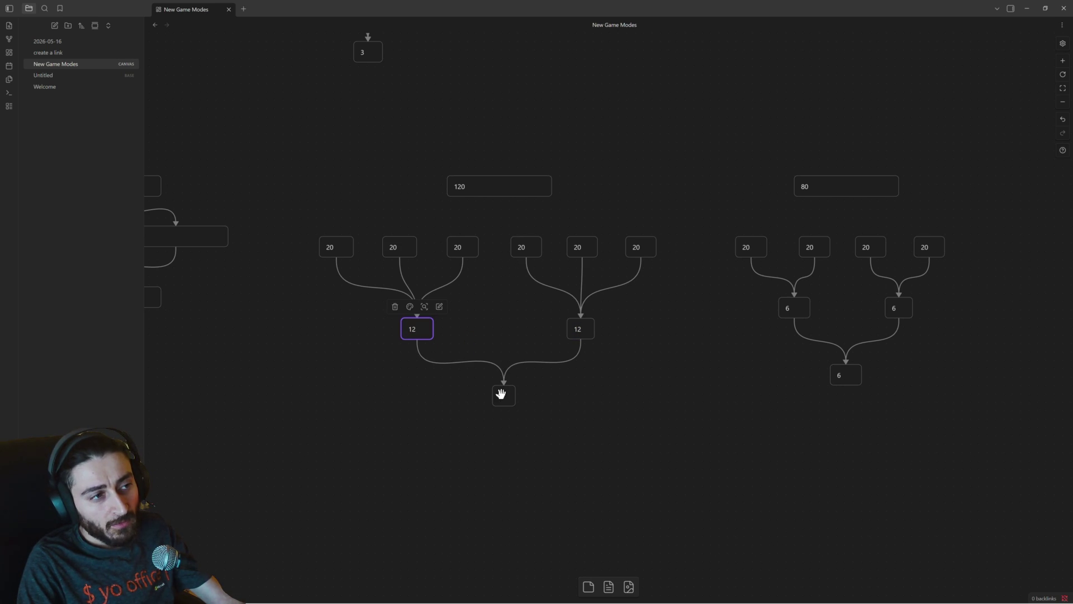
left_click(502, 395)
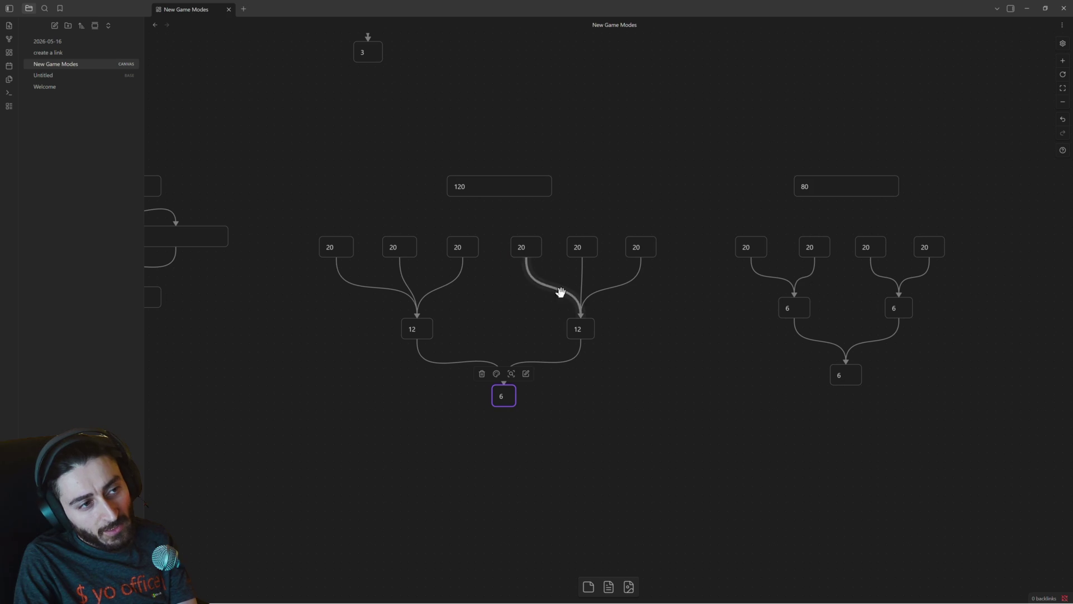
left_click_drag(719, 362, 583, 353)
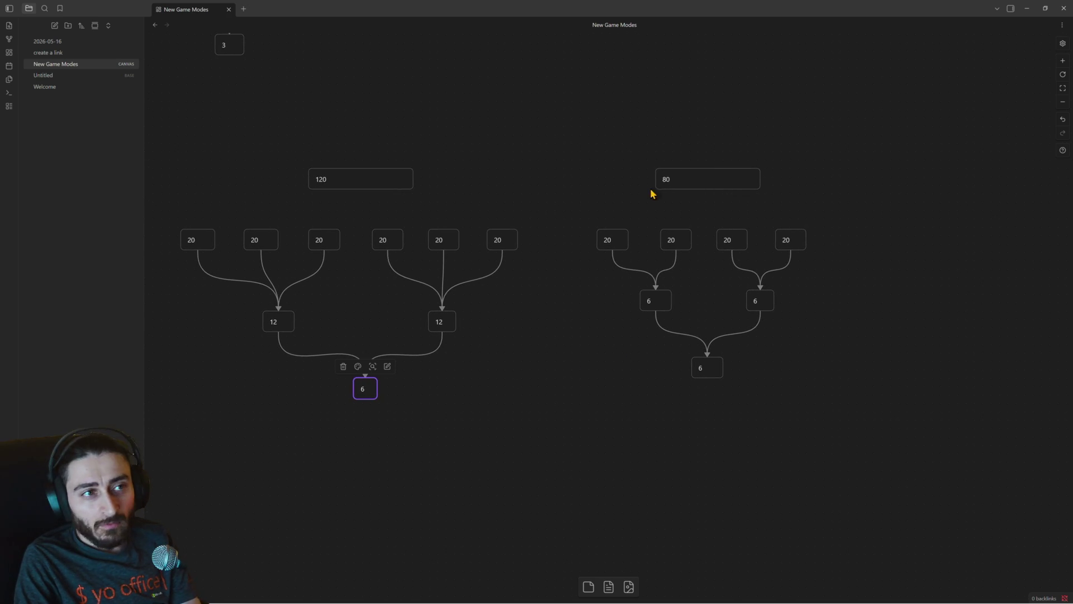
Relabel the 80 card as 280 and move it to the right.
left_click(672, 181)
key("BackSpace")
key("BackSpace")
type("28")
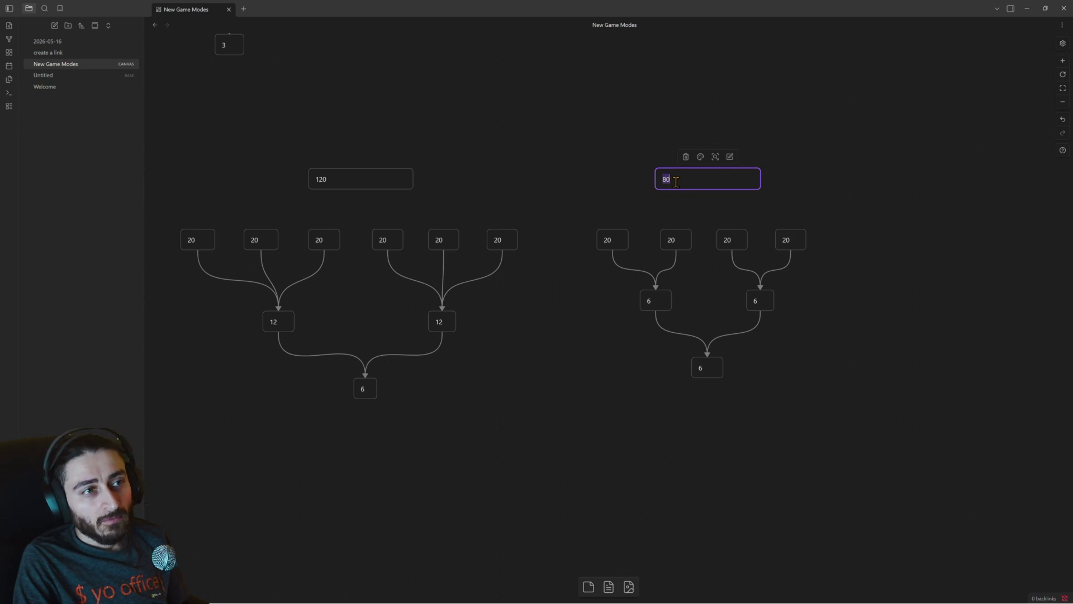
type("0")
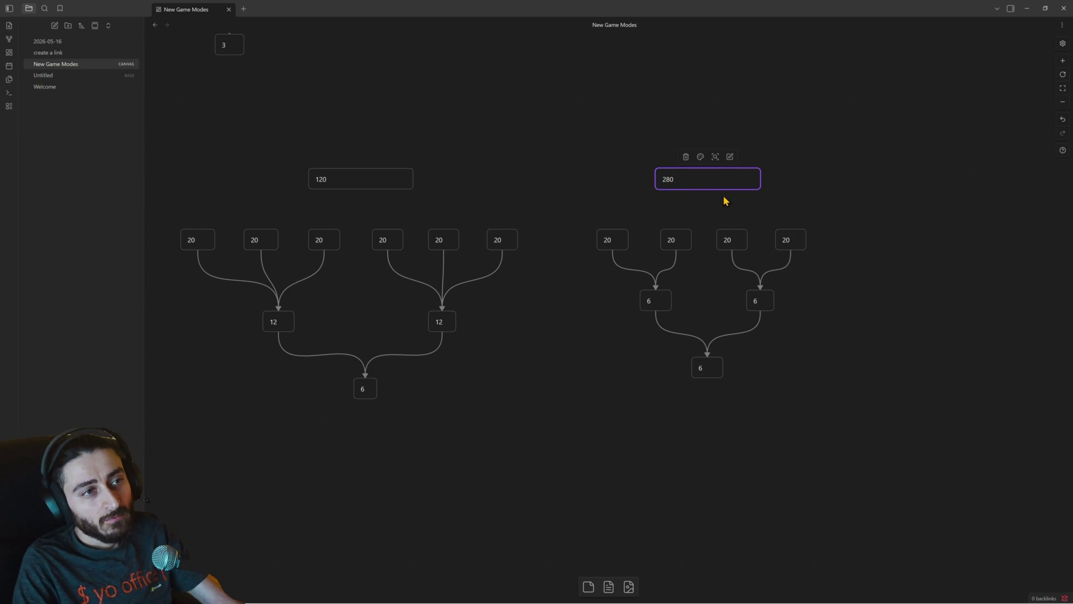
left_click_drag(712, 178, 790, 183)
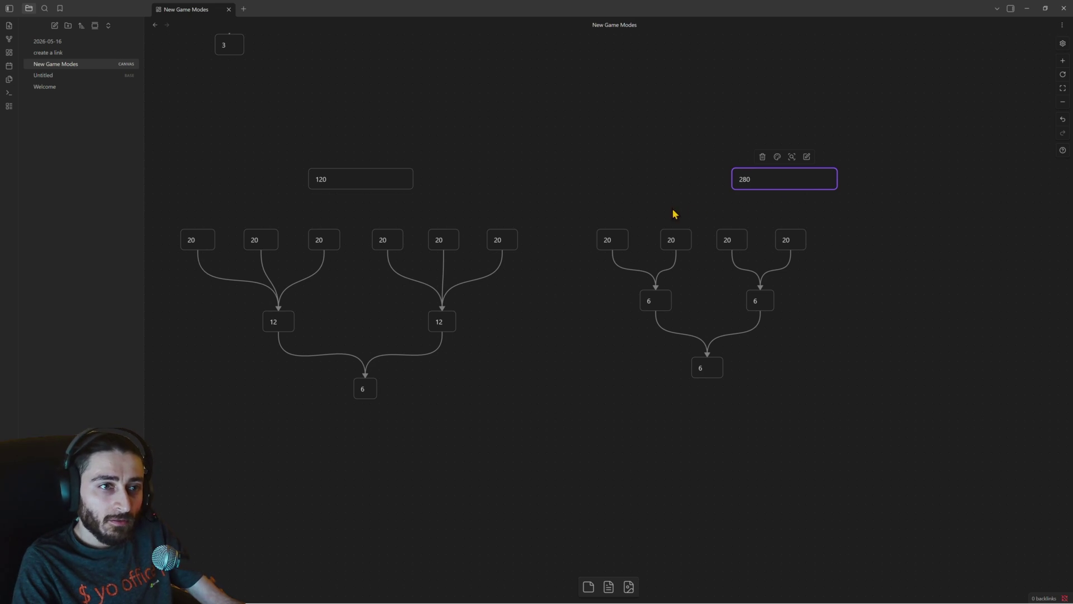
Copy the four 20 cards, paste a duplicate set into the top row, and shift the 280 card right.
left_click_drag(587, 211, 791, 242)
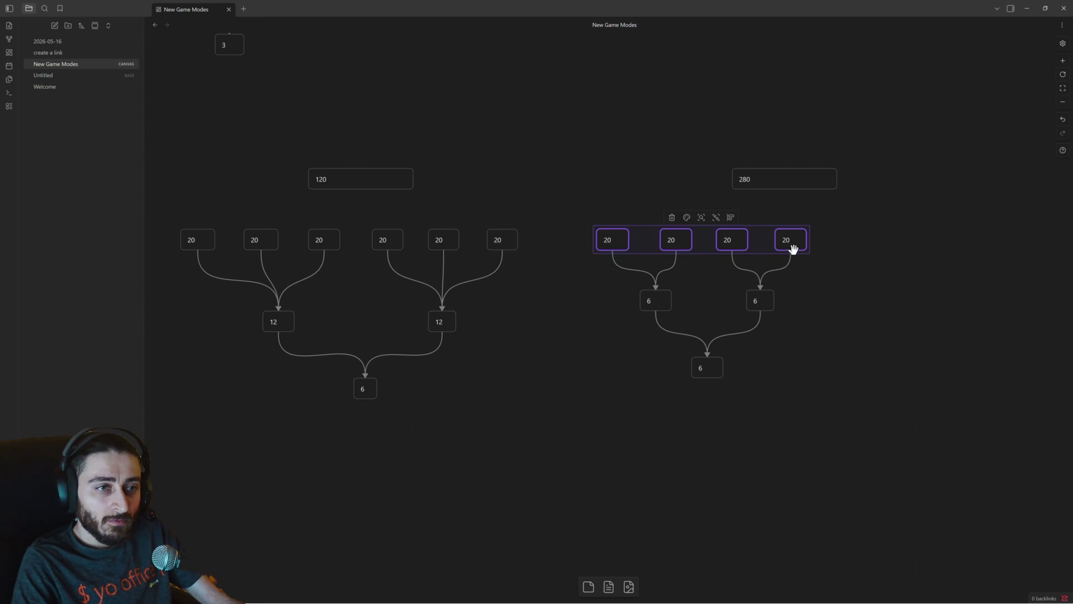
key("ctrl+c")
key("ctrl+v")
left_click_drag(874, 294, 620, 305)
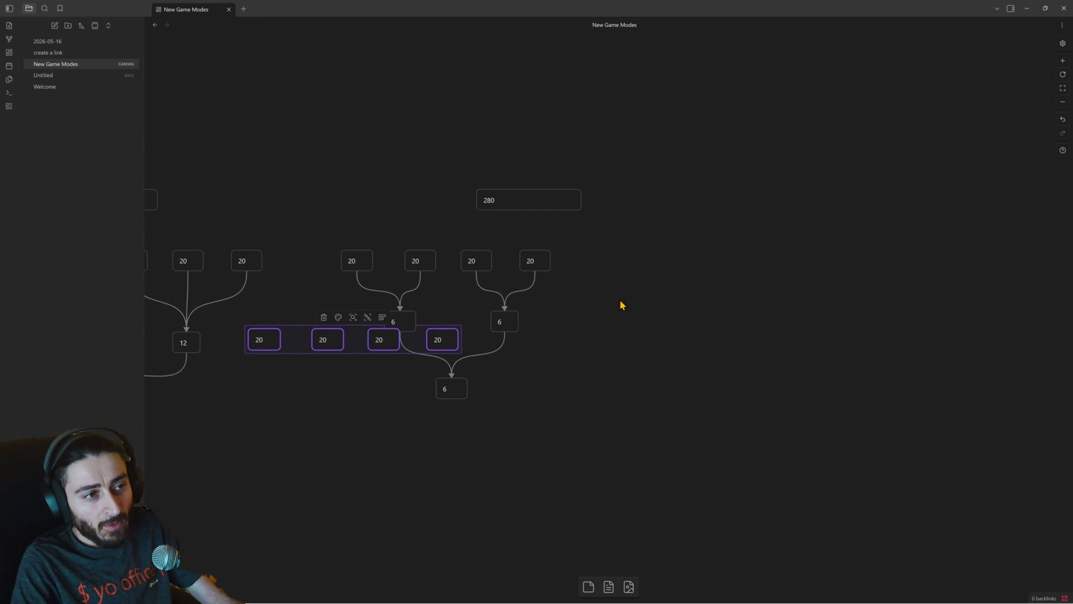
mouse_move(444, 338)
left_mouse_down()
mouse_move(713, 258)
mouse_move(757, 262)
left_mouse_up()
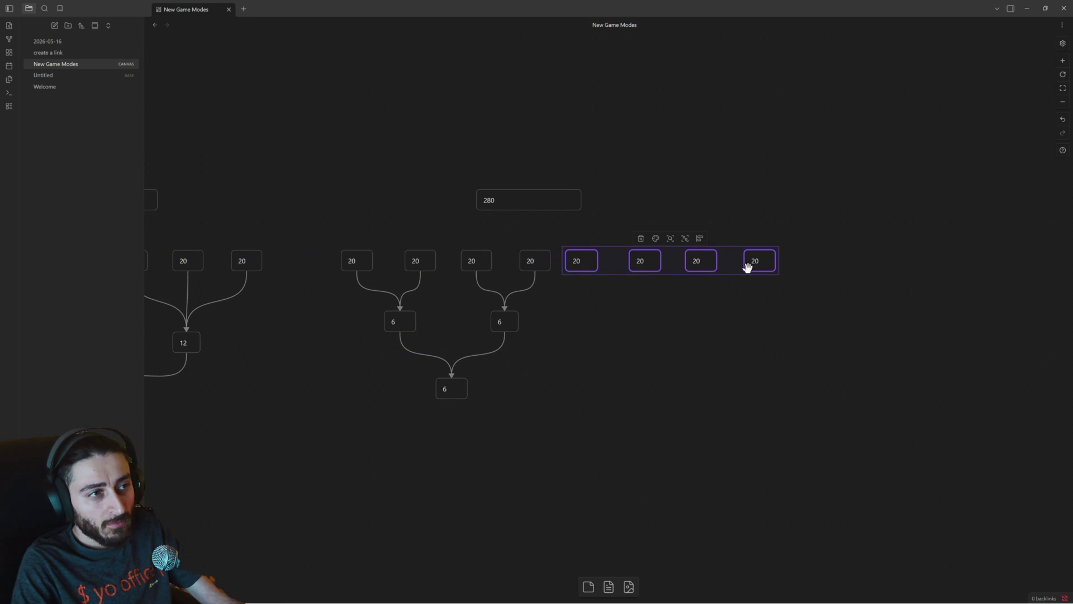
left_click_drag(545, 198, 699, 203)
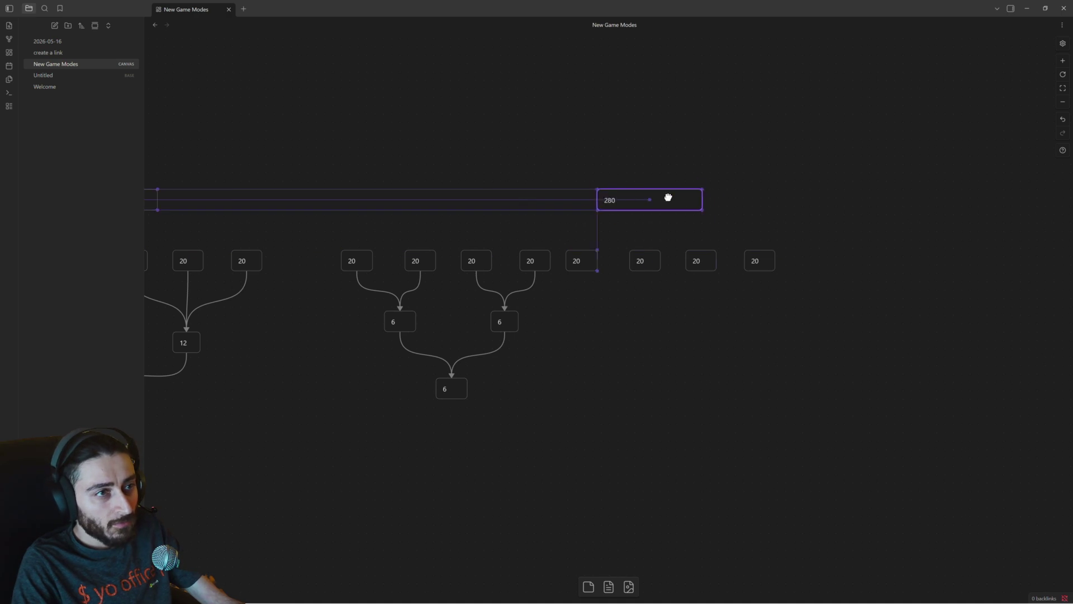
mouse_move(567, 233)
left_mouse_down()
mouse_move(778, 281)
mouse_move(773, 266)
left_mouse_up()
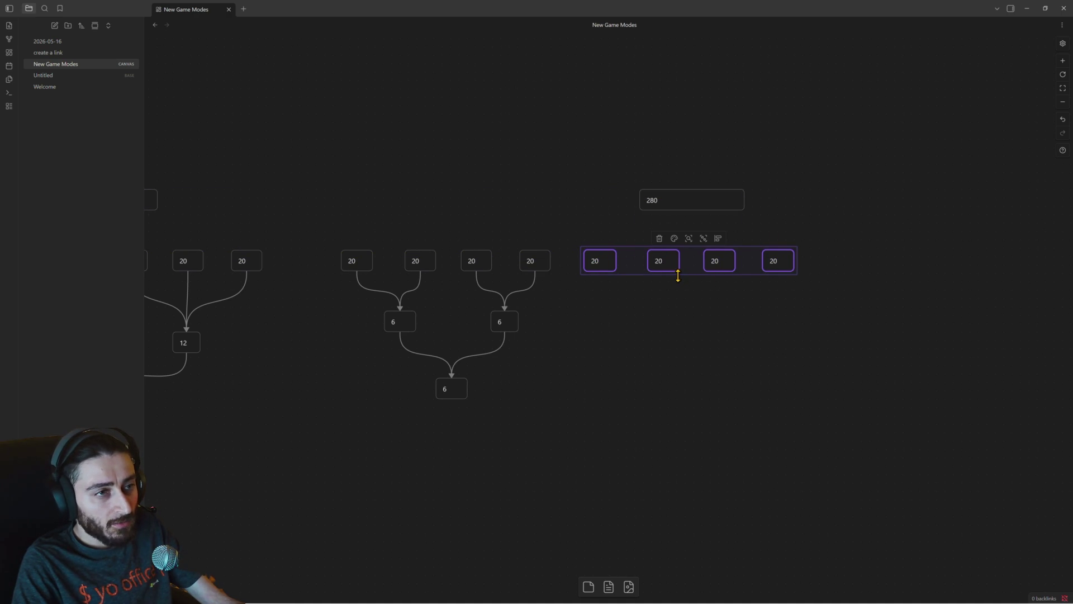
Reselect the newest 20 cards and add further copies at the right end of the row.
left_click(676, 289)
left_click_drag(781, 288, 587, 254)
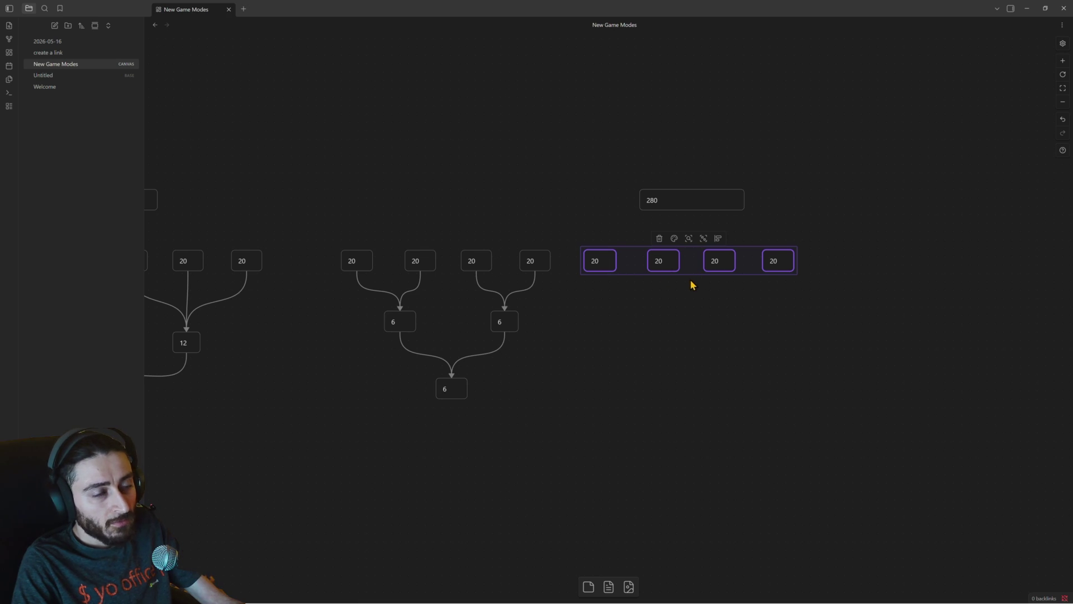
left_click(728, 287)
mouse_move(804, 291)
left_mouse_down()
mouse_move(589, 254)
mouse_move(815, 274)
mouse_move(949, 261)
left_mouse_up()
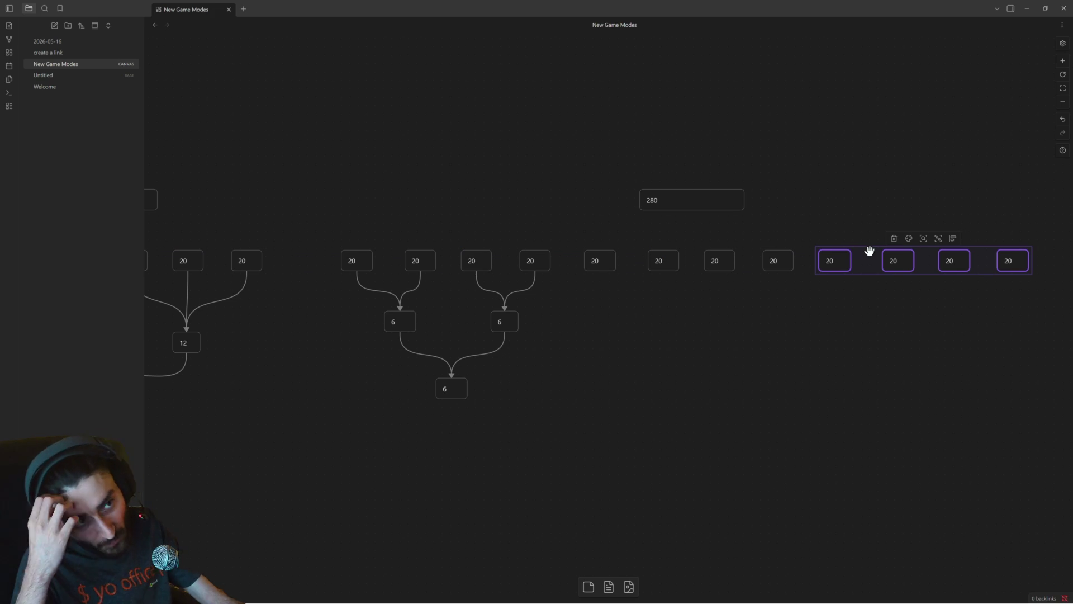
left_click(961, 290)
left_click_drag(1013, 280, 957, 248)
left_click_drag(942, 331, 779, 326)
left_click_drag(852, 266, 957, 271)
Move the 280 card up and right above the row, then start counting the 20 cards.
left_click_drag(514, 206, 640, 182)
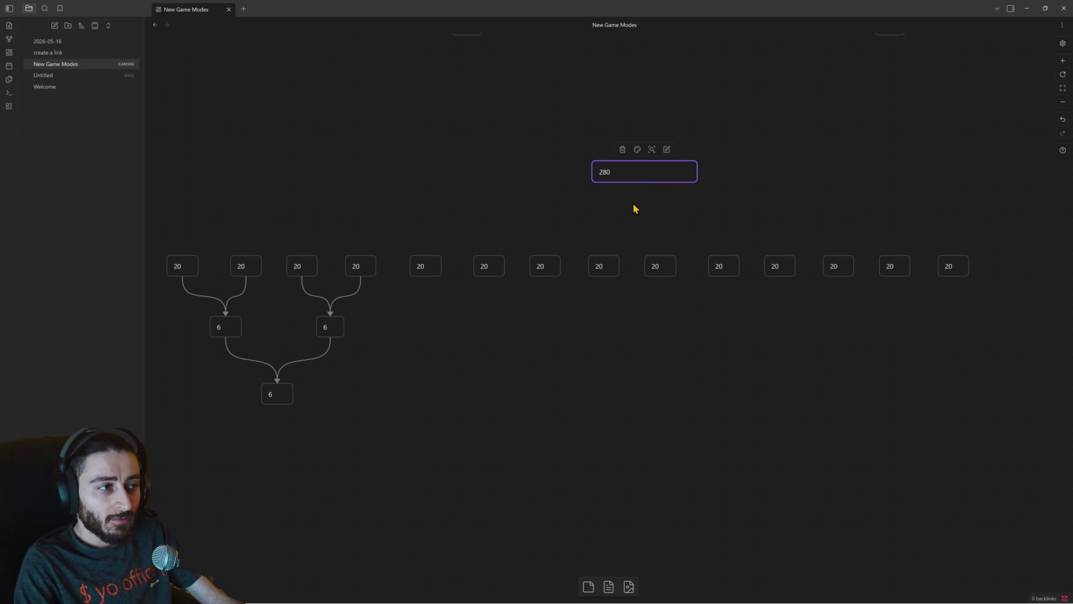
left_click_drag(453, 311, 536, 247)
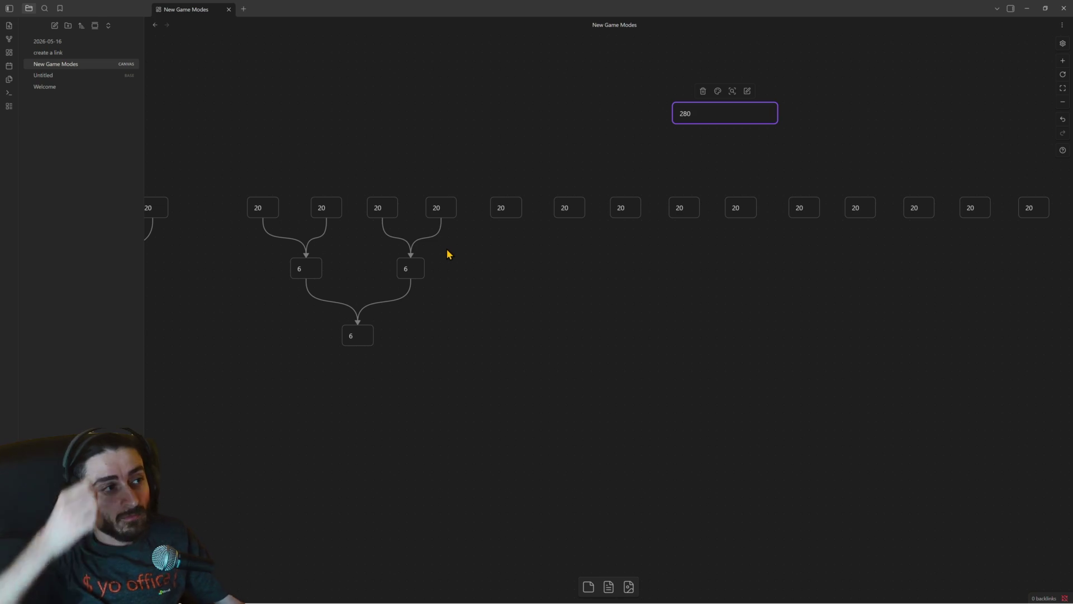
left_click(323, 207)
left_click(388, 209)
left_click(439, 208)
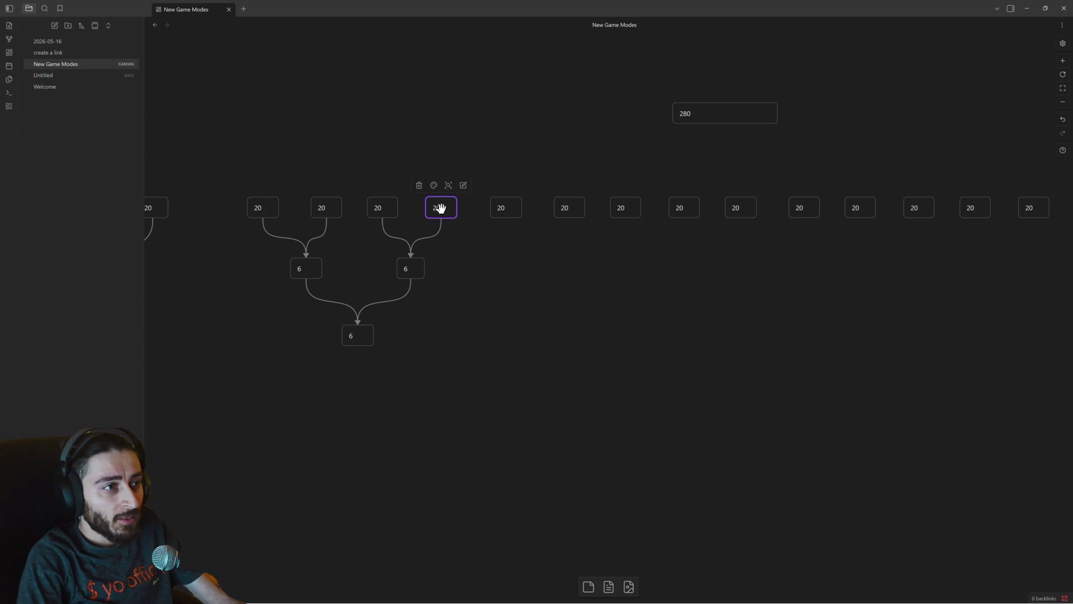
left_click(502, 207)
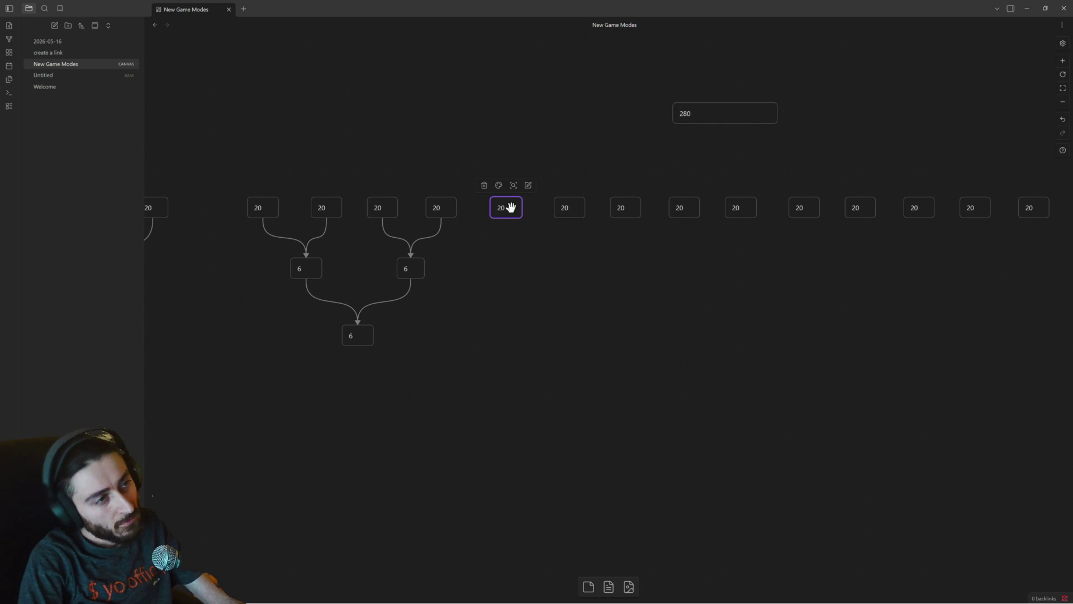
left_click(568, 207)
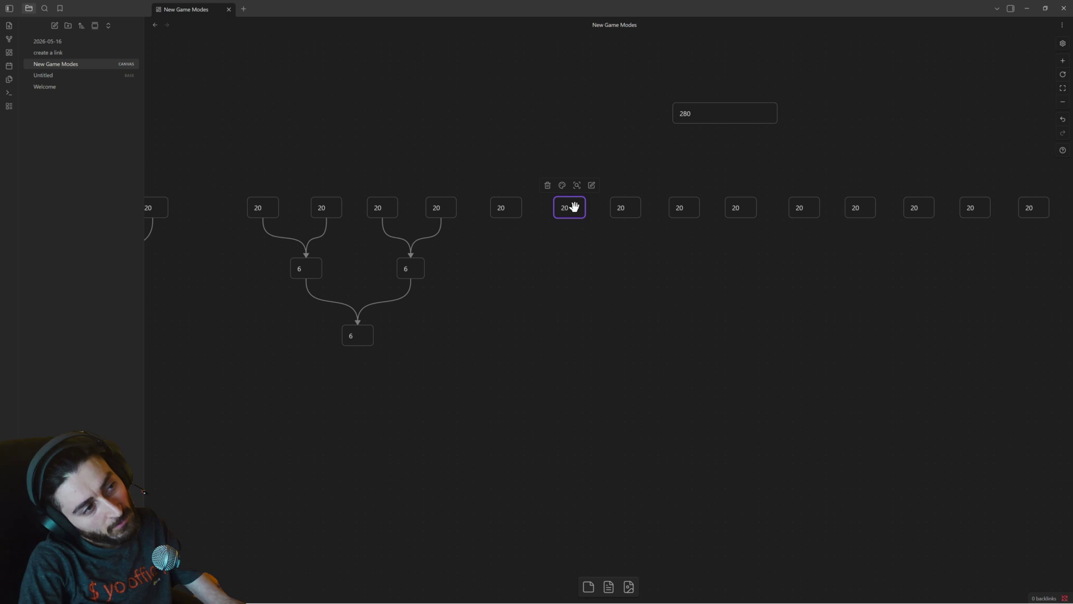
left_click_drag(661, 249, 470, 247)
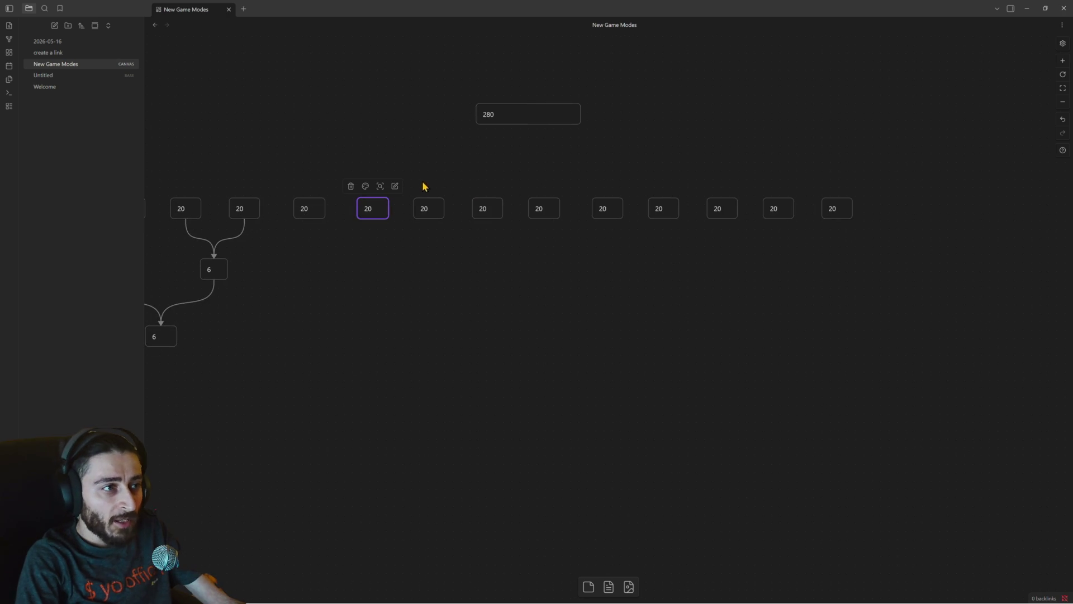
left_click(429, 206)
left_click(479, 206)
left_click(544, 210)
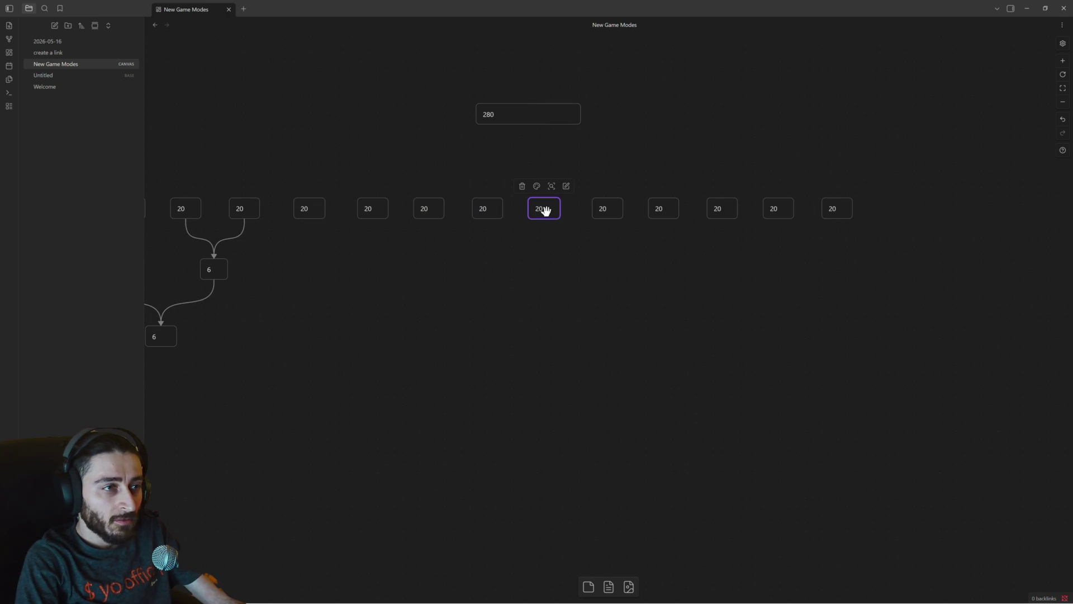
left_click(608, 210)
left_click(664, 207)
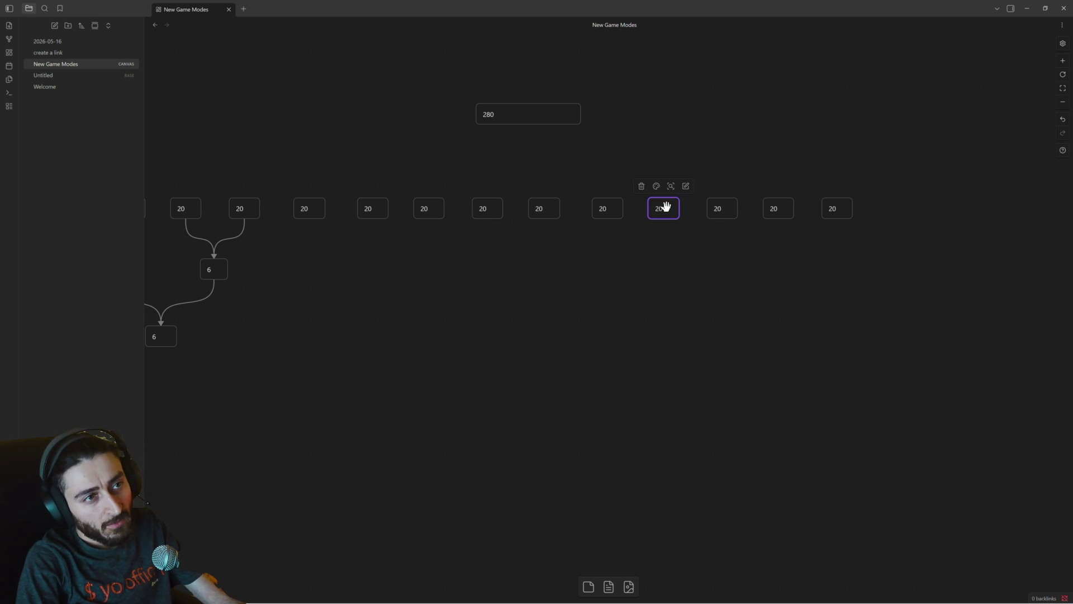
left_click_drag(871, 183, 644, 233)
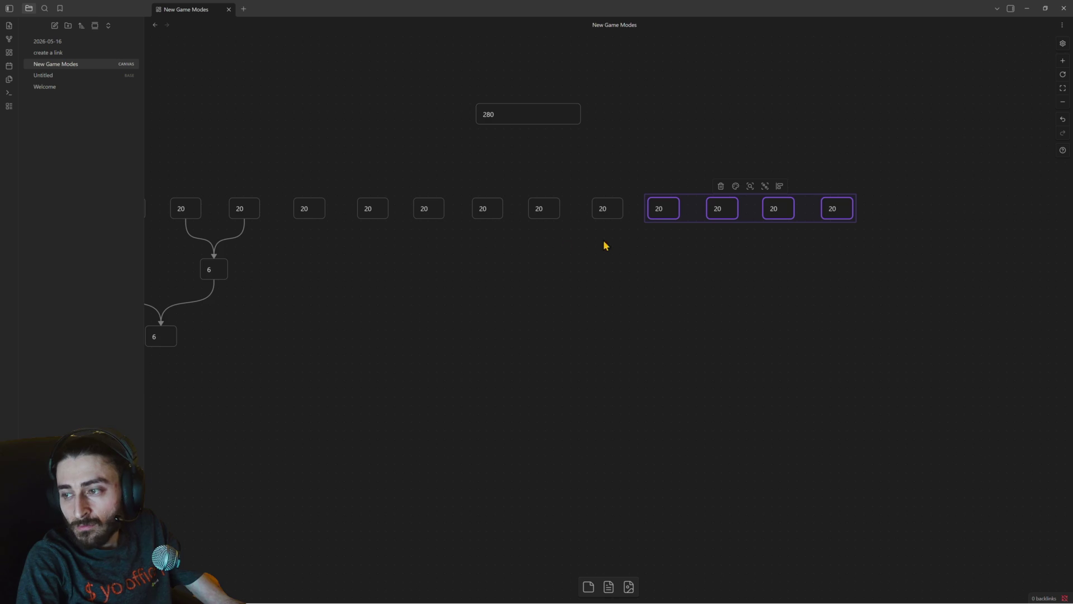
scroll(705, 248, "left", 5)
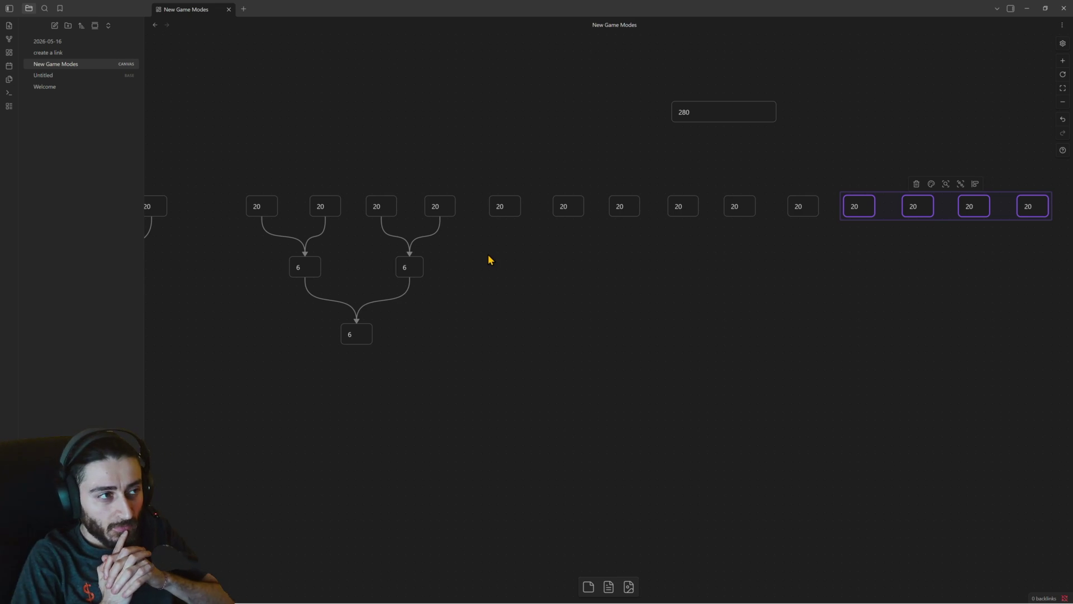
Change both 6 cards in the bracket to read 18.
left_click(311, 269)
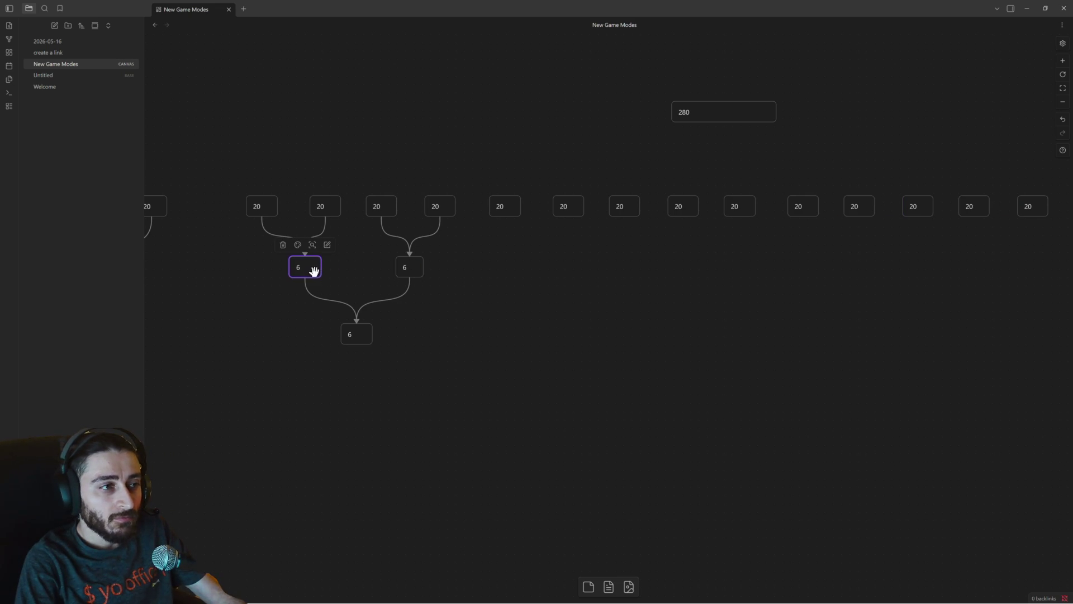
double_click(304, 267)
type("8")
left_click(405, 265)
type("8")
left_click(356, 335)
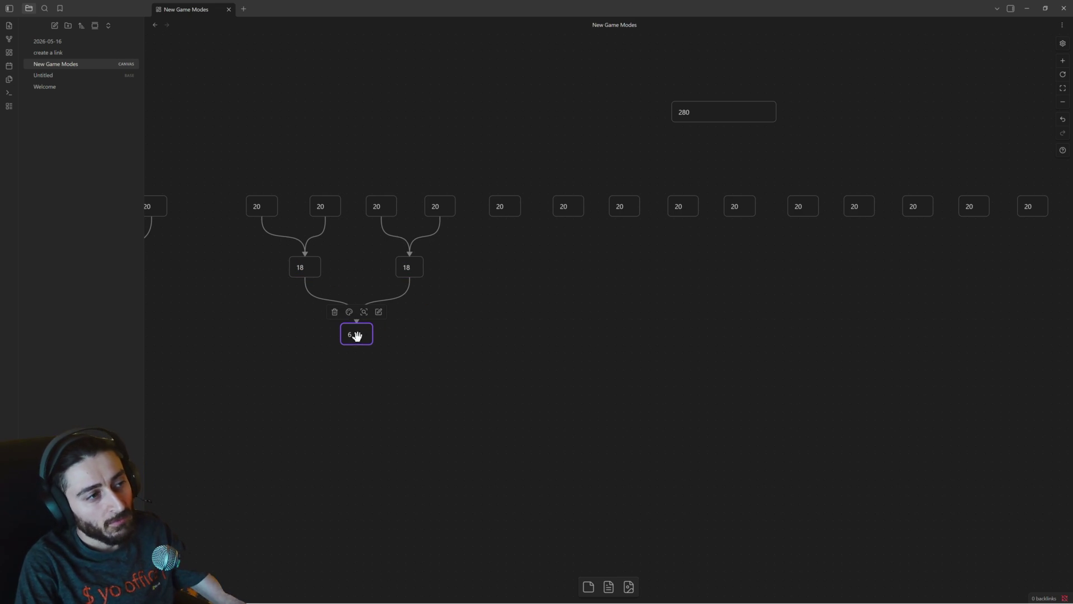
Duplicate an 18 card into a third one, spread the 18s apart and drop a stray link.
left_click(410, 268)
key("ctrl+c")
key("ctrl+v")
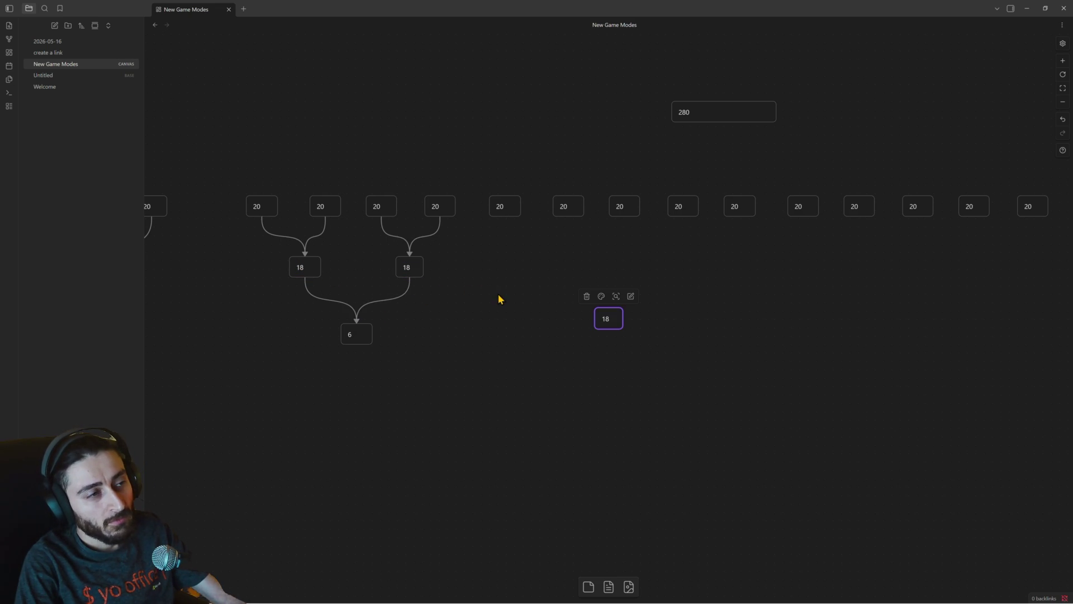
mouse_move(615, 317)
left_mouse_down()
mouse_move(683, 313)
mouse_move(863, 265)
mouse_move(910, 273)
left_mouse_up()
mouse_move(409, 268)
left_mouse_down()
mouse_move(666, 276)
mouse_move(638, 277)
left_mouse_up()
left_click(427, 244)
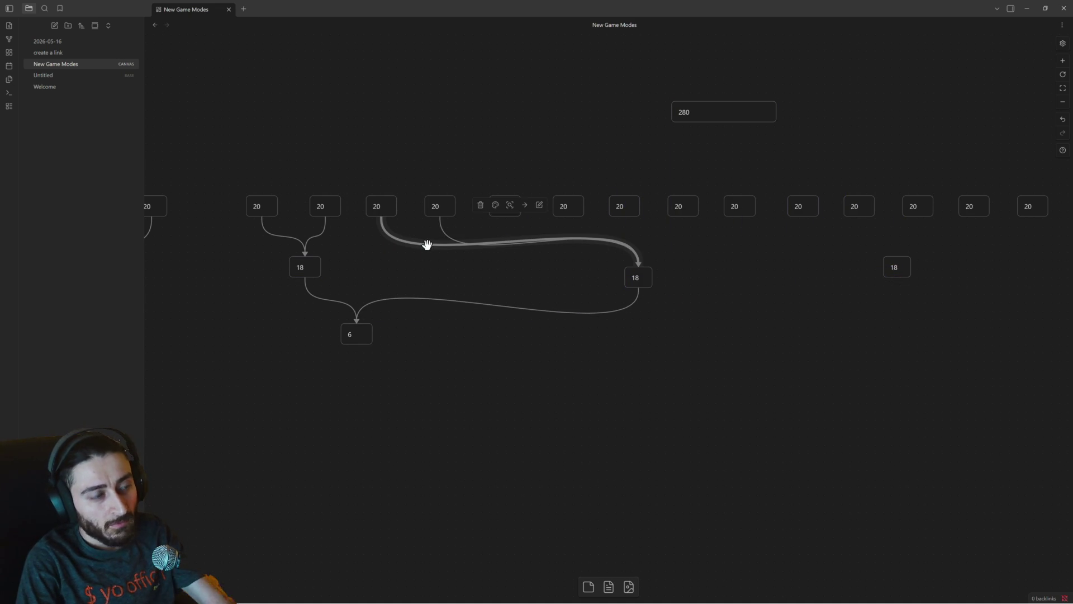
key("Delete")
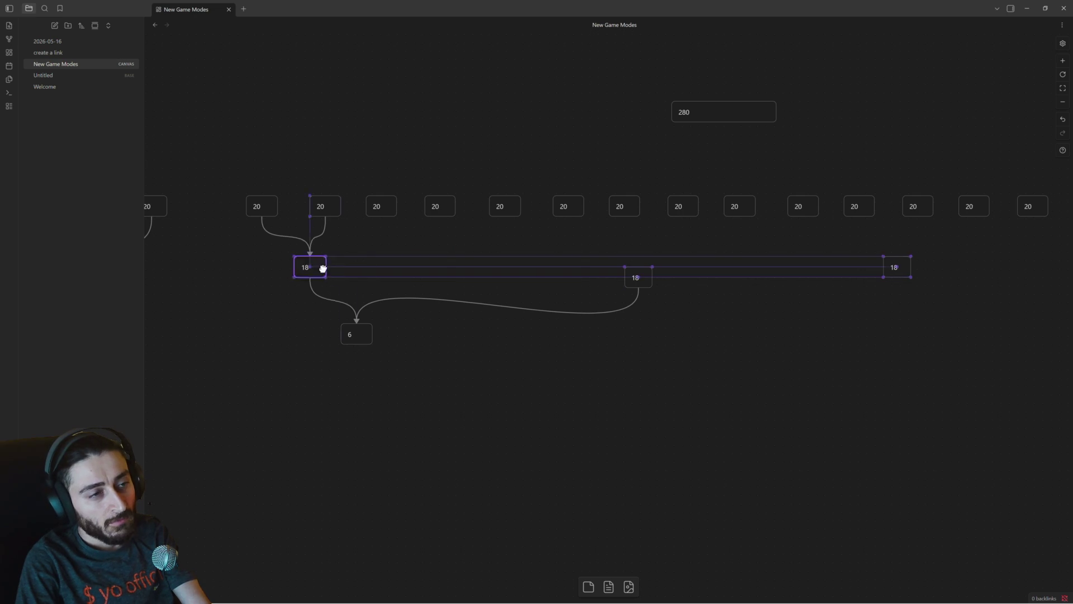
Reposition the first 18 and the final card, and set the final card's value to 9.
left_click_drag(304, 265, 379, 285)
mouse_move(361, 333)
left_mouse_down()
mouse_move(650, 404)
mouse_move(638, 405)
left_mouse_up()
key("BackSpace")
type("9")
left_click(713, 370)
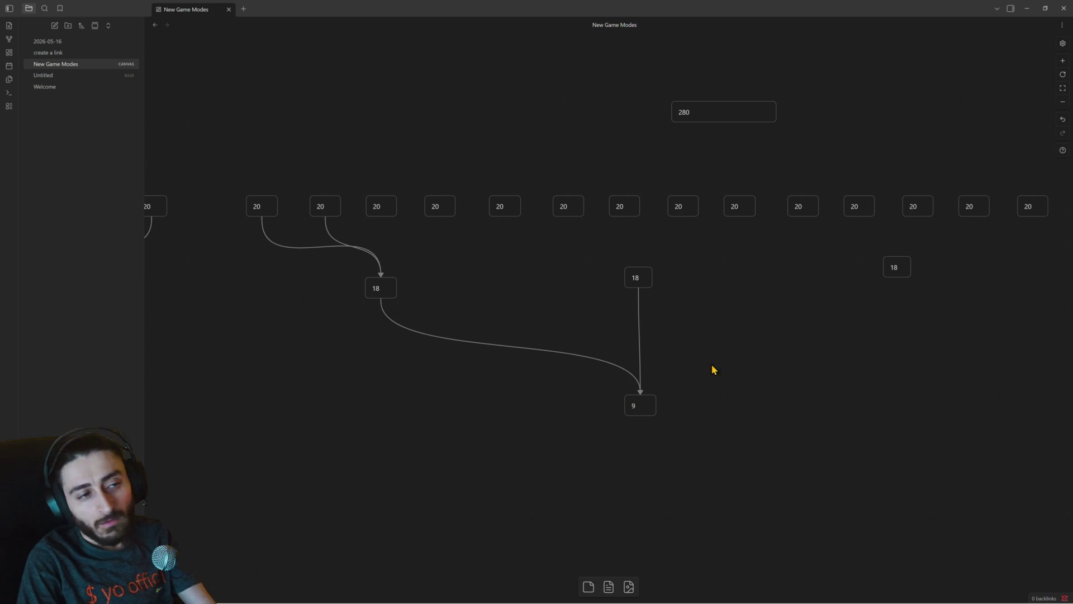
Link further 20 cards into the first 18 card and remove a mistaken link to the second.
left_click_drag(380, 217, 386, 282)
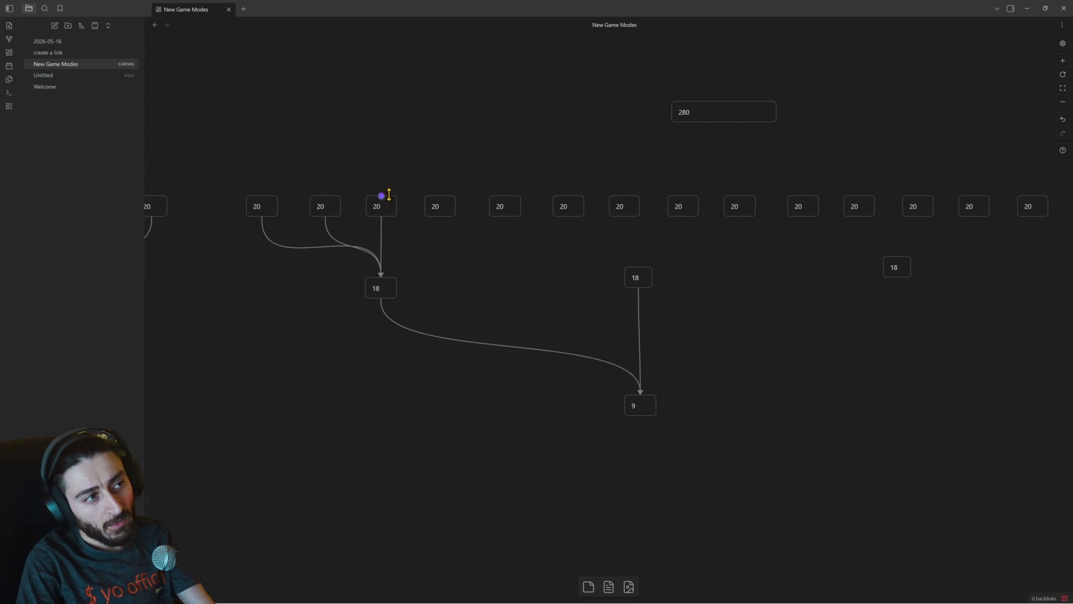
scroll(755, 265, "down", 1)
scroll(704, 243, "up", 1)
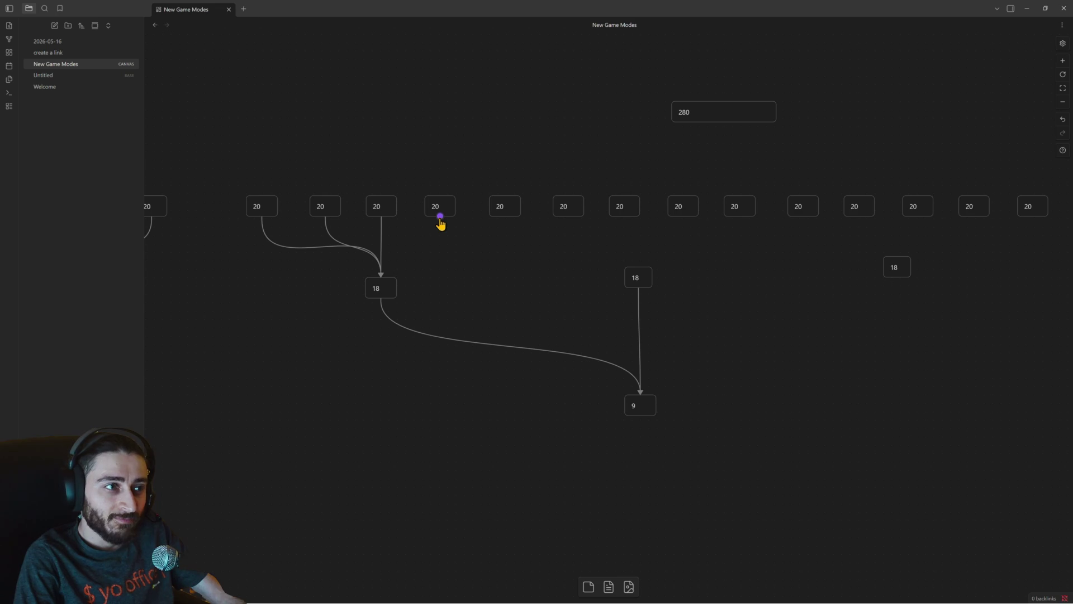
left_click_drag(440, 217, 381, 273)
left_click_drag(440, 217, 637, 269)
mouse_move(504, 217)
left_mouse_down()
mouse_move(541, 249)
mouse_move(381, 275)
left_mouse_up()
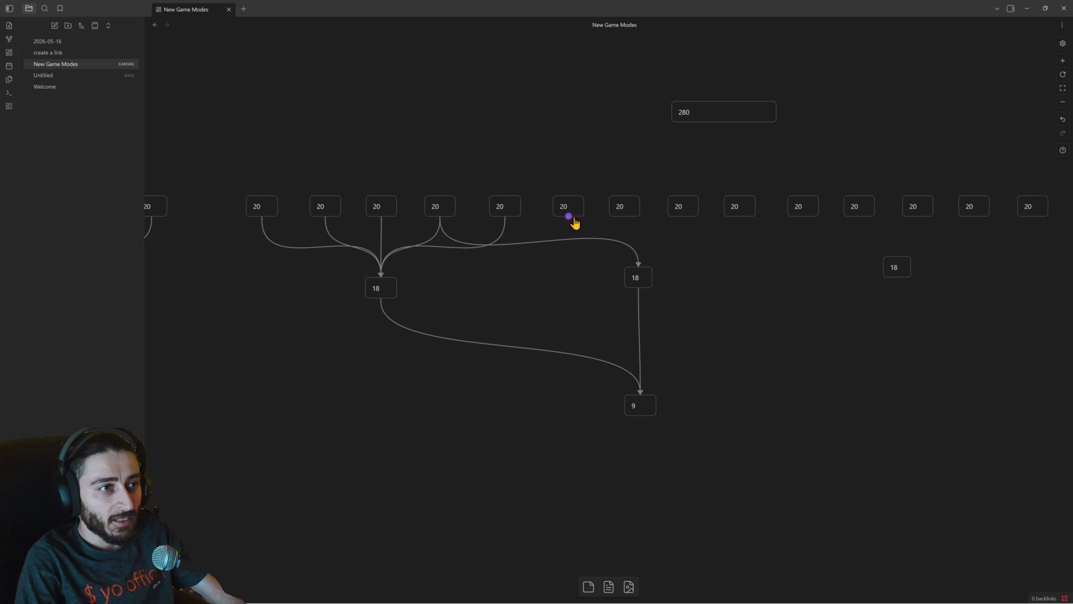
left_click_drag(537, 228, 383, 275)
left_click(582, 241)
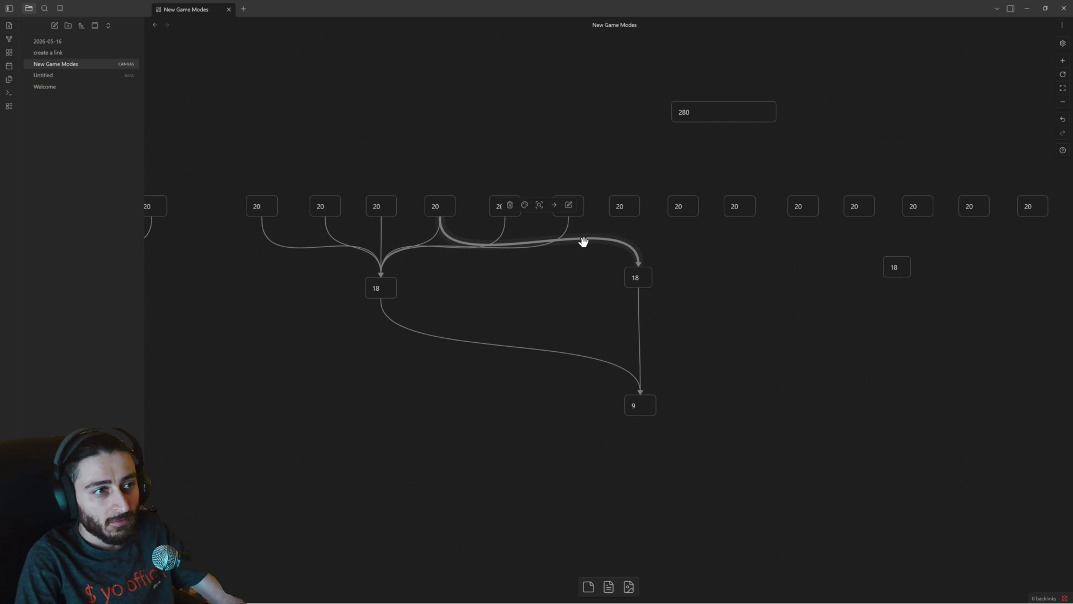
key("Delete")
Link the 8th to 11th 20 cards into the second 18 card.
left_click_drag(624, 216, 638, 267)
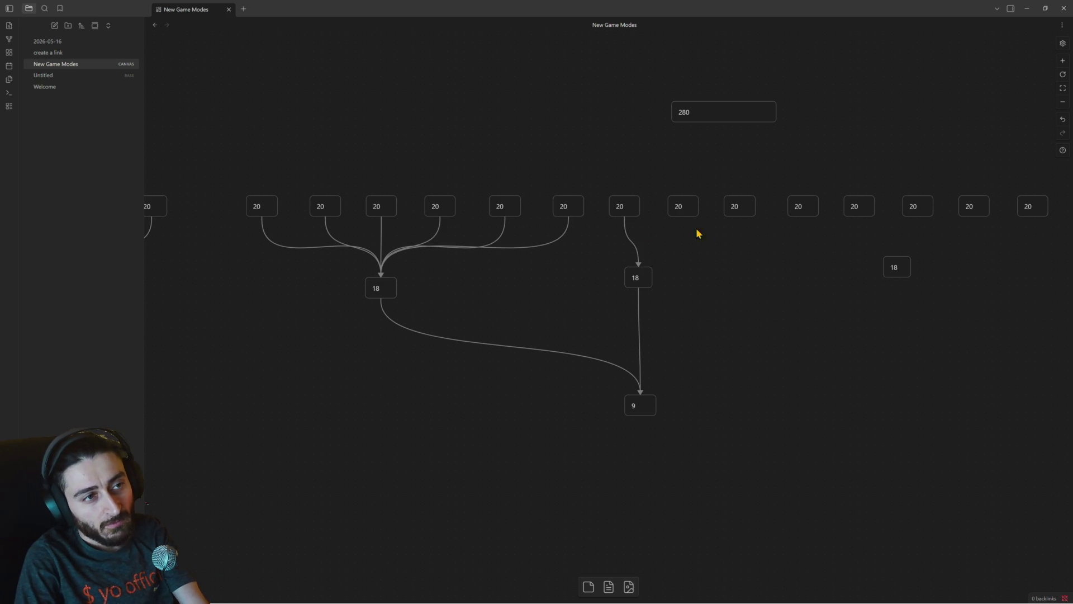
left_click_drag(682, 216, 638, 267)
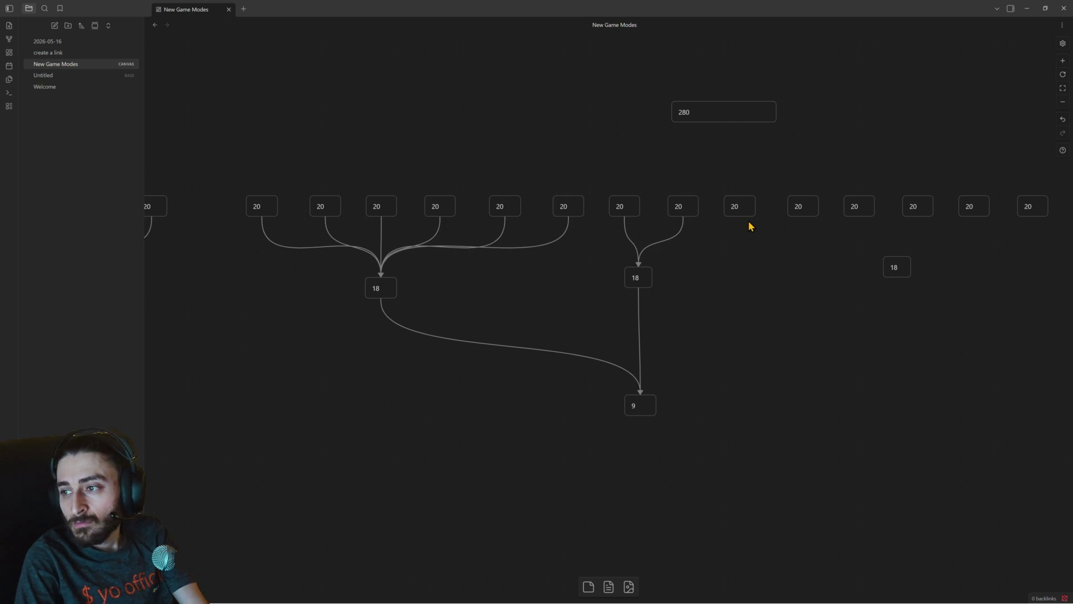
left_click_drag(739, 216, 638, 267)
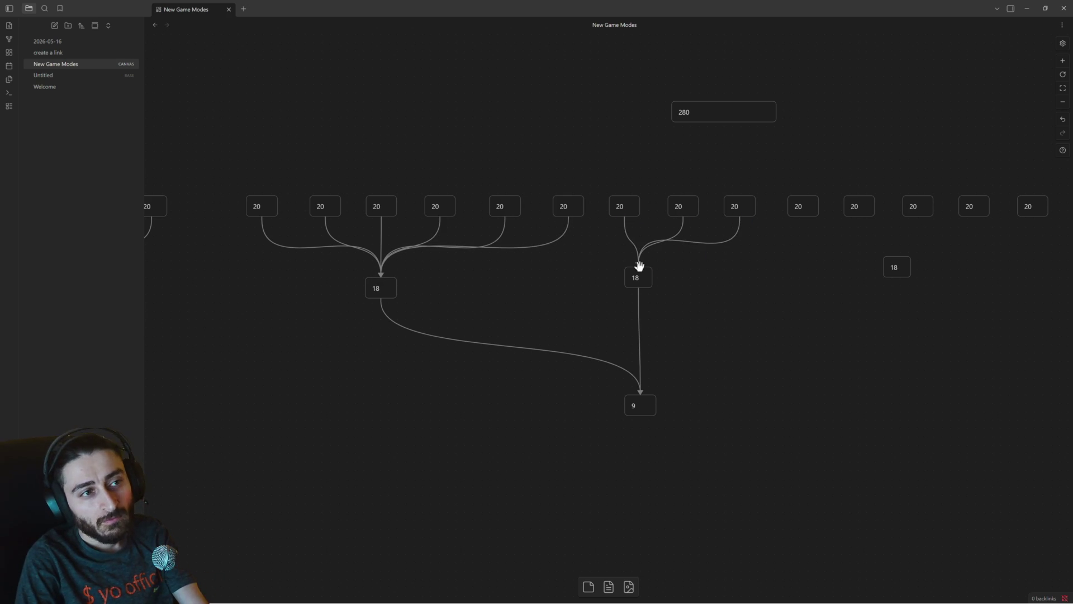
left_click_drag(802, 217, 639, 269)
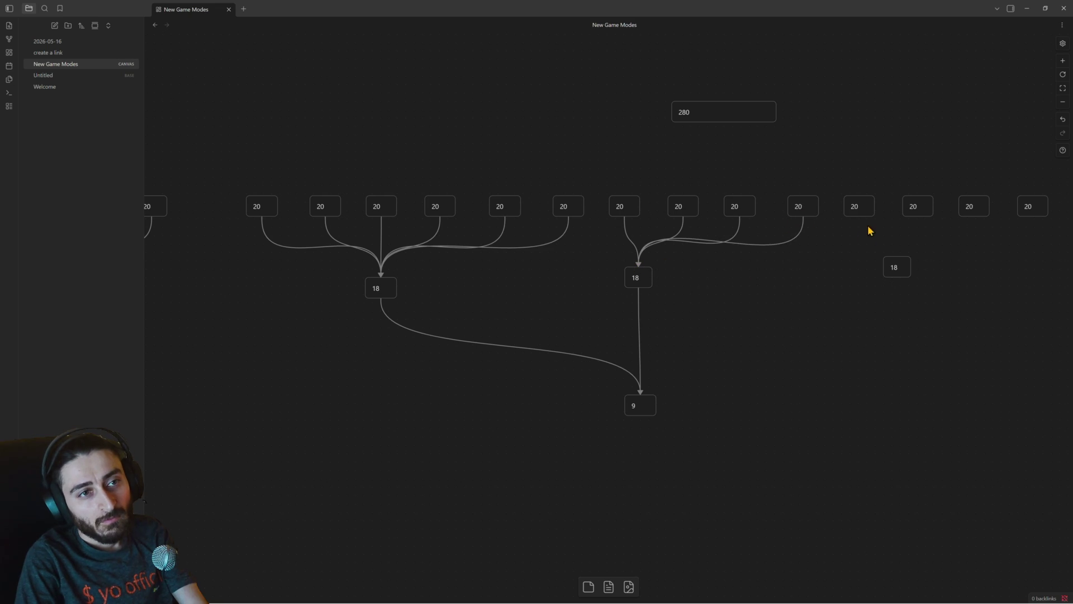
mouse_move(847, 271)
left_mouse_down()
mouse_move(699, 277)
mouse_move(841, 277)
left_mouse_up()
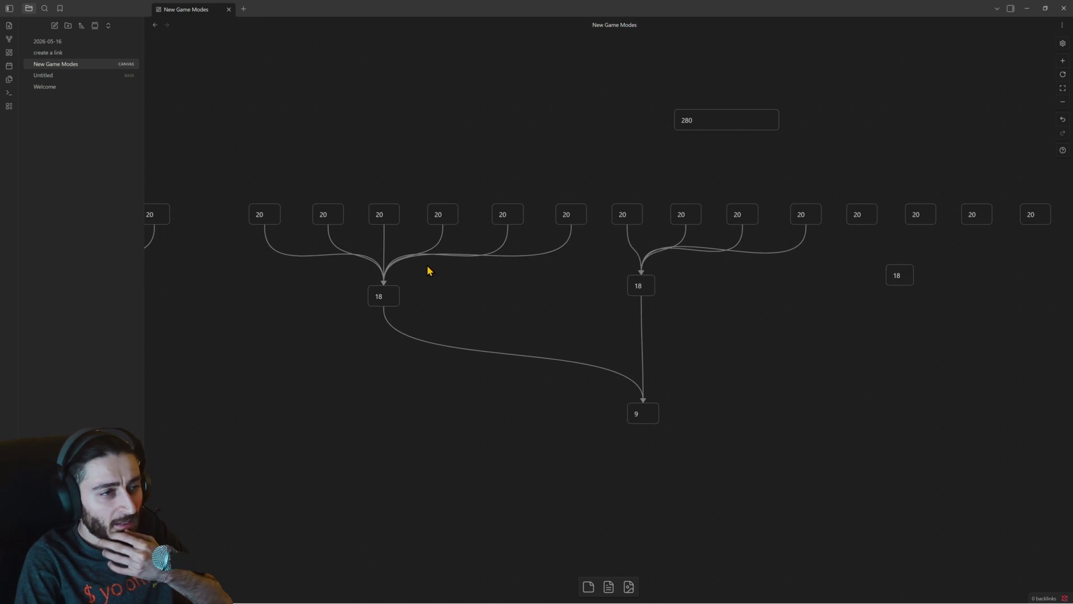
Replace the value 18 with 14 on each of the three middle cards.
left_click(384, 295)
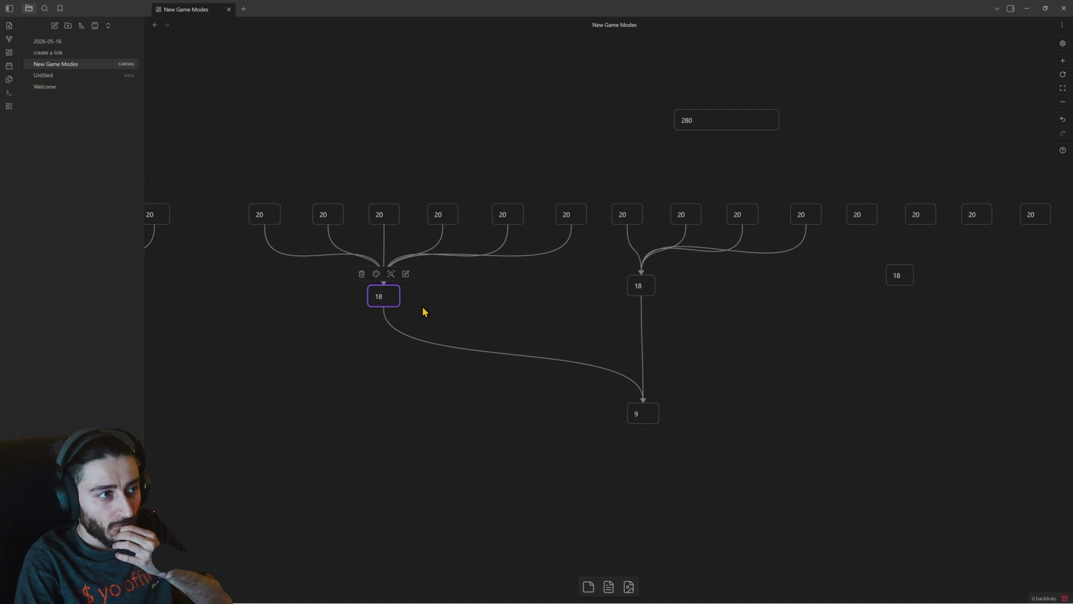
double_click(378, 296)
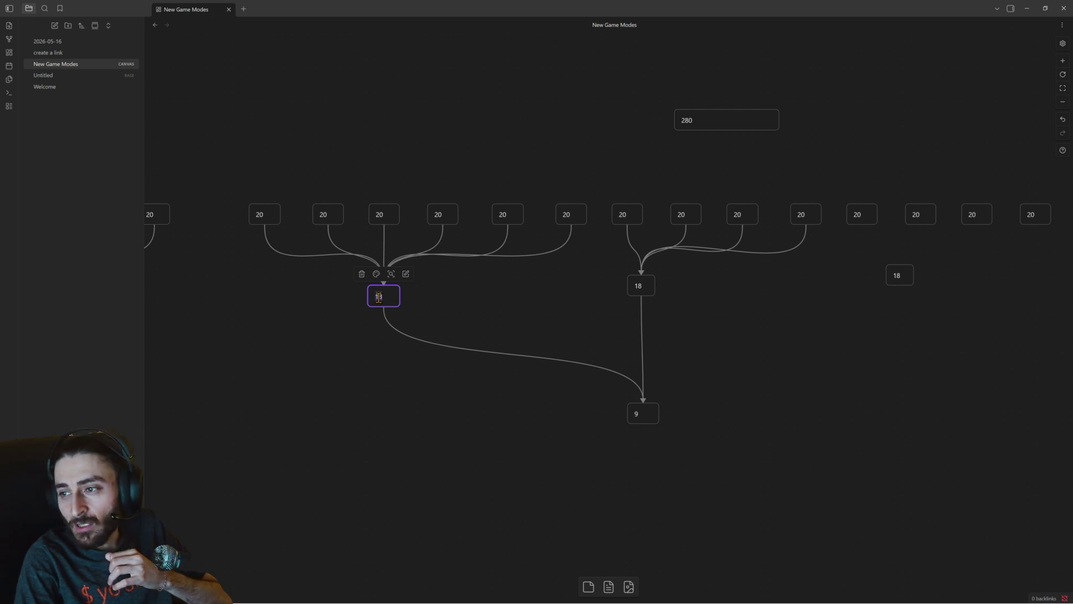
type("14")
left_click(642, 286)
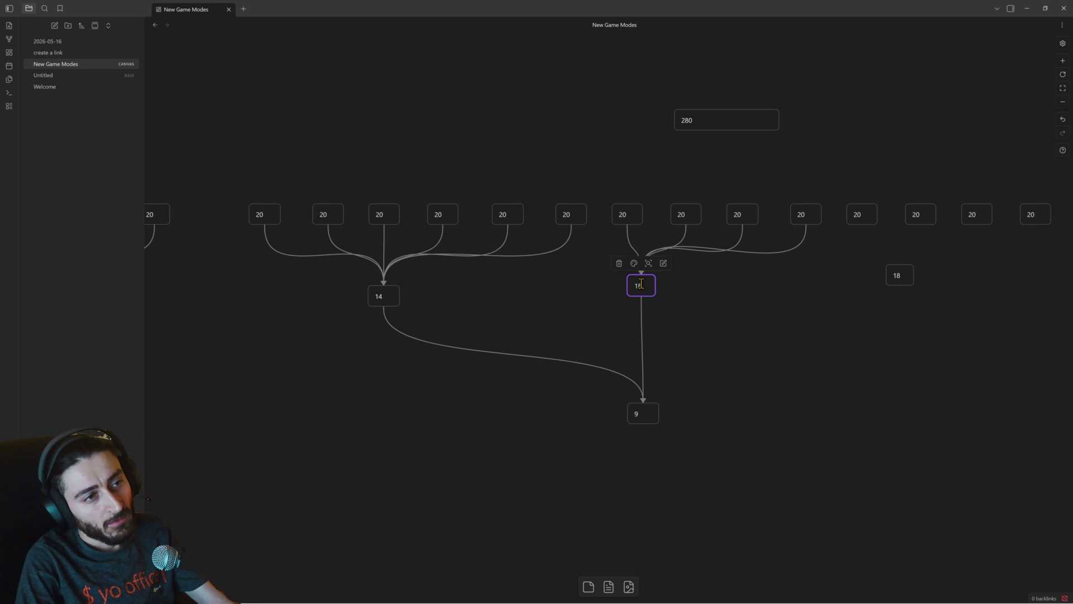
left_click(896, 274)
type("14")
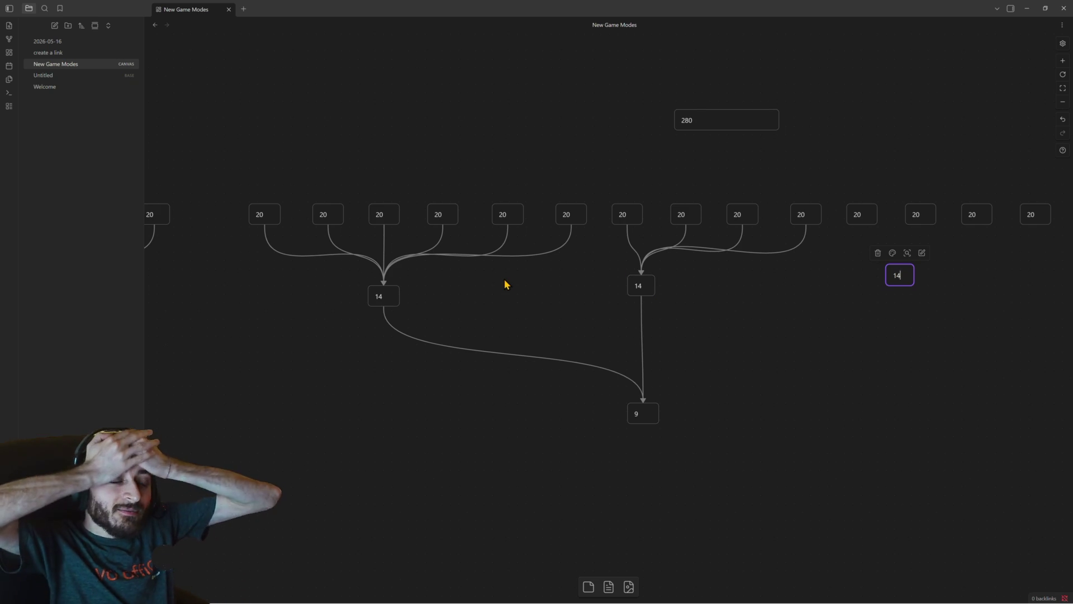
key("Return")
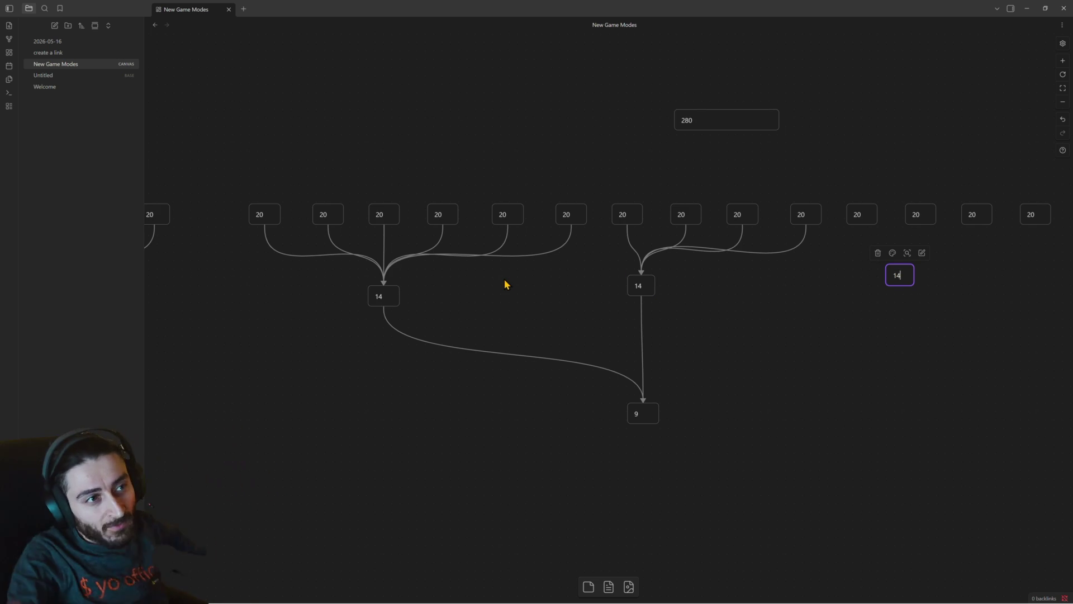
left_click(523, 254)
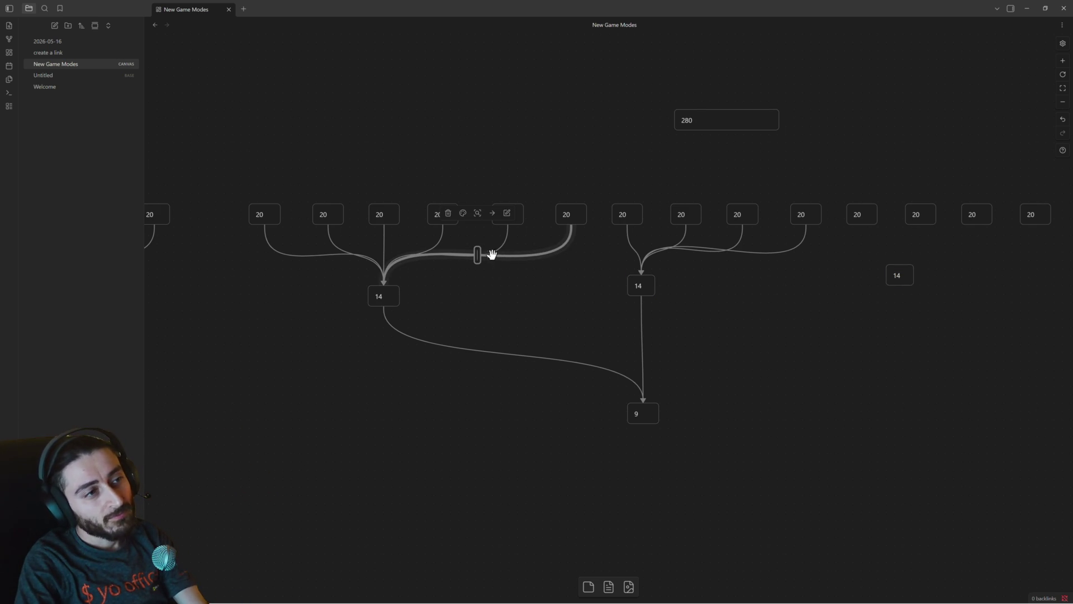
Pan around the canvas to review the bracket and recentre it.
left_click_drag(385, 256, 293, 270)
left_click(550, 253)
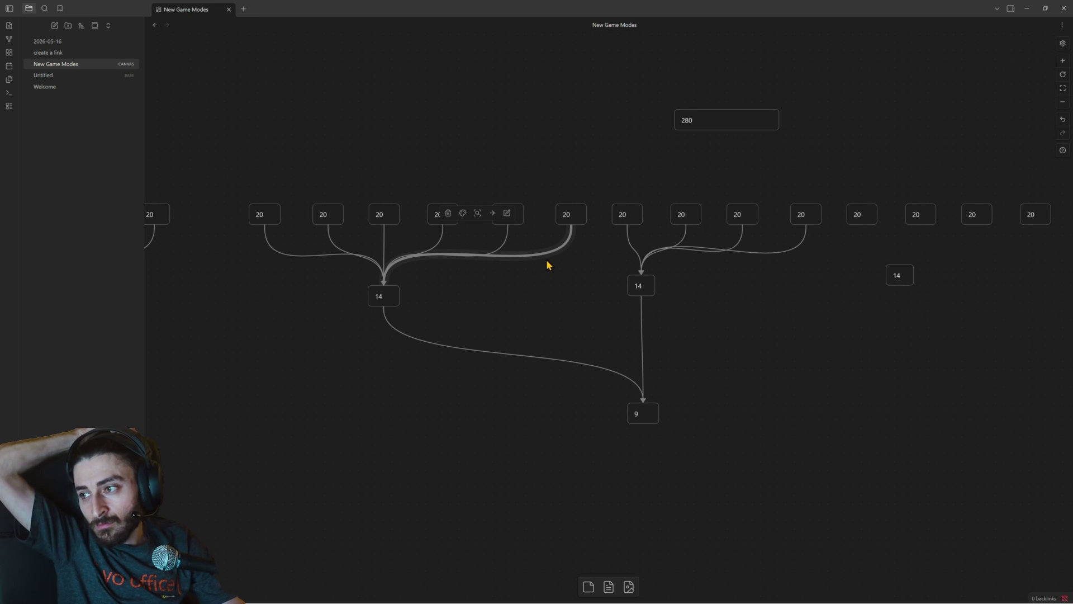
mouse_move(741, 282)
left_mouse_down()
mouse_move(688, 323)
mouse_move(780, 325)
left_mouse_up()
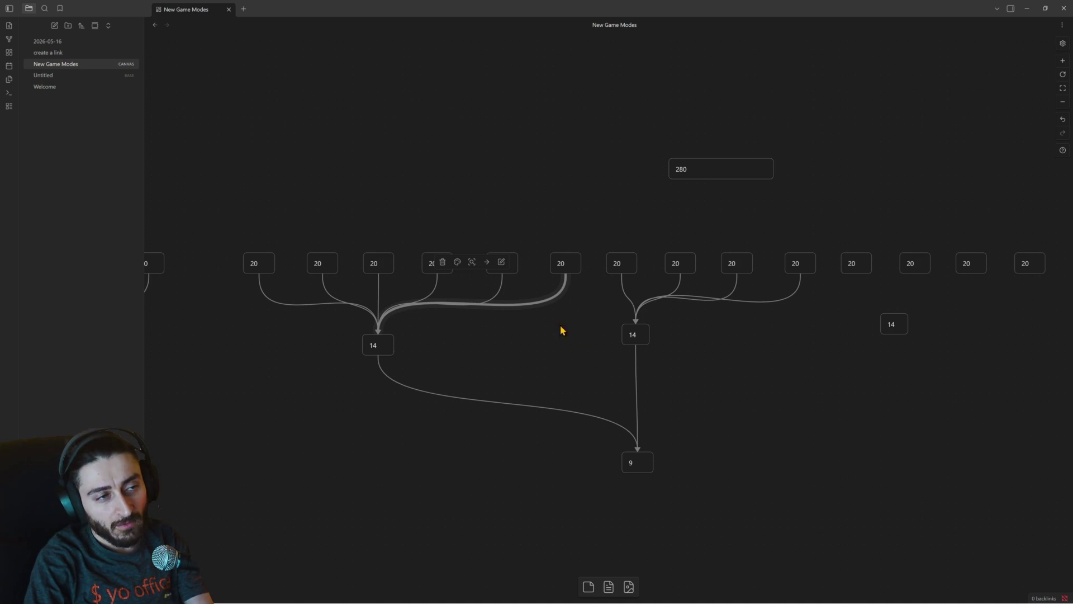
scroll(412, 343, "down", 2)
scroll(534, 371, "down", 3)
scroll(305, 324, "down", 1)
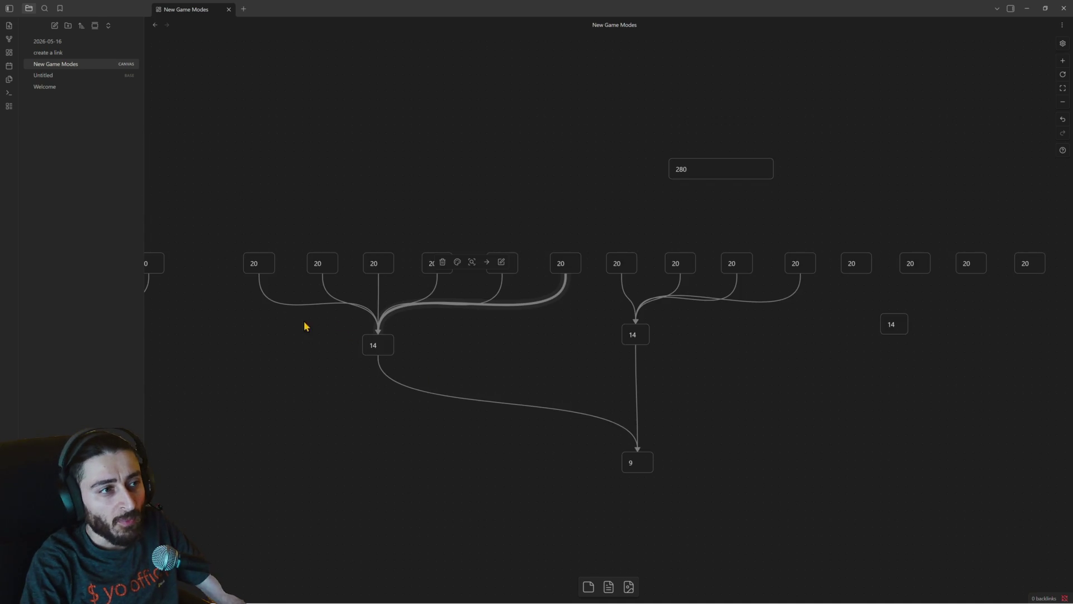
scroll(288, 335, "down", 2)
scroll(291, 328, "down", 2)
scroll(319, 335, "down", 2)
scroll(376, 350, "up", 1)
scroll(587, 327, "down", 1)
scroll(498, 350, "up", 1)
scroll(679, 350, "up", 1)
scroll(616, 330, "up", 1)
scroll(579, 286, "up", 2)
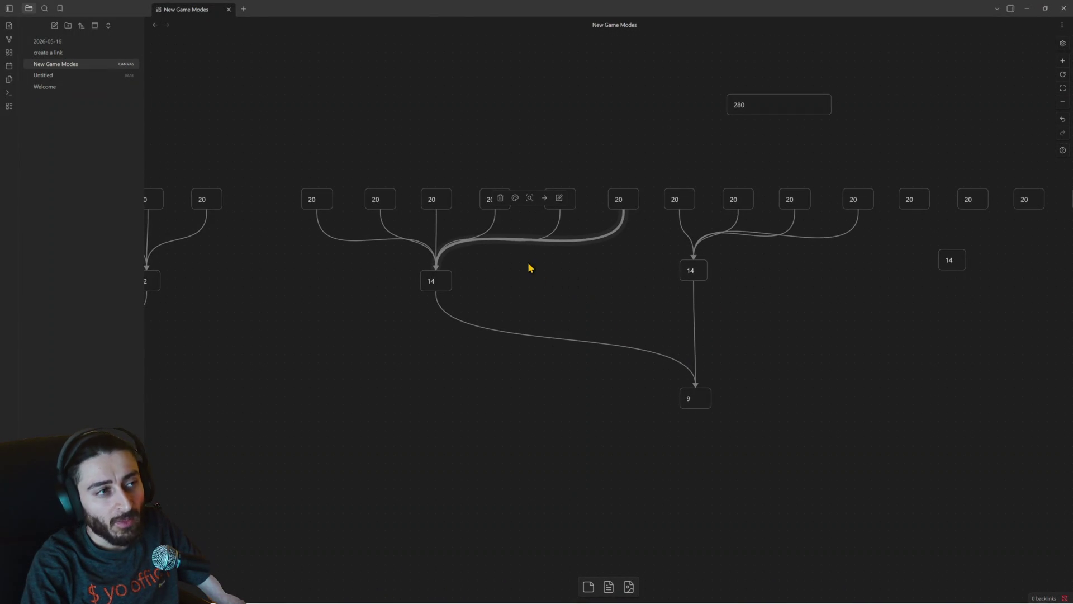
left_click_drag(532, 273, 521, 312)
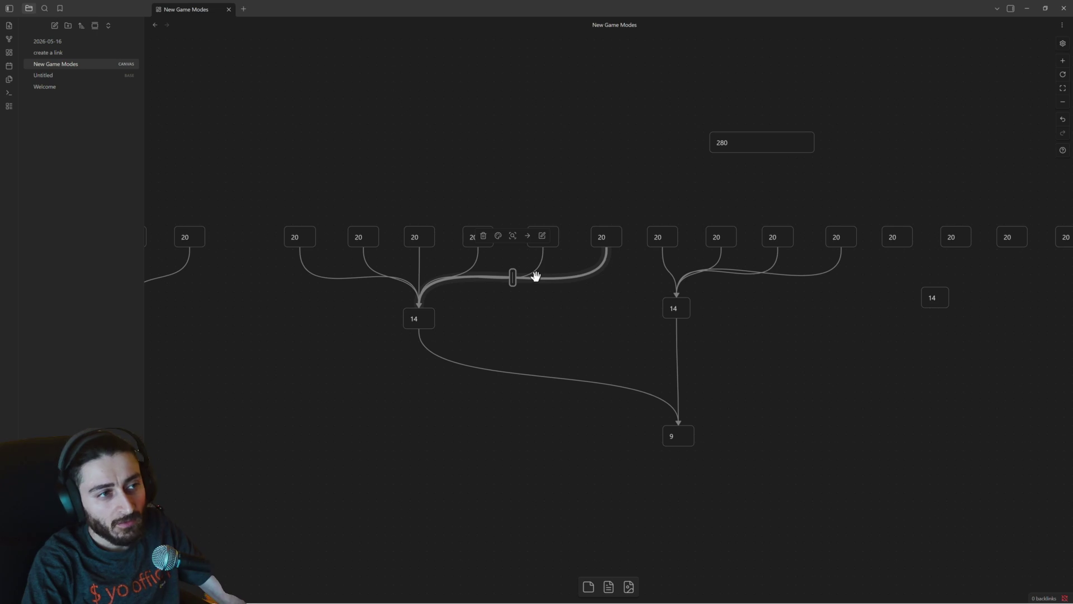
Delete all six links from the 20 cards into the first 14 card.
left_click(482, 236)
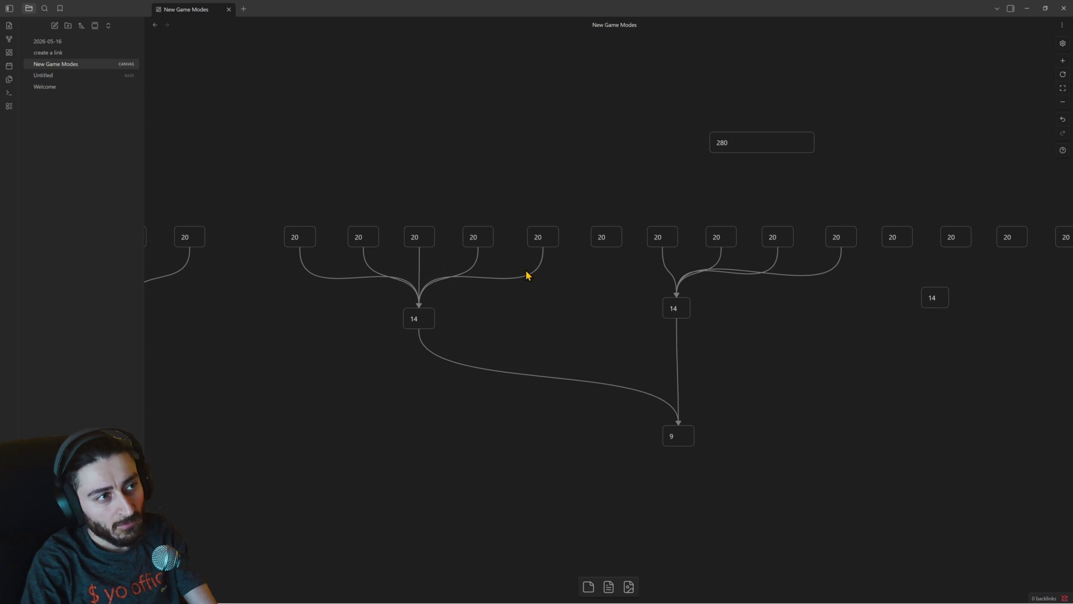
left_click(527, 274)
left_click(451, 236)
left_click(462, 266)
left_click(420, 236)
left_click(416, 261)
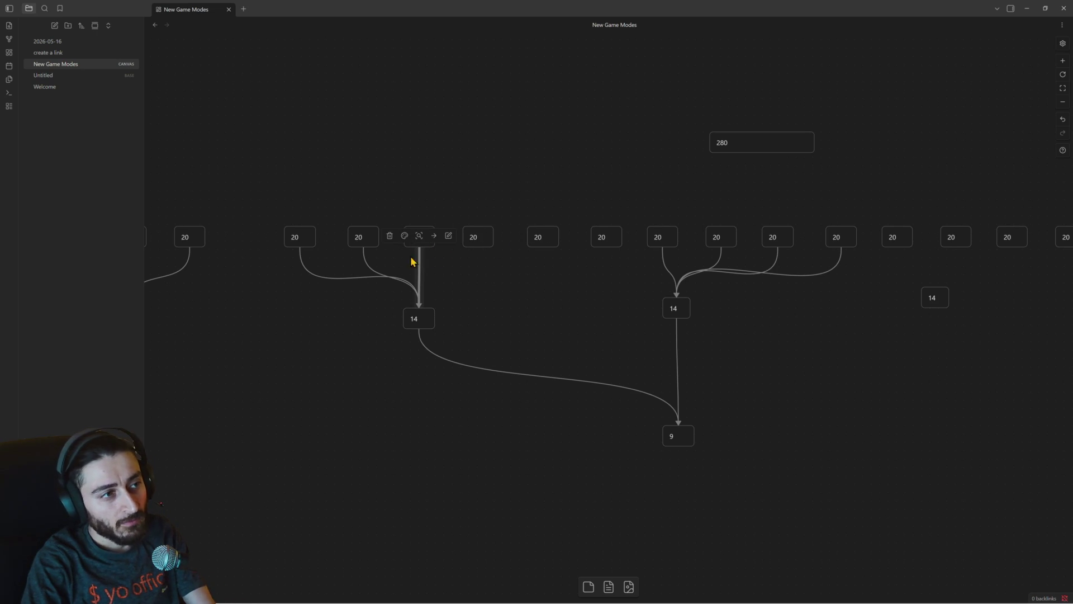
left_click(390, 235)
left_click(363, 259)
left_click(359, 236)
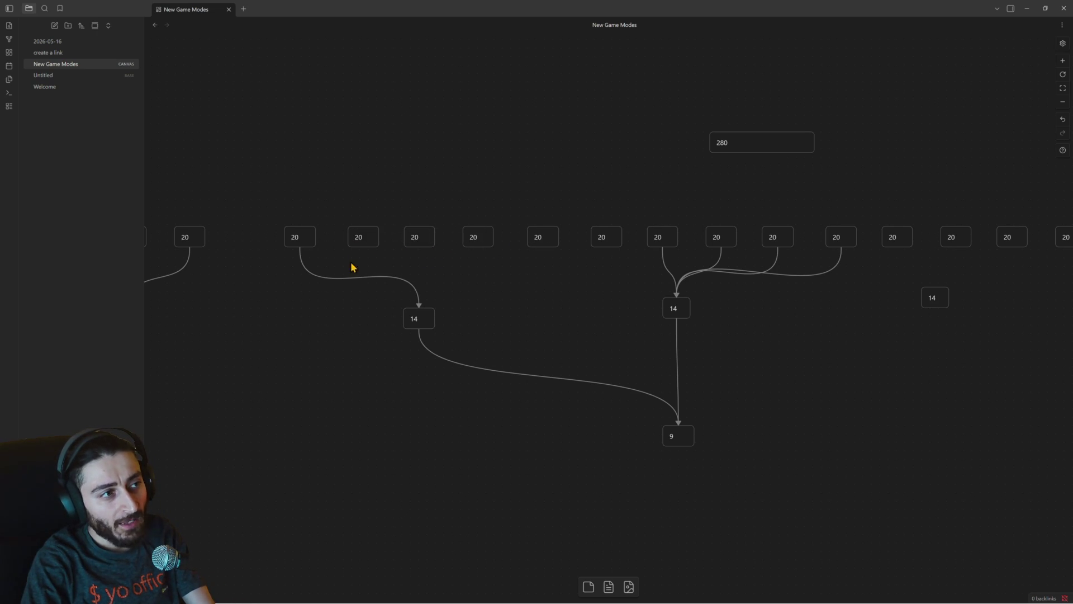
left_click(345, 274)
left_click(332, 236)
scroll(710, 300, "right", 2)
Delete all four links from the 20 cards into the second 14 card.
left_click(680, 282)
left_click(639, 243)
left_click(654, 272)
left_click(609, 244)
left_click(582, 243)
left_click(709, 282)
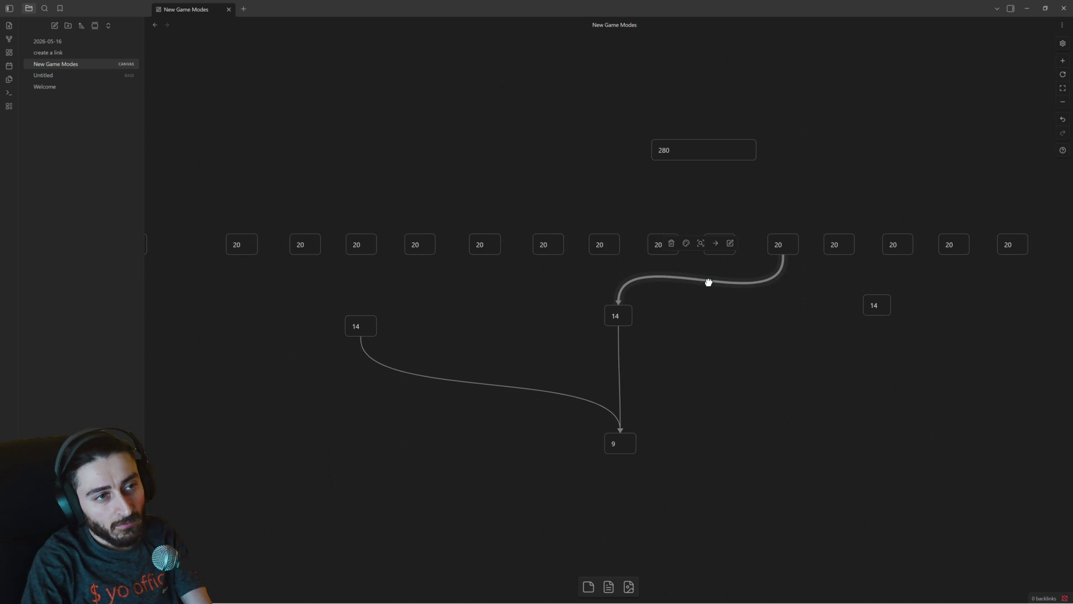
left_click(669, 243)
left_click_drag(761, 314, 745, 290)
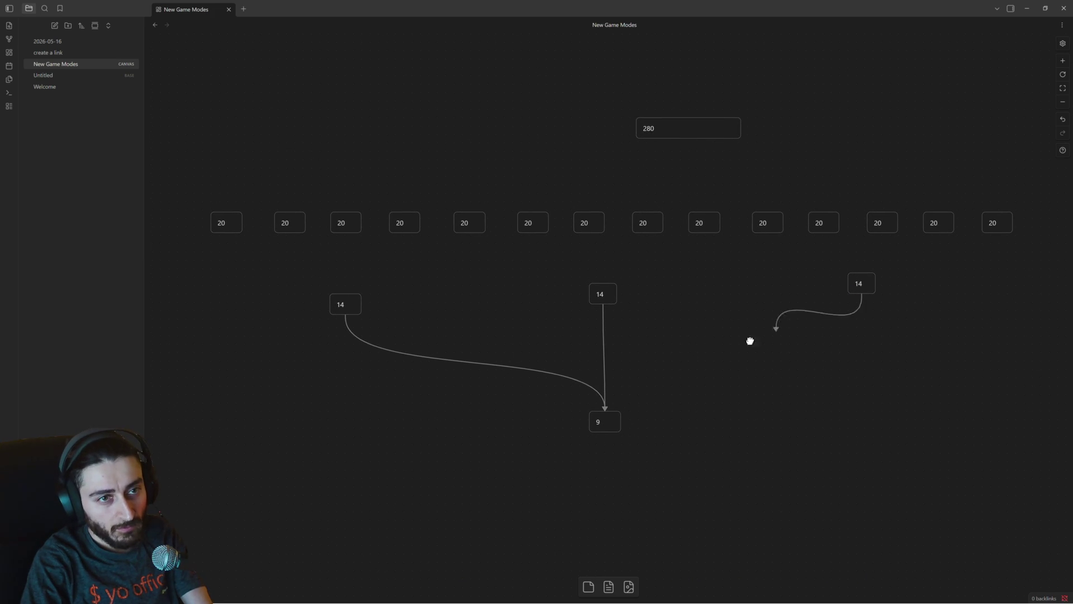
Link the third 14 card to the final 9, then box-select groups of 20 cards and the 14s to check them.
left_click_drag(861, 298, 607, 416)
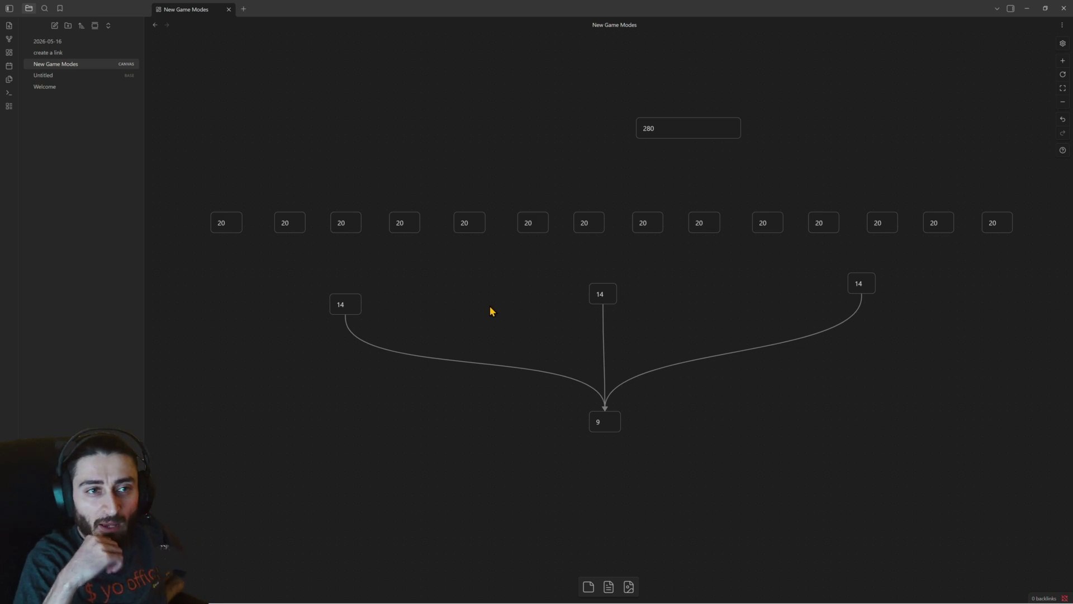
left_click_drag(867, 181, 1008, 251)
left_click_drag(844, 182, 698, 244)
mouse_move(651, 160)
left_mouse_down()
mouse_move(625, 217)
mouse_move(336, 244)
left_mouse_up()
left_click_drag(213, 193, 319, 237)
left_click(343, 304)
left_click(603, 301)
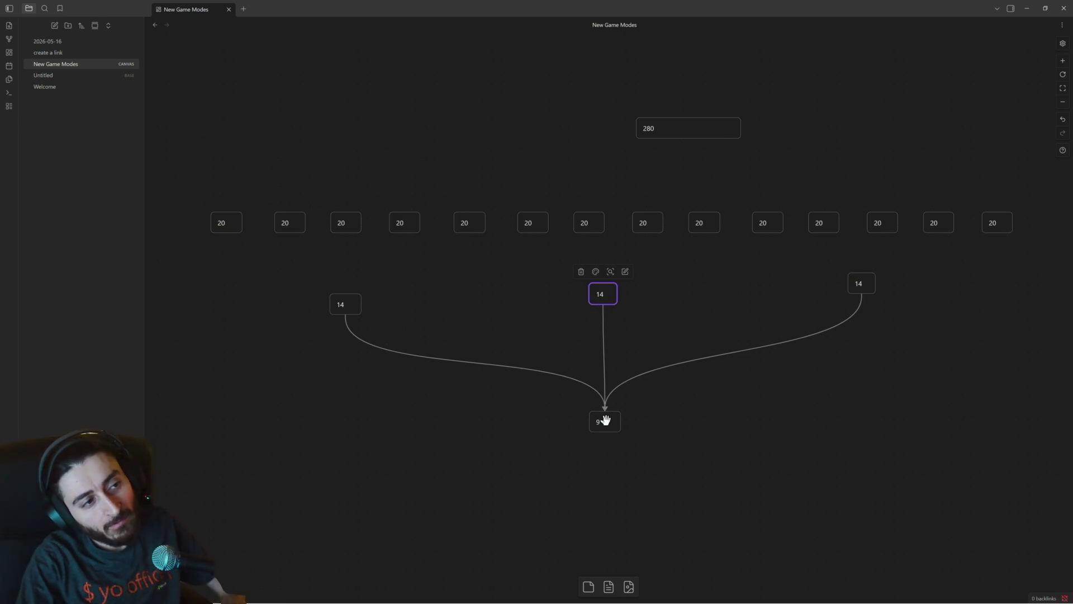
scroll(553, 389, "down", 2)
scroll(470, 365, "down", 3)
mouse_move(402, 296)
left_mouse_down()
mouse_move(711, 366)
mouse_move(696, 364)
left_mouse_up()
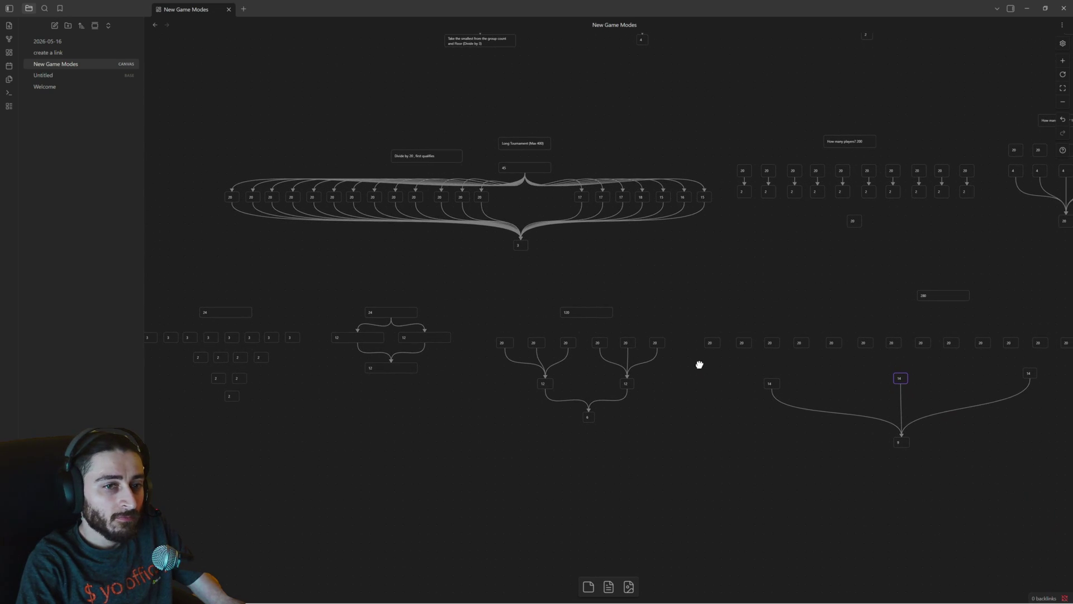
mouse_move(706, 233)
left_mouse_down()
mouse_move(488, 216)
mouse_move(227, 143)
left_mouse_up()
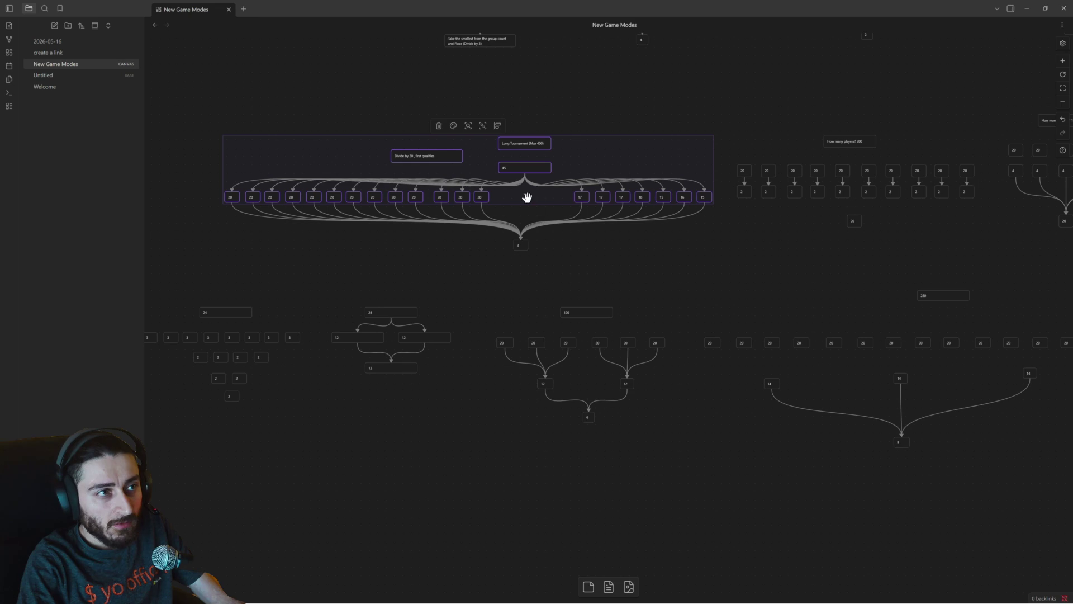
left_click_drag(758, 278, 624, 257)
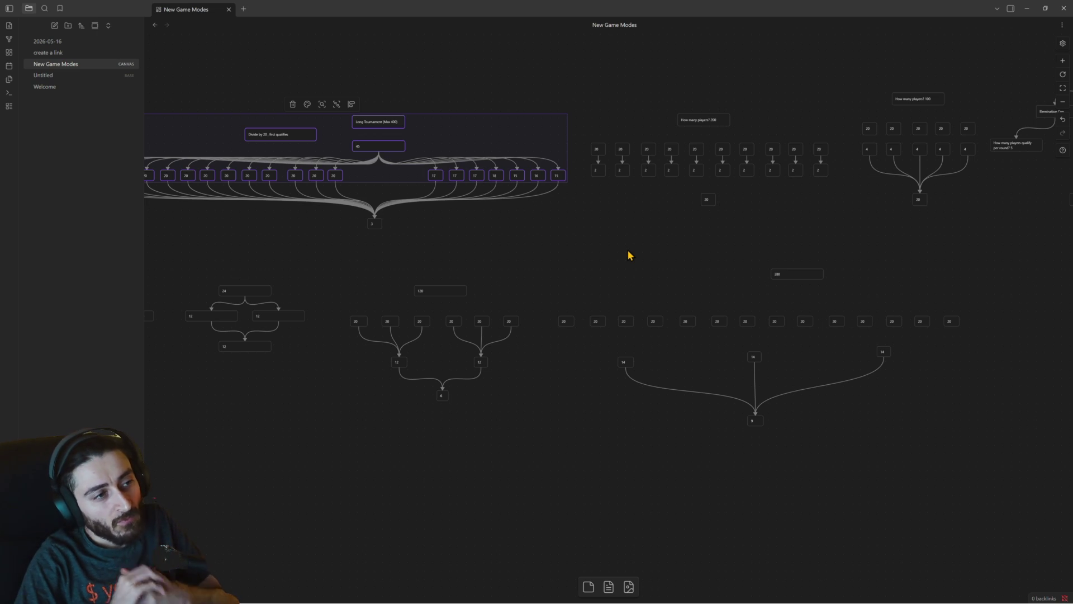
scroll(618, 254, "left", 3)
scroll(617, 254, "up", 1)
left_click_drag(708, 260, 224, 145)
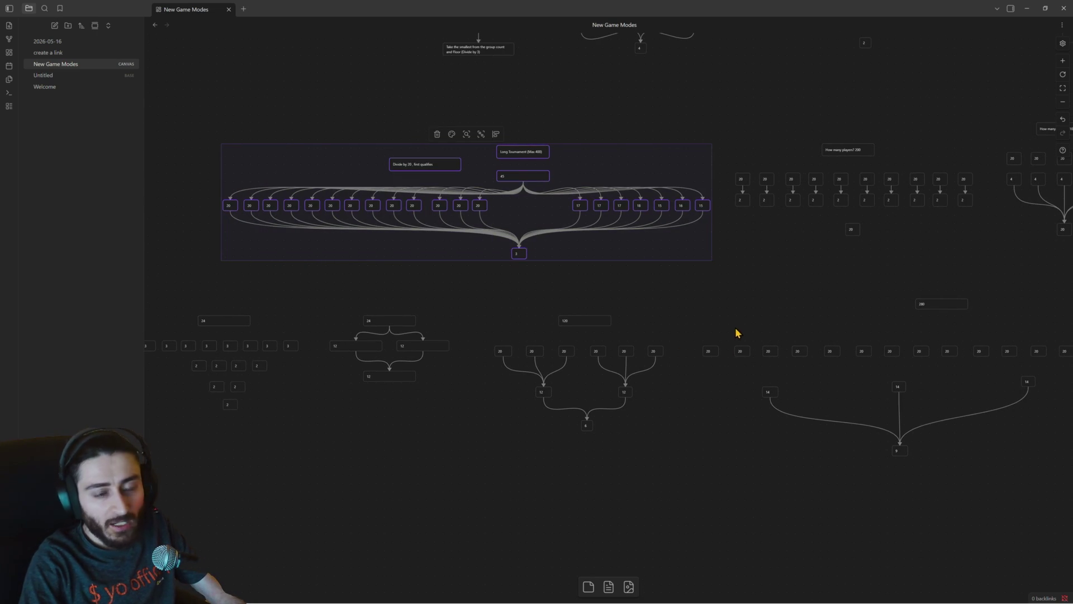
scroll(671, 302, "right", 2)
scroll(671, 302, "down", 1)
left_click_drag(630, 257, 1037, 453)
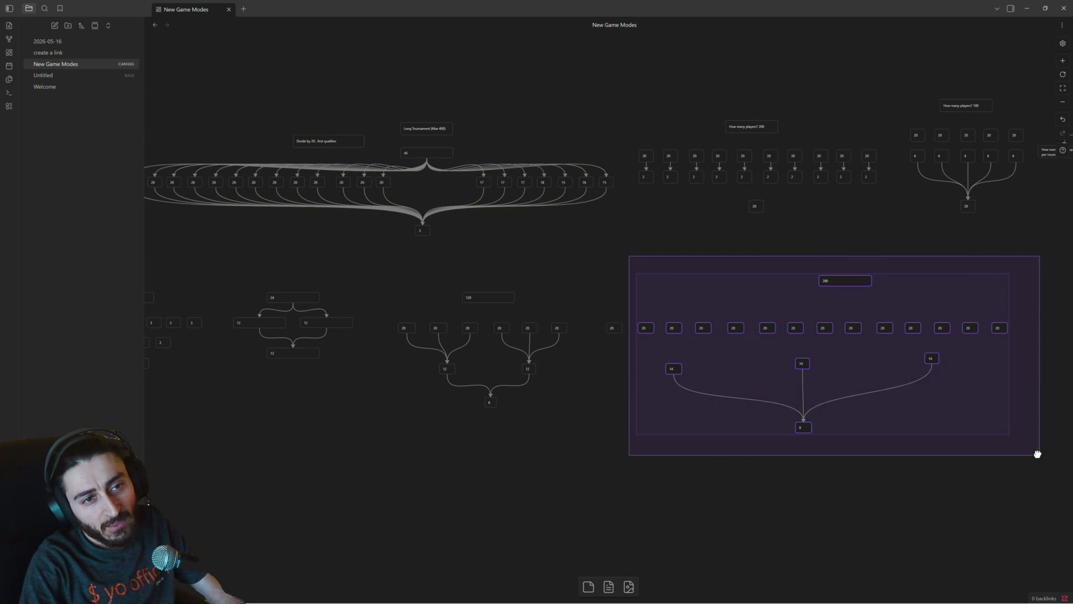
scroll(575, 426, "left", 6)
scroll(575, 426, "up", 1)
left_click_drag(547, 451, 399, 332)
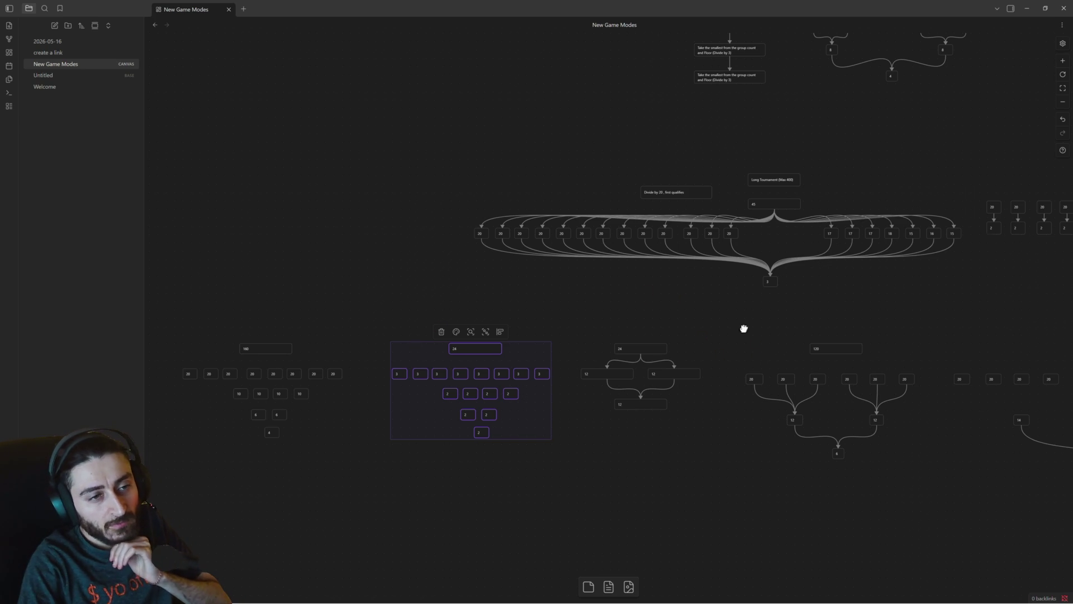
left_click_drag(743, 328, 505, 266)
mouse_move(814, 338)
left_mouse_down()
mouse_move(707, 329)
mouse_move(771, 336)
left_mouse_up()
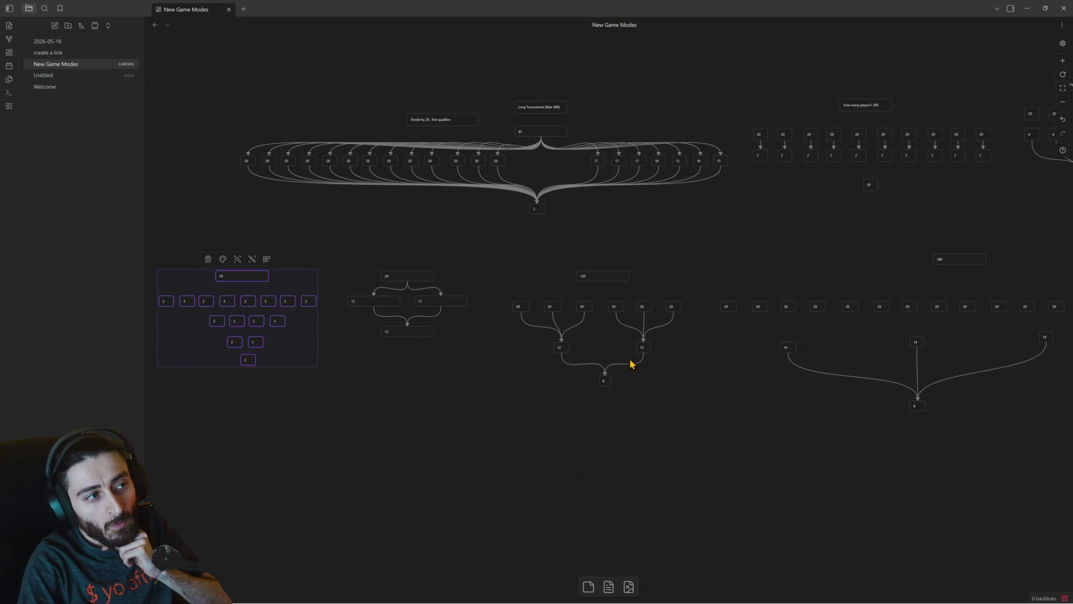
left_click_drag(460, 376, 667, 382)
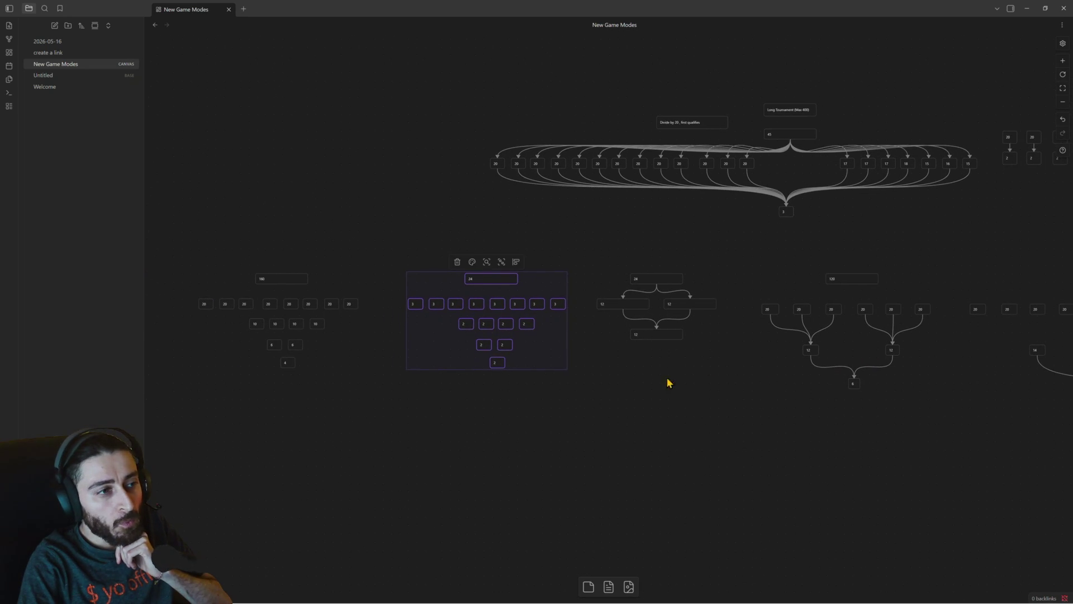
left_click(575, 383)
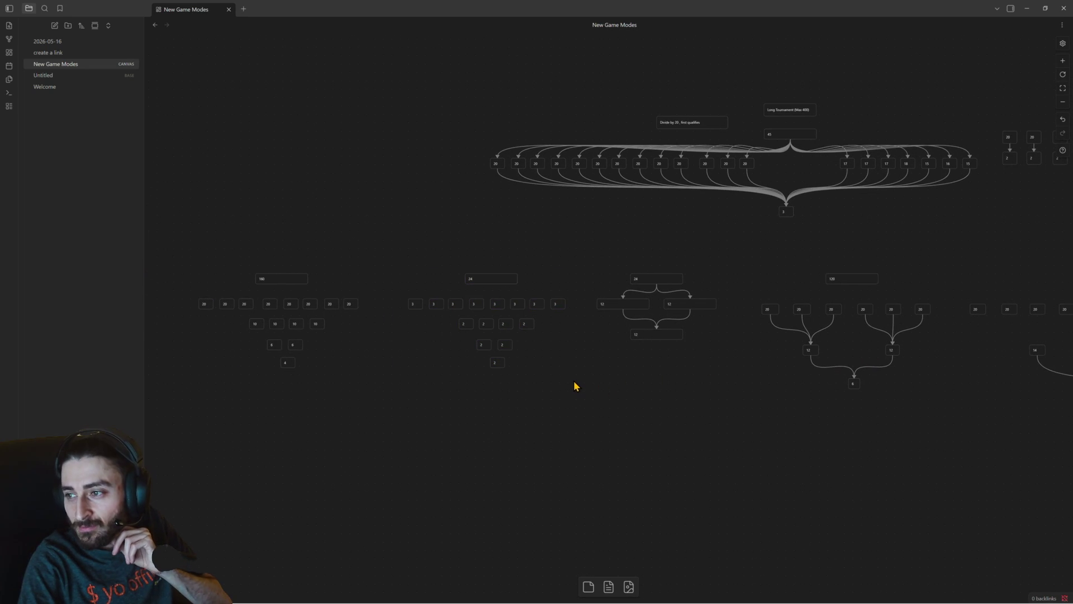
left_click_drag(570, 394, 395, 251)
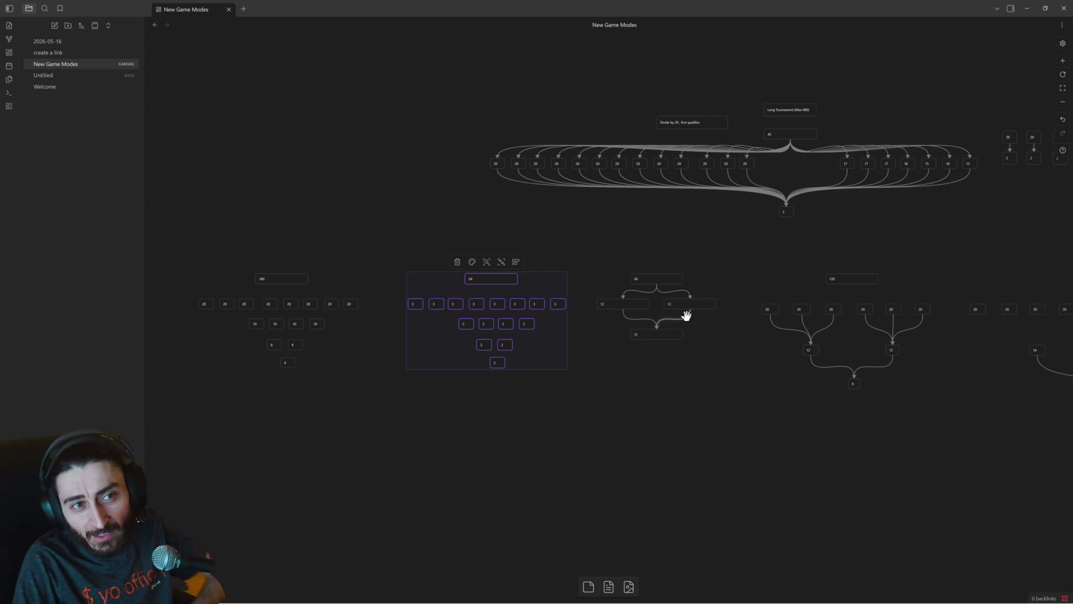
left_click_drag(970, 372, 640, 323)
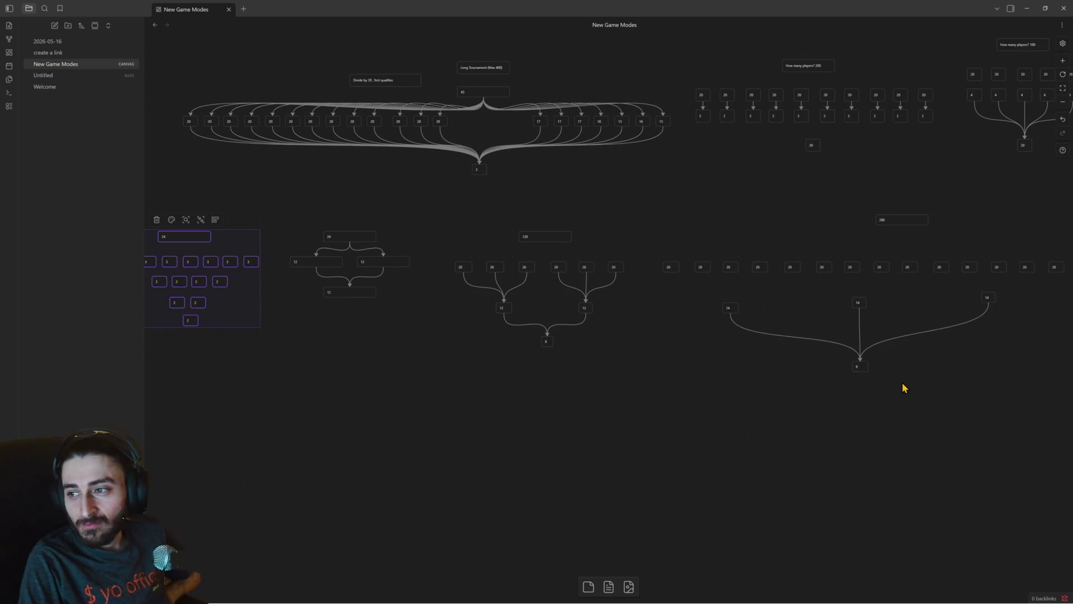
left_click_drag(903, 387, 834, 385)
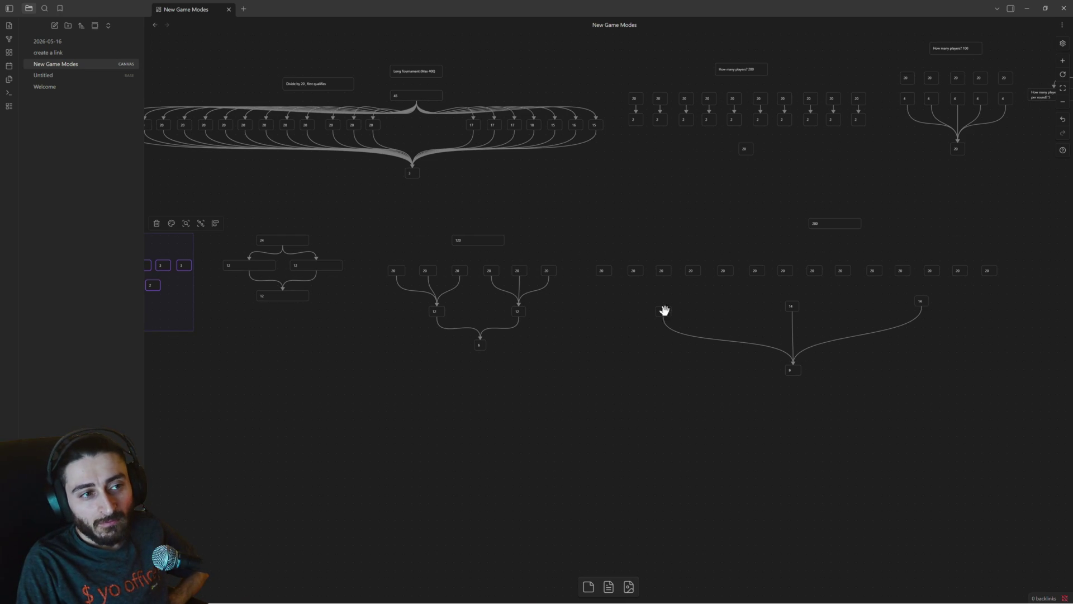
left_click_drag(664, 311, 666, 306)
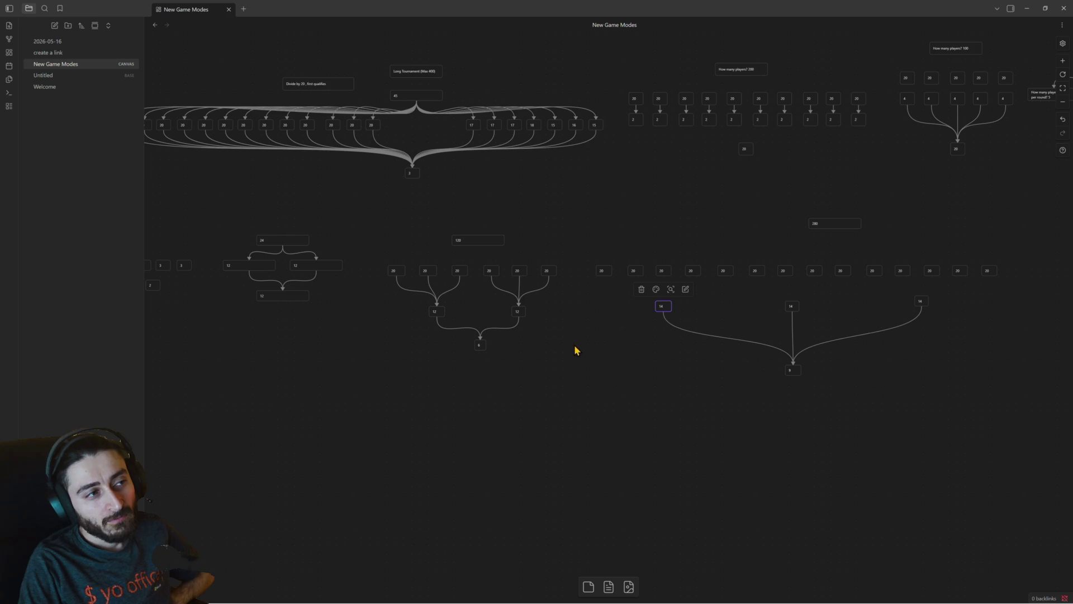
scroll(816, 388, "left", 5)
scroll(730, 383, "left", 4)
scroll(695, 378, "left", 2)
mouse_move(695, 378)
left_mouse_down()
mouse_move(570, 268)
mouse_move(539, 269)
left_mouse_up()
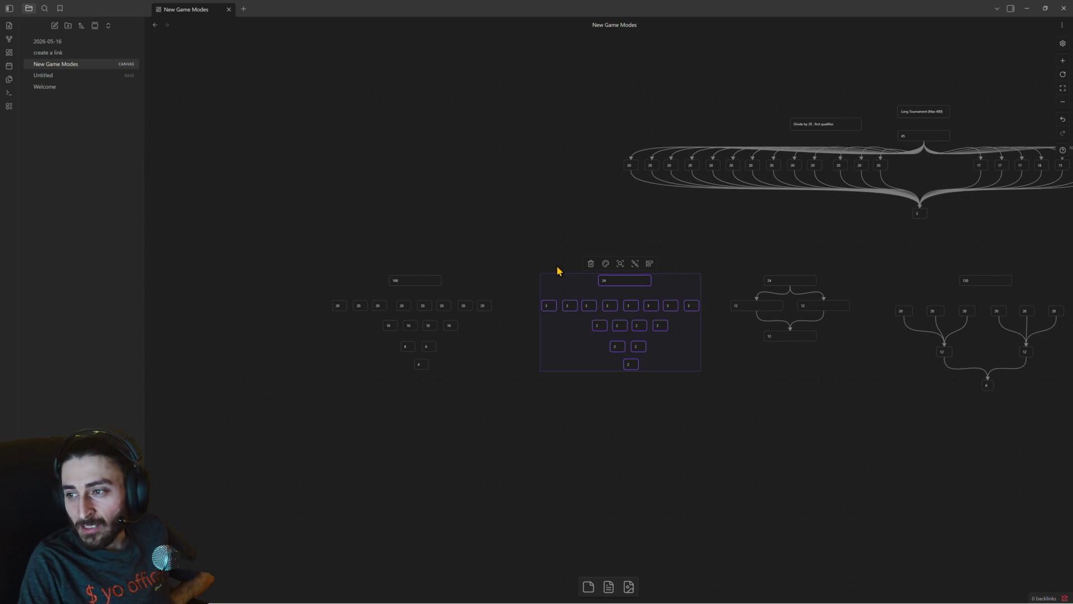
left_click(529, 259)
left_click_drag(528, 259, 708, 415)
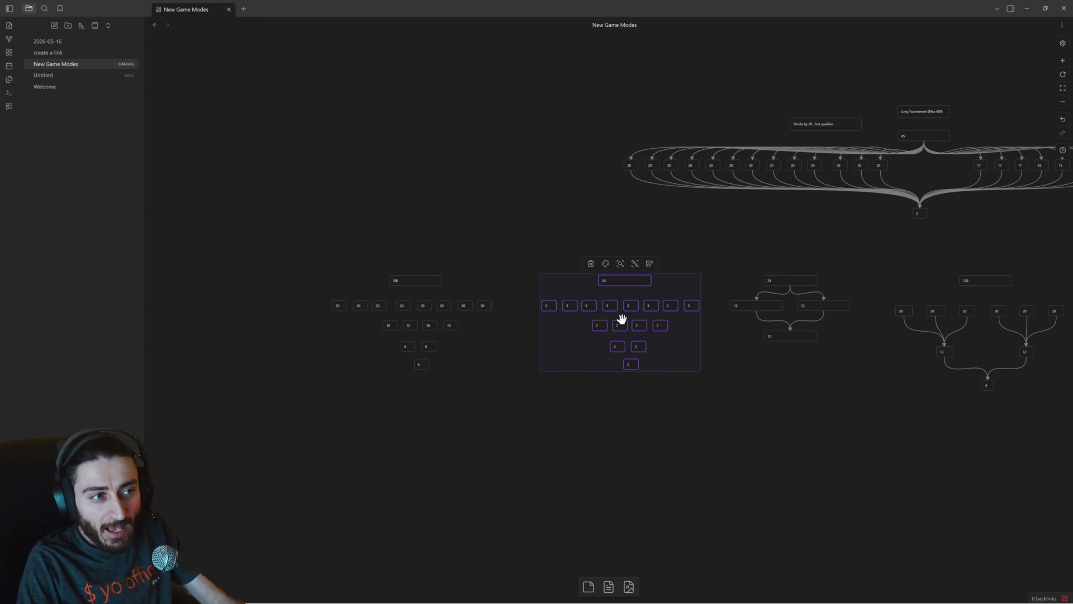
scroll(626, 319, "up", 2)
scroll(626, 318, "up", 3)
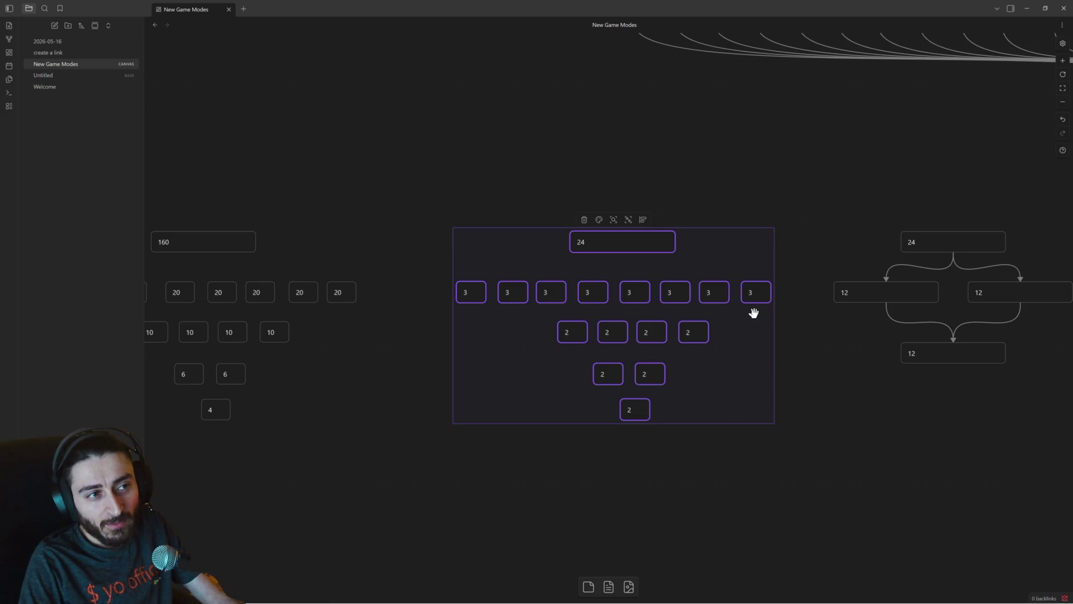
scroll(816, 380, "down", 3)
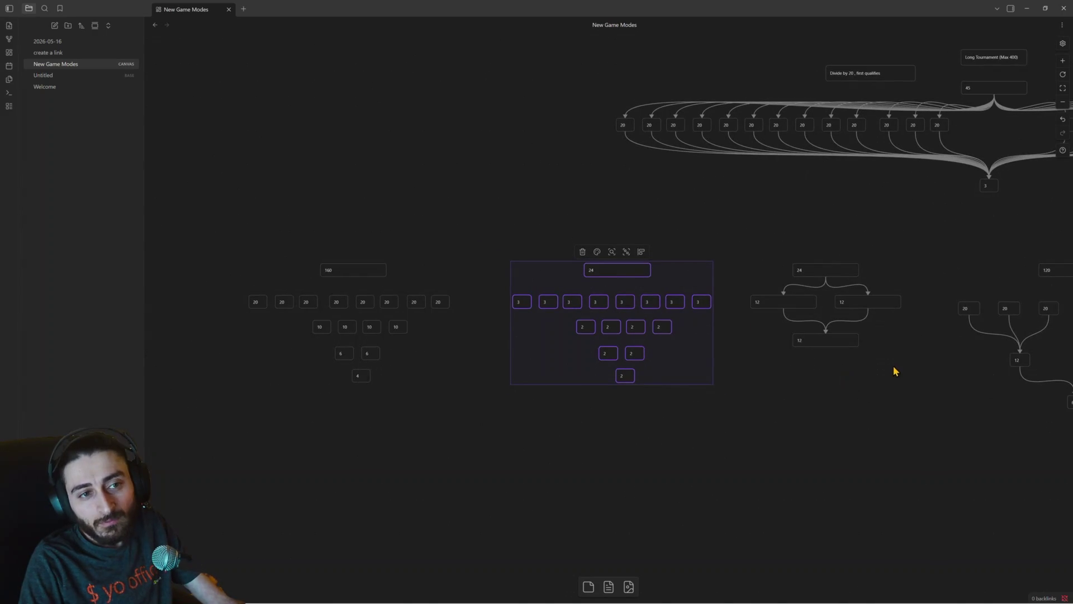
scroll(934, 360, "down", 1)
left_click_drag(942, 372, 713, 342)
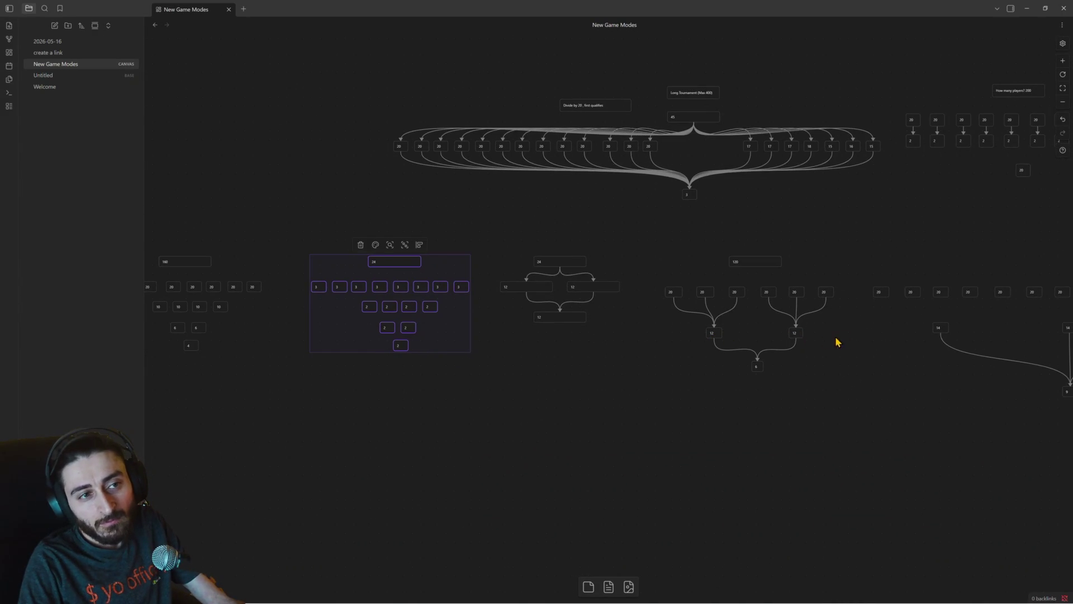
scroll(889, 350, "right", 2)
scroll(733, 347, "right", 2)
scroll(886, 343, "right", 2)
scroll(774, 337, "right", 2)
scroll(735, 332, "up", 1)
scroll(735, 330, "up", 1)
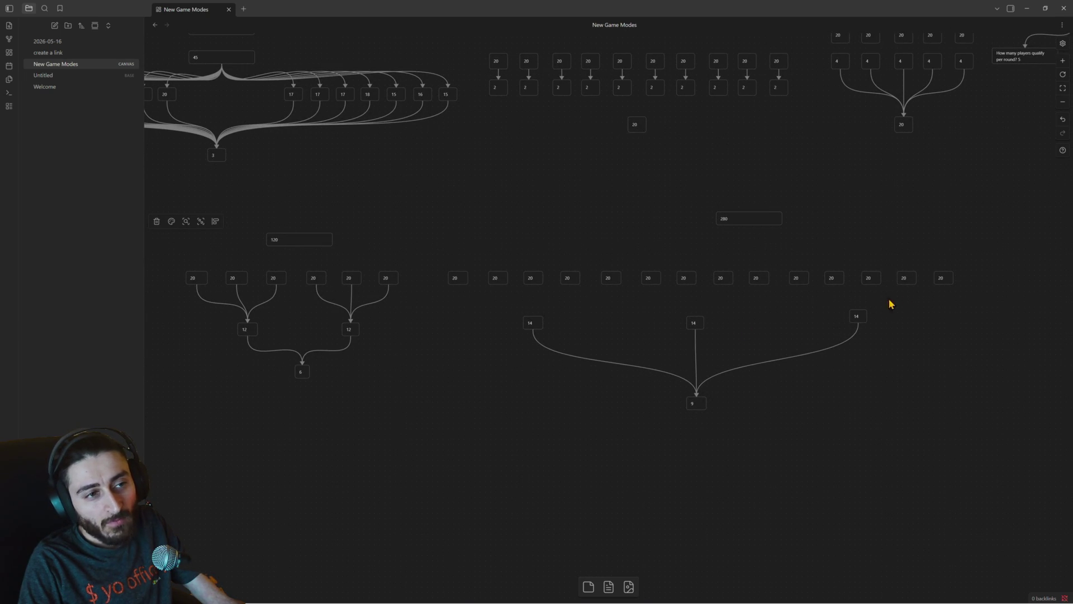
Dismiss an accidental dangling connection and change the final card from 9 to 20.
mouse_move(941, 285)
left_mouse_down()
mouse_move(860, 313)
mouse_move(916, 307)
left_mouse_up()
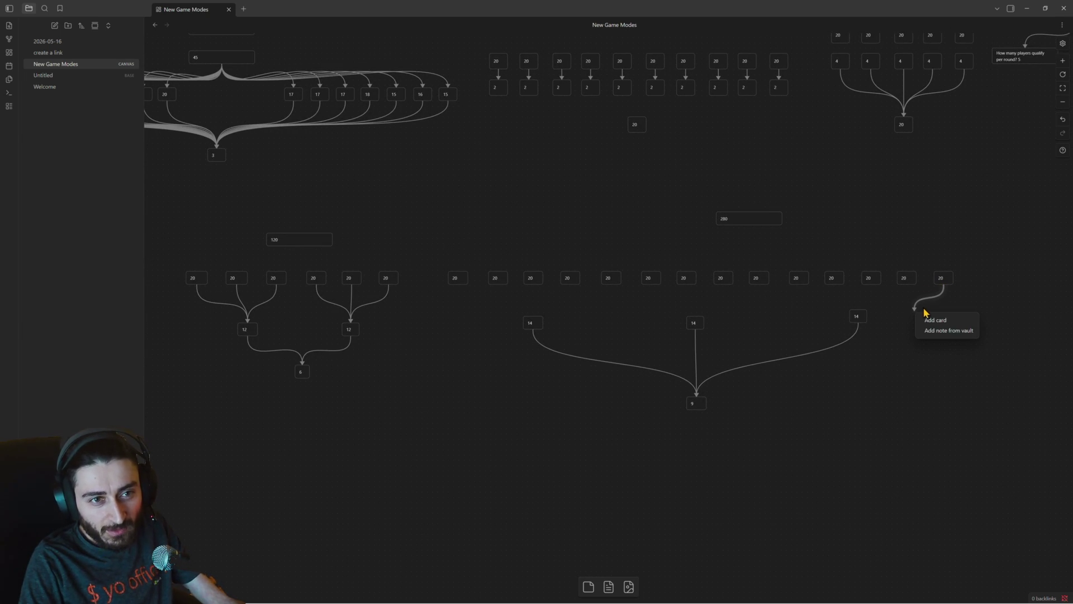
left_click(922, 305)
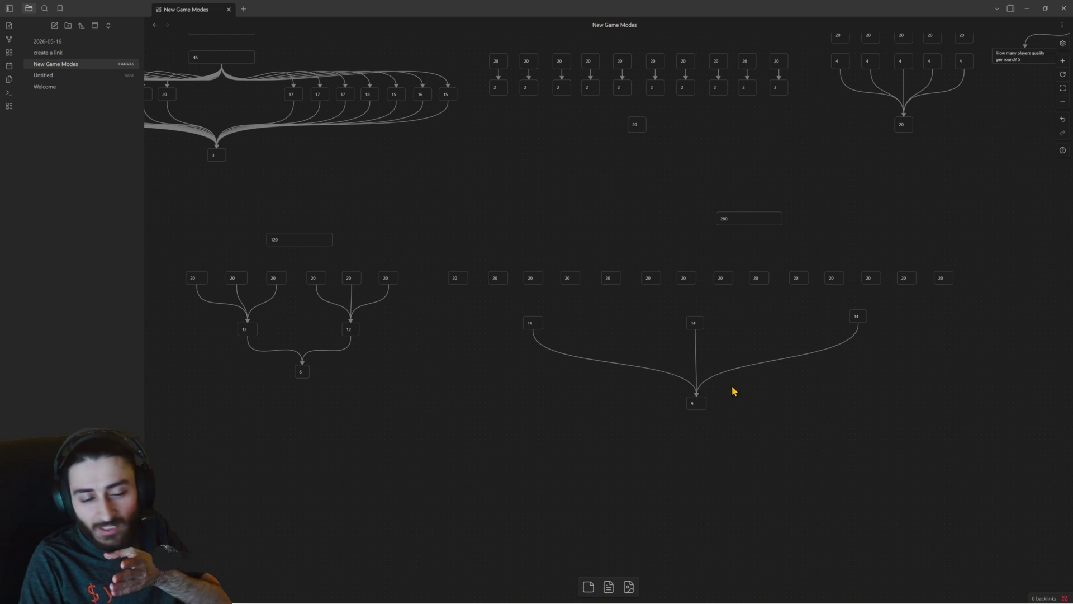
double_click(694, 404)
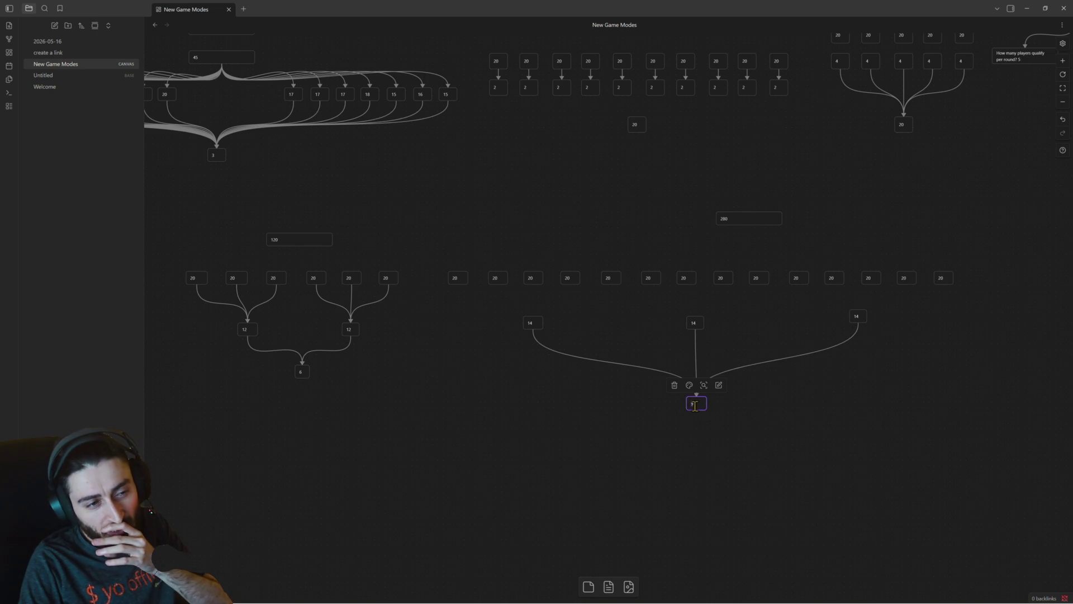
key("BackSpace")
type("2")
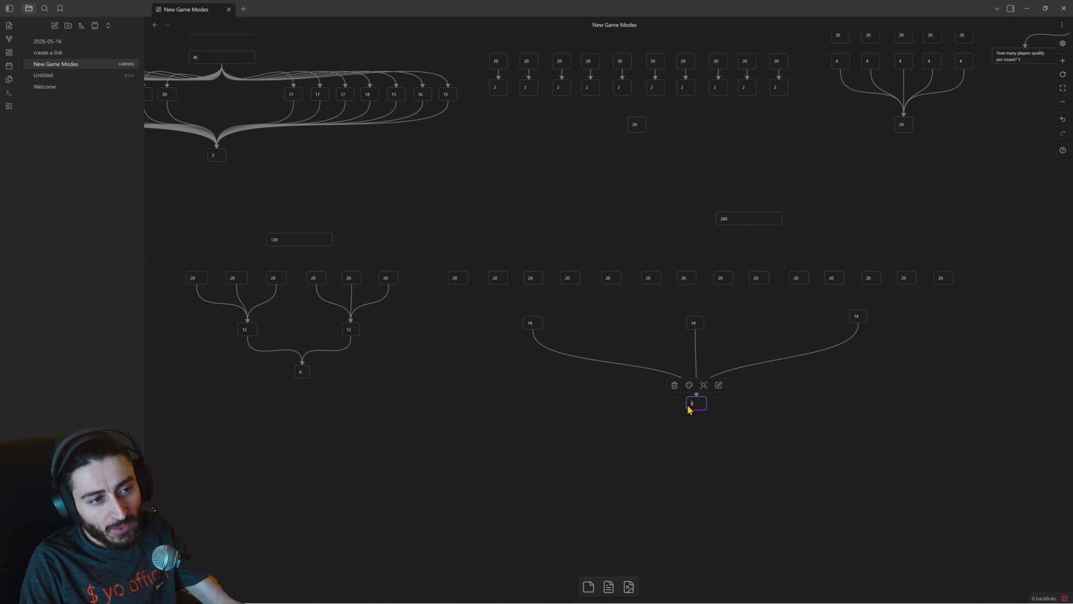
type("0")
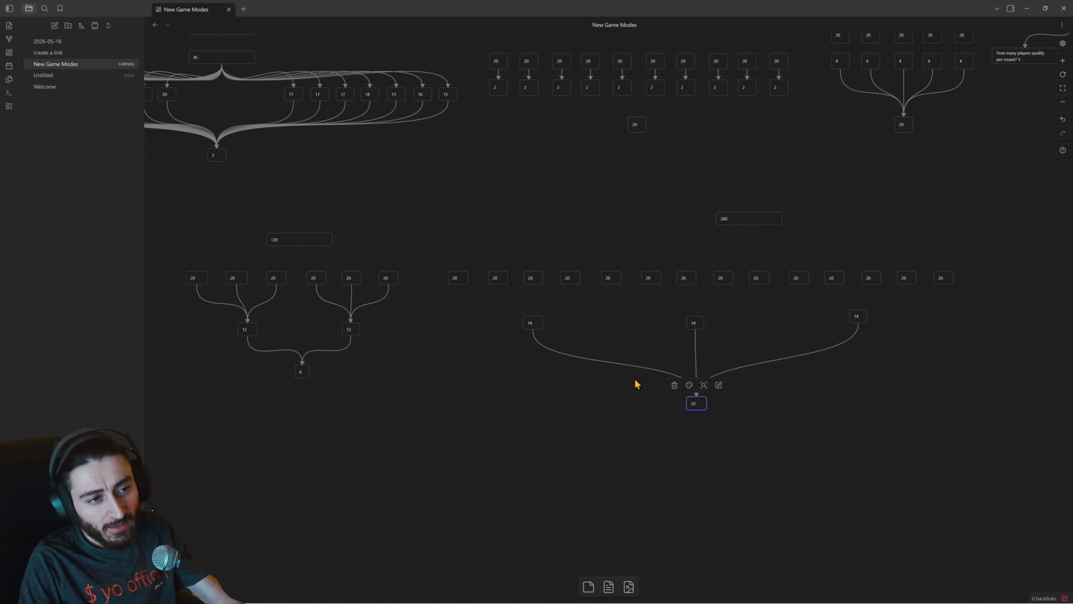
Leave the left 14 card's text unchanged and nudge it slightly left.
double_click(529, 322)
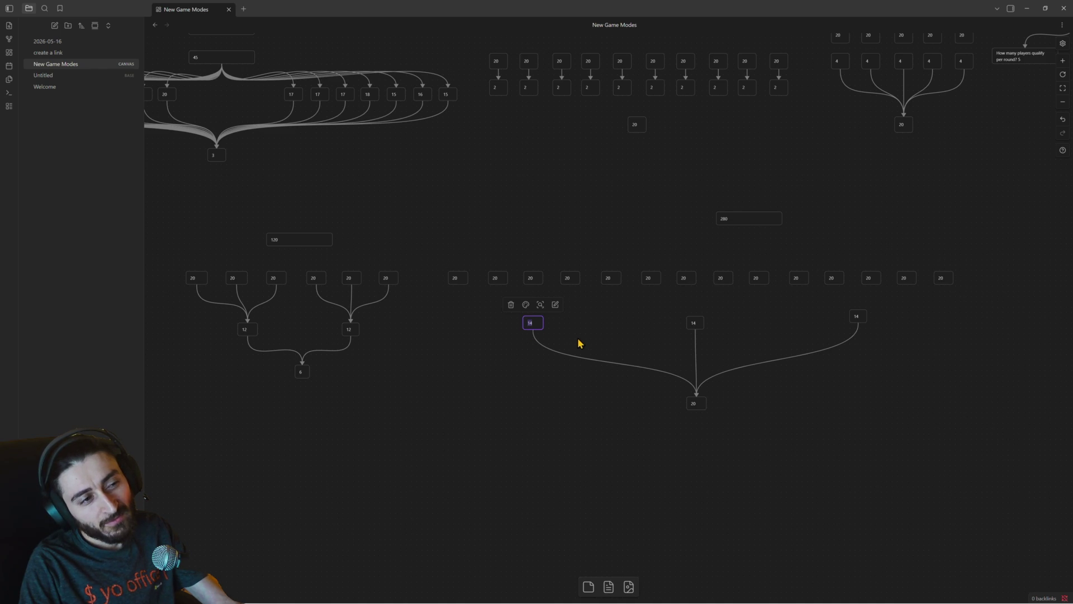
left_click(528, 323)
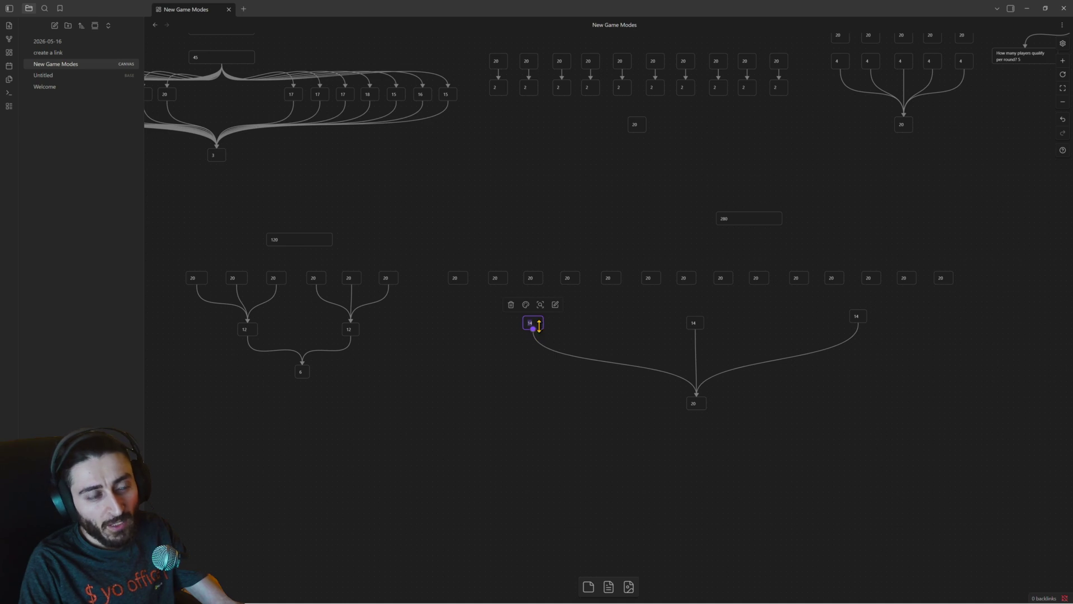
left_click_drag(537, 320, 520, 323)
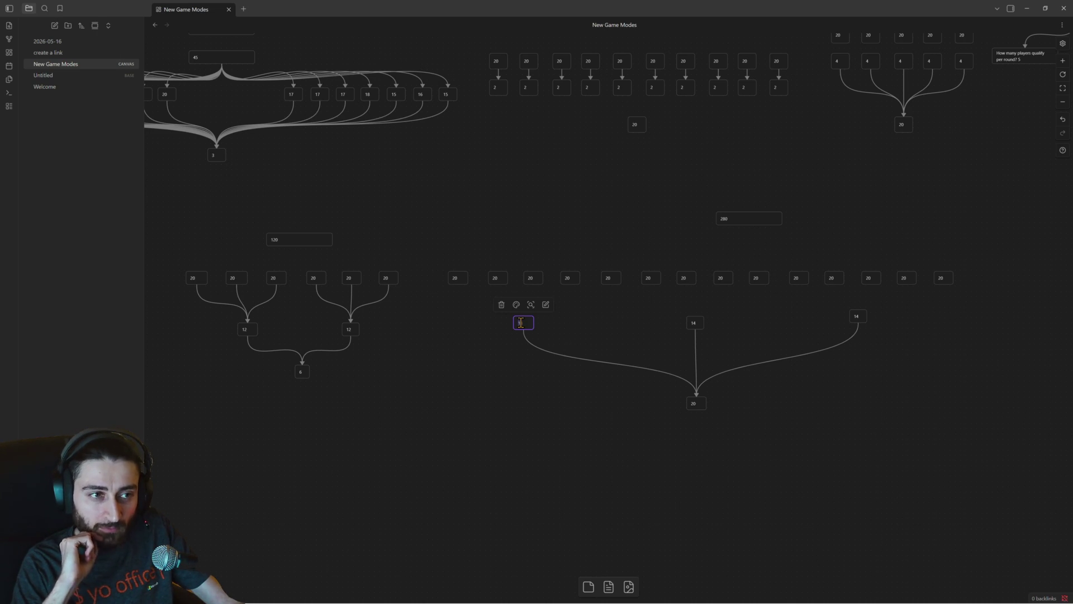
Set the final card of the bracket back to 9.
left_click(695, 404)
left_click_drag(696, 404, 703, 412)
left_click(702, 409)
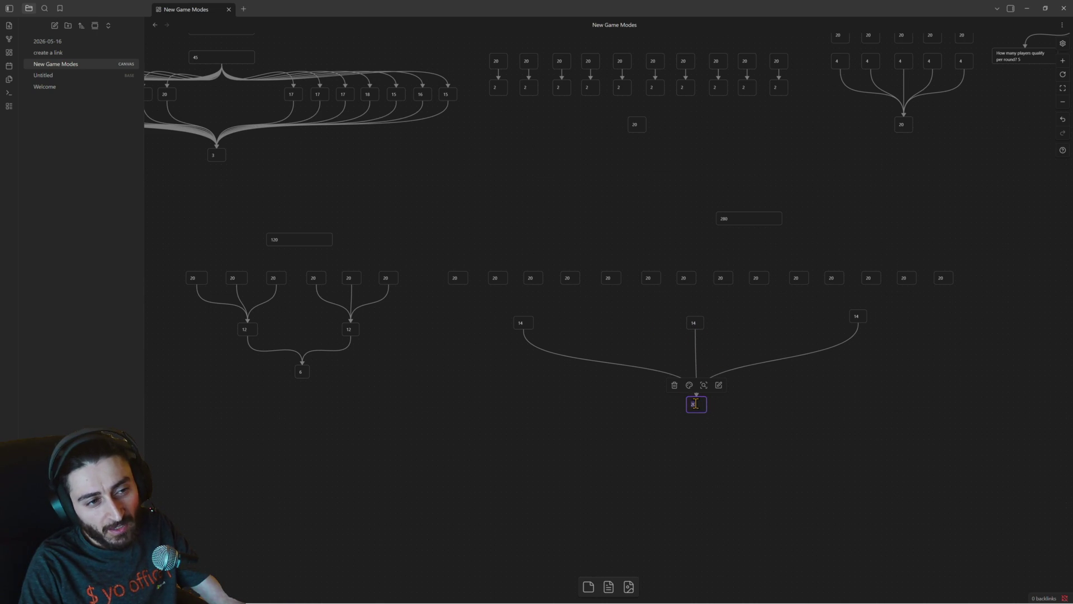
key("BackSpace")
key("BackSpace")
type("5")
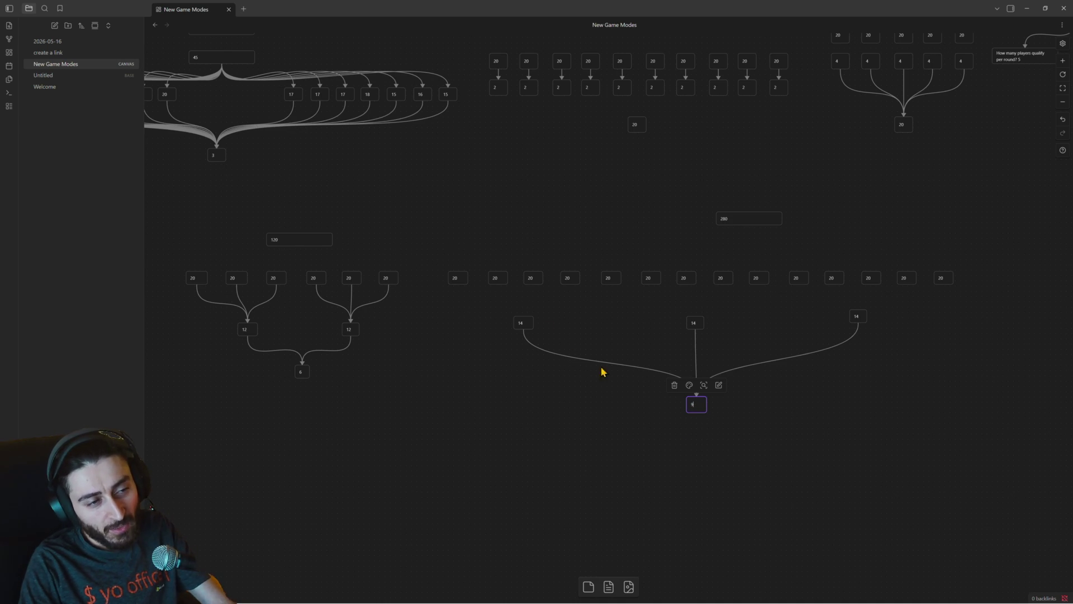
Change all three 14 cards to read 20.
double_click(522, 323)
type("20")
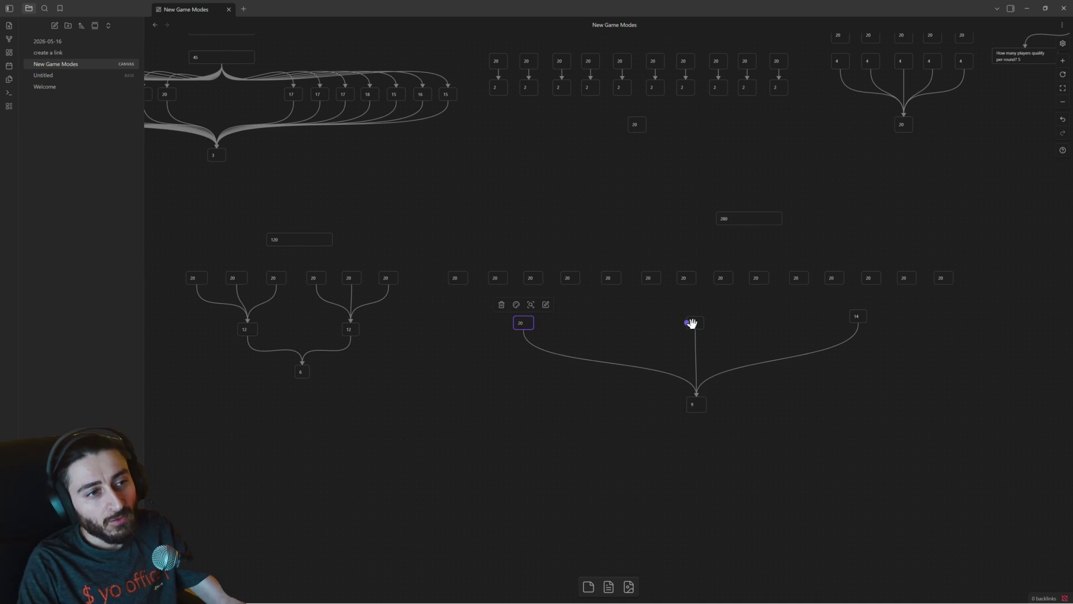
left_click(694, 323)
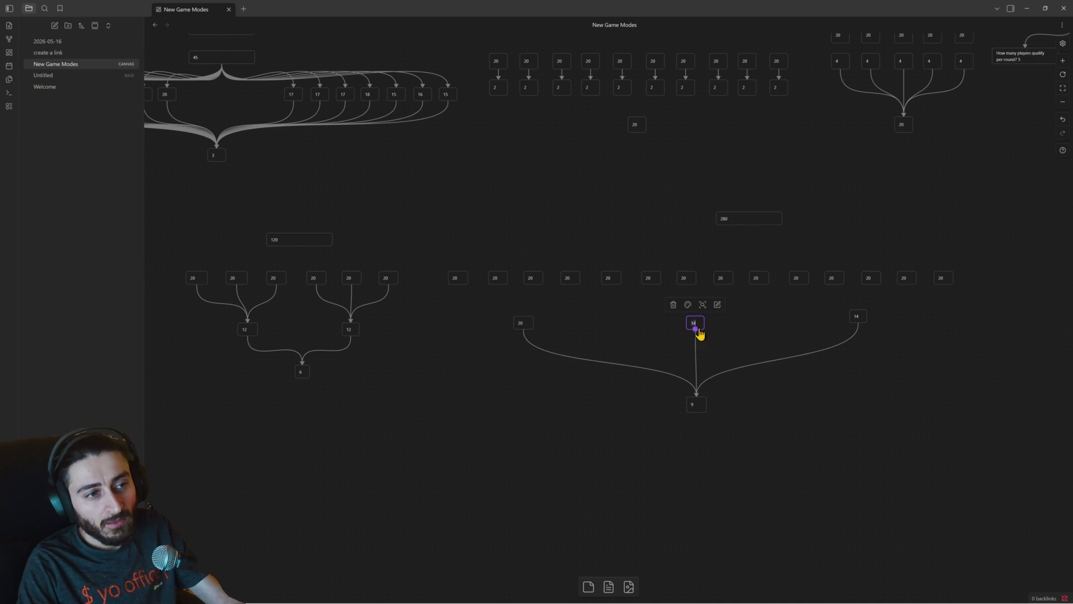
type("20")
double_click(857, 316)
type("0")
mouse_move(860, 323)
left_mouse_down()
mouse_move(891, 318)
mouse_move(478, 338)
left_mouse_up()
Remove the stray empty card created by accident below the 20 cards.
double_click(480, 340)
left_click_drag(509, 298, 904, 349)
left_click(482, 358)
left_click(473, 340)
key("Delete")
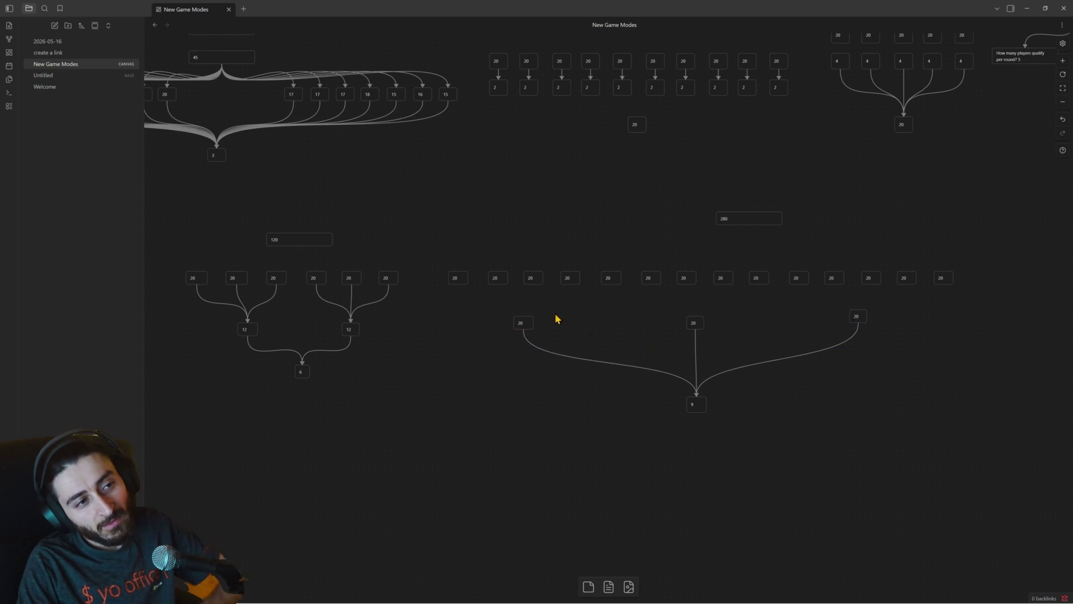
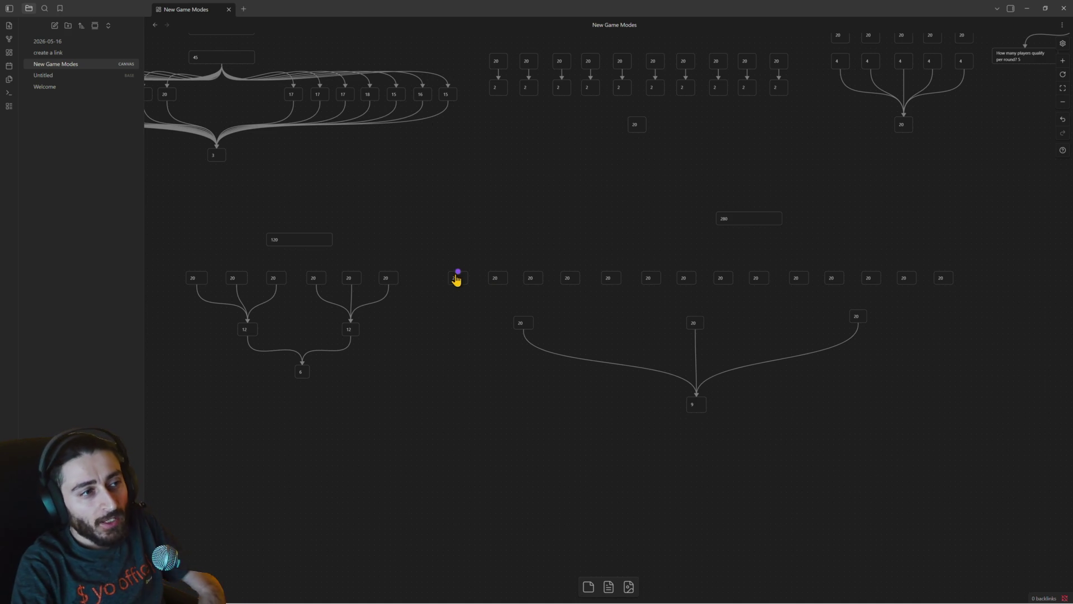
Edit the 280 card in the Long Tournament diagram so it reads 400.
mouse_move(443, 252)
left_mouse_down()
mouse_move(605, 277)
mouse_move(965, 297)
left_mouse_up()
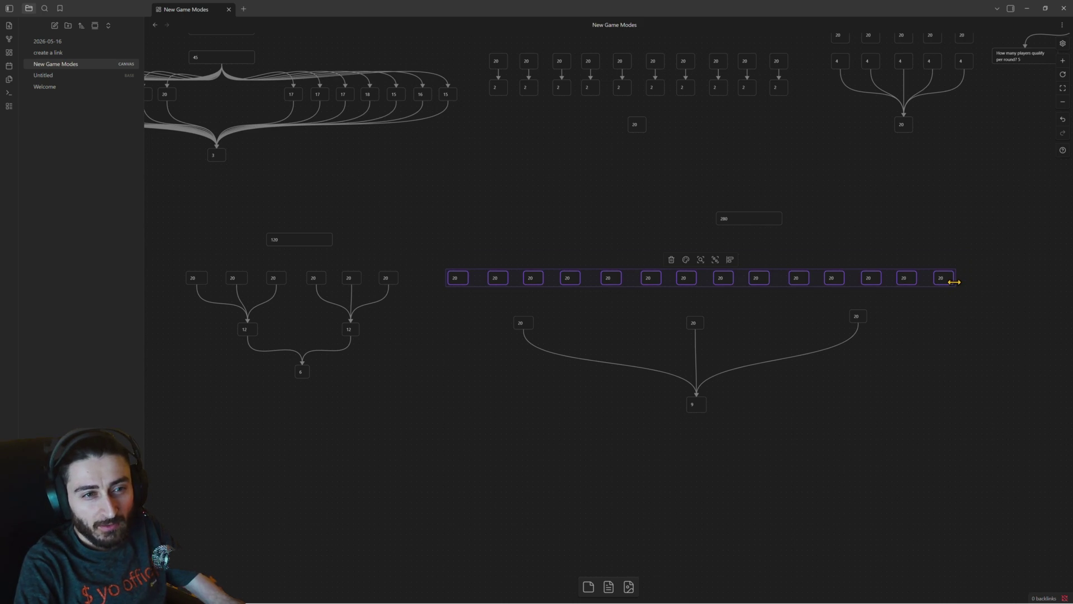
left_click(744, 218)
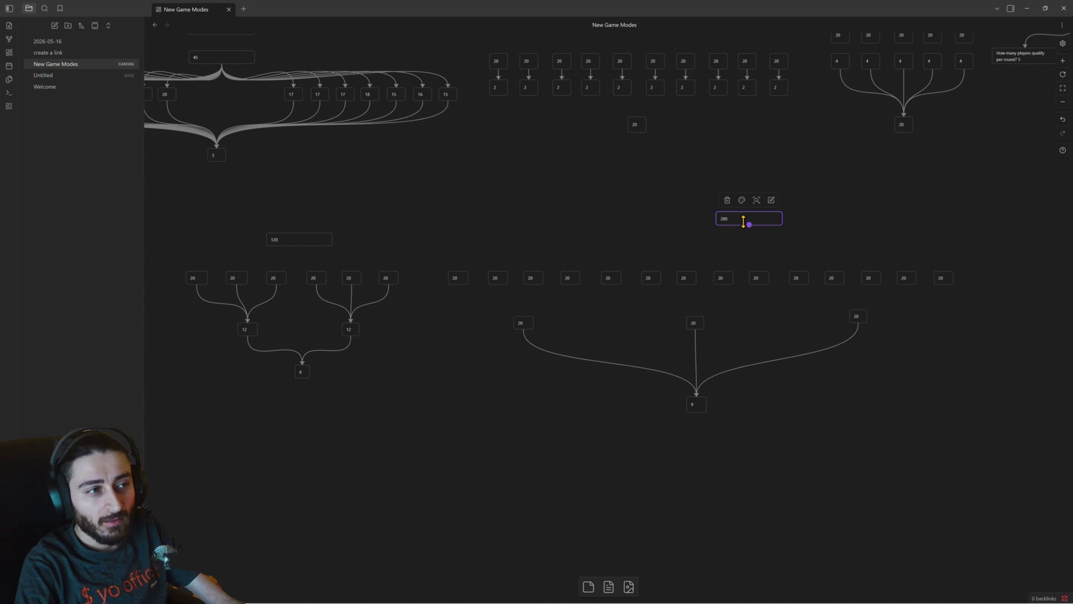
scroll(662, 240, "left", 5)
scroll(661, 240, "up", 2)
left_click_drag(886, 282, 296, 153)
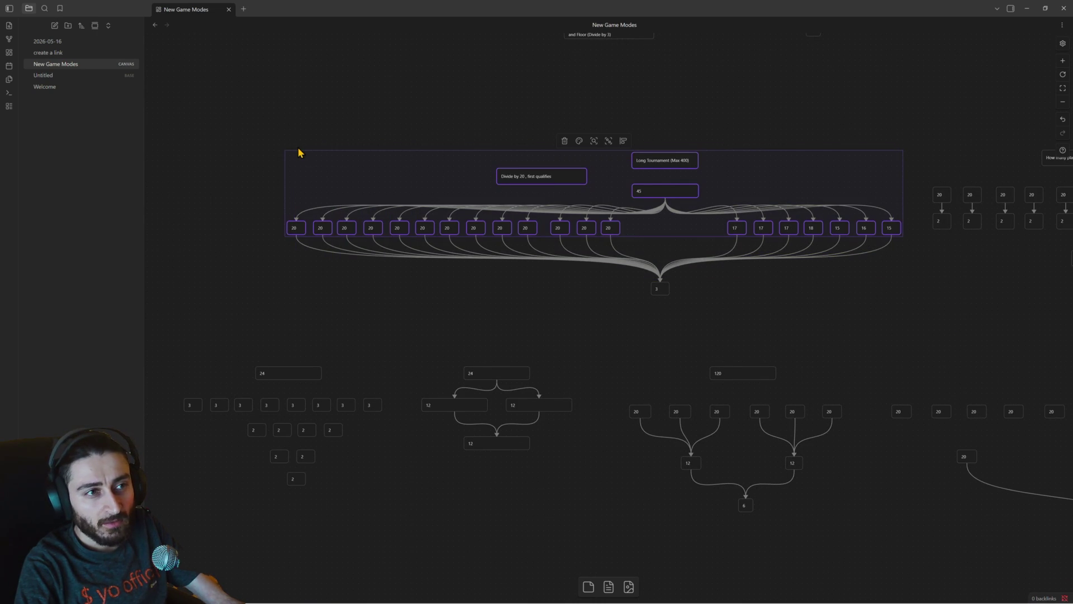
scroll(867, 320, "right", 4)
scroll(867, 321, "down", 1)
left_click(853, 294)
double_click(852, 290)
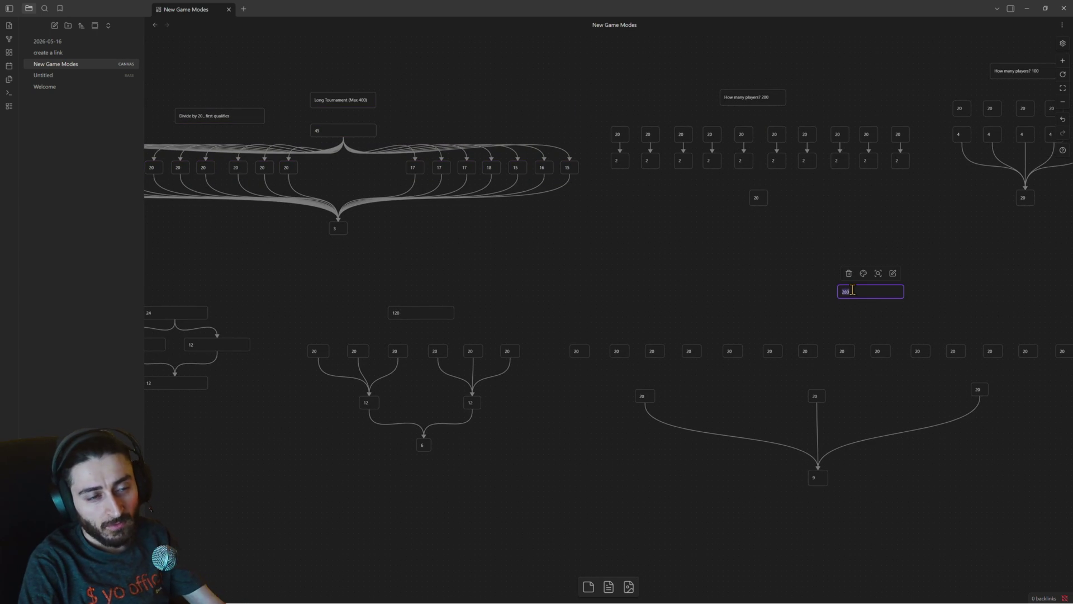
type("00")
scroll(824, 335, "right", 1)
left_click_drag(824, 335, 757, 307)
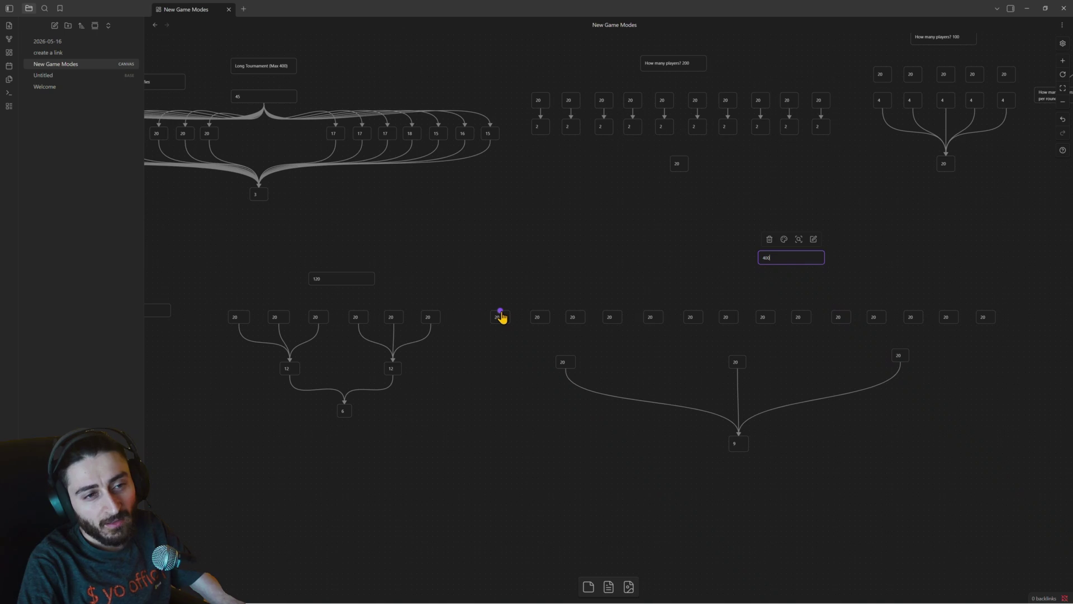
Delete the four extra 20 cards at the right end of the row below the 400 card.
left_click_drag(514, 286, 780, 376)
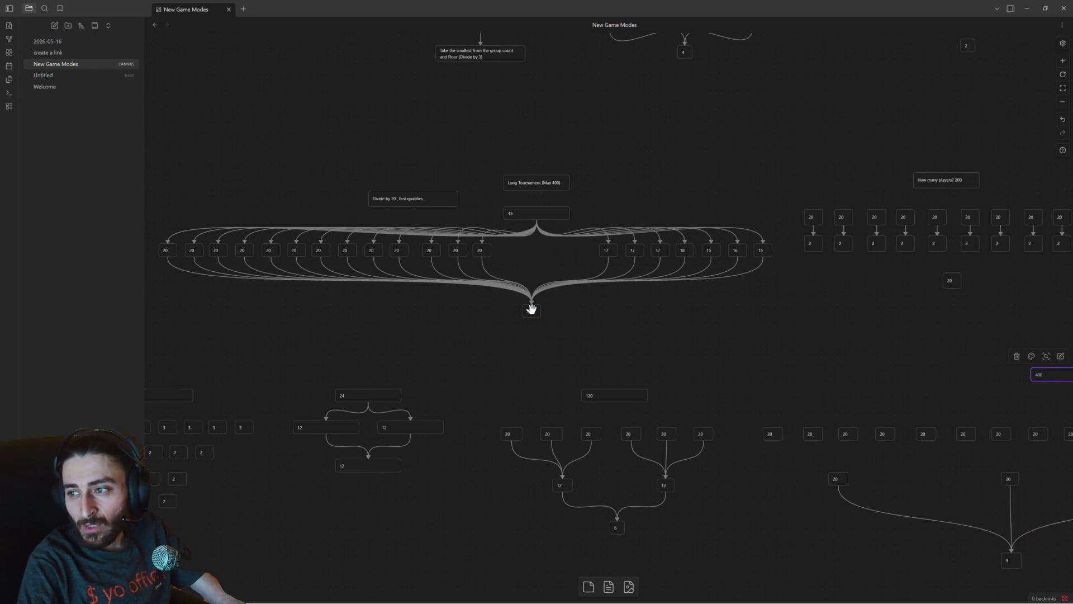
left_click_drag(765, 355, 516, 267)
left_click_drag(719, 319, 591, 249)
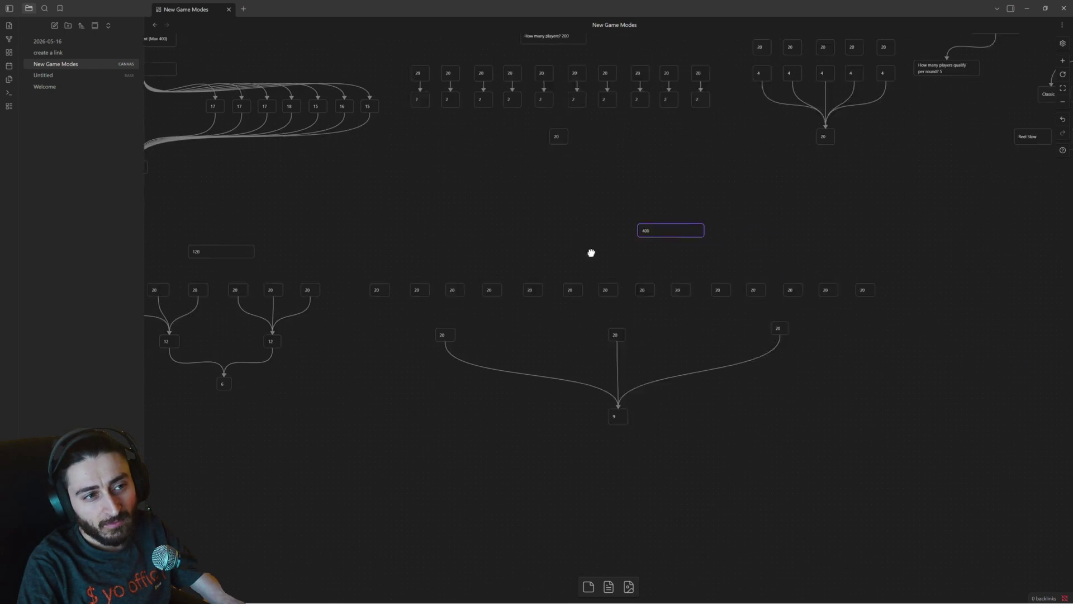
left_click_drag(367, 257, 681, 314)
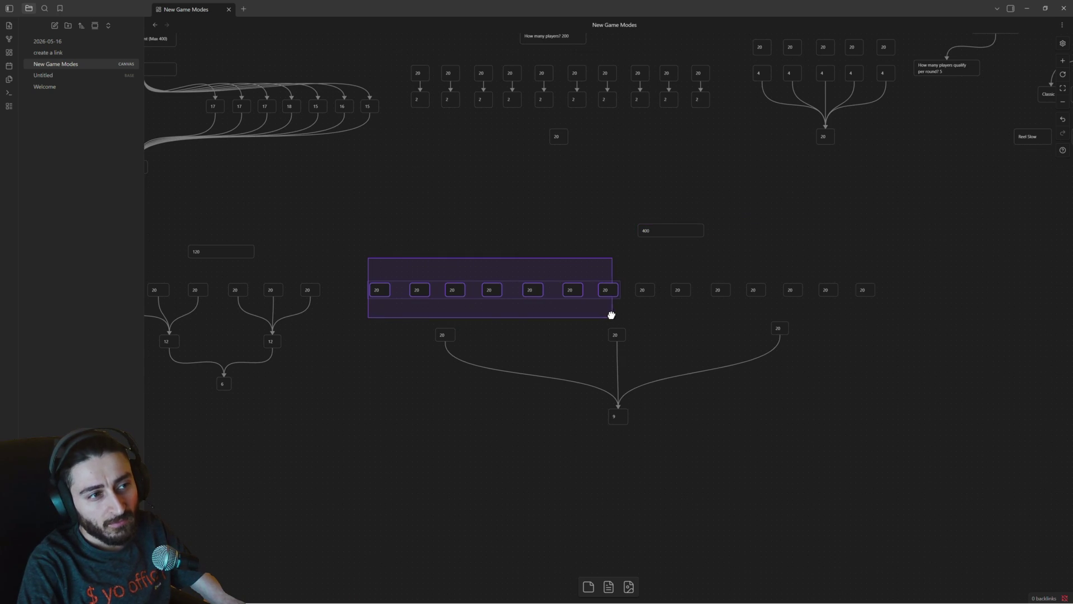
left_click(645, 289)
left_click(608, 289)
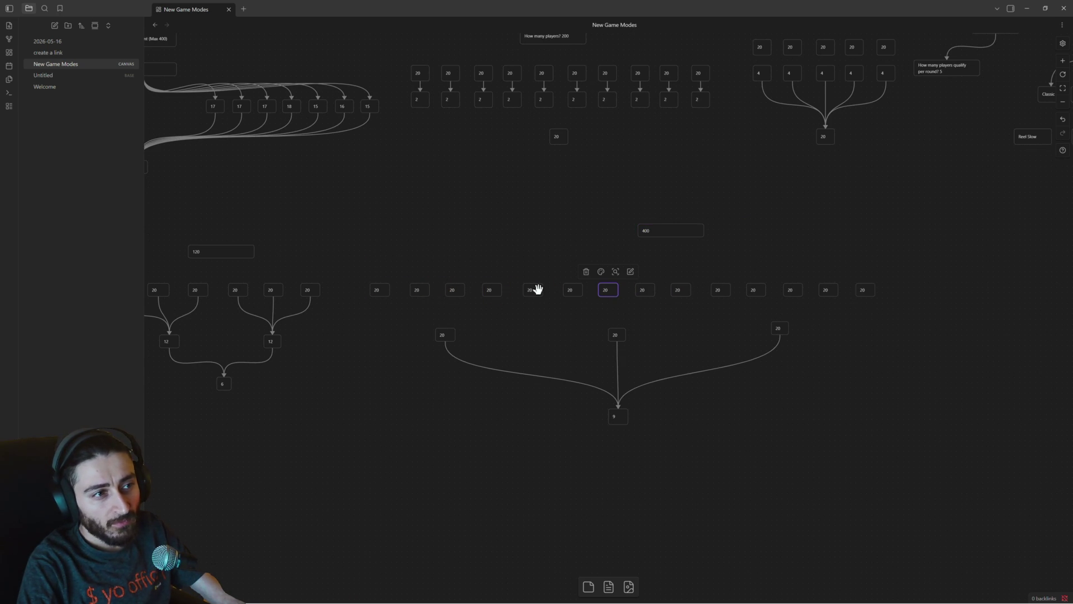
left_click_drag(363, 269, 610, 307)
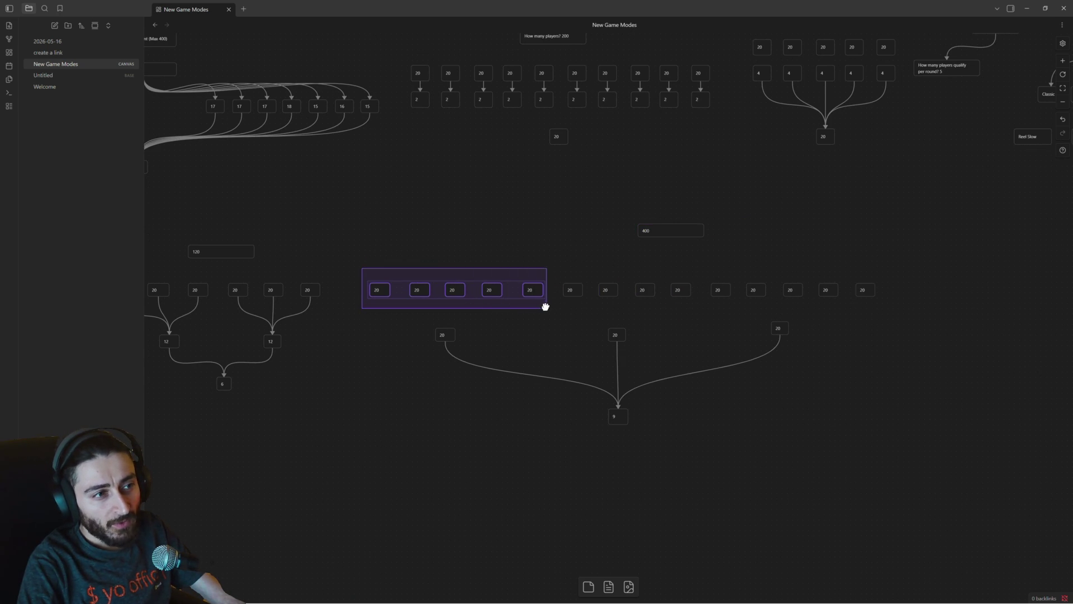
left_click_drag(610, 308, 729, 312)
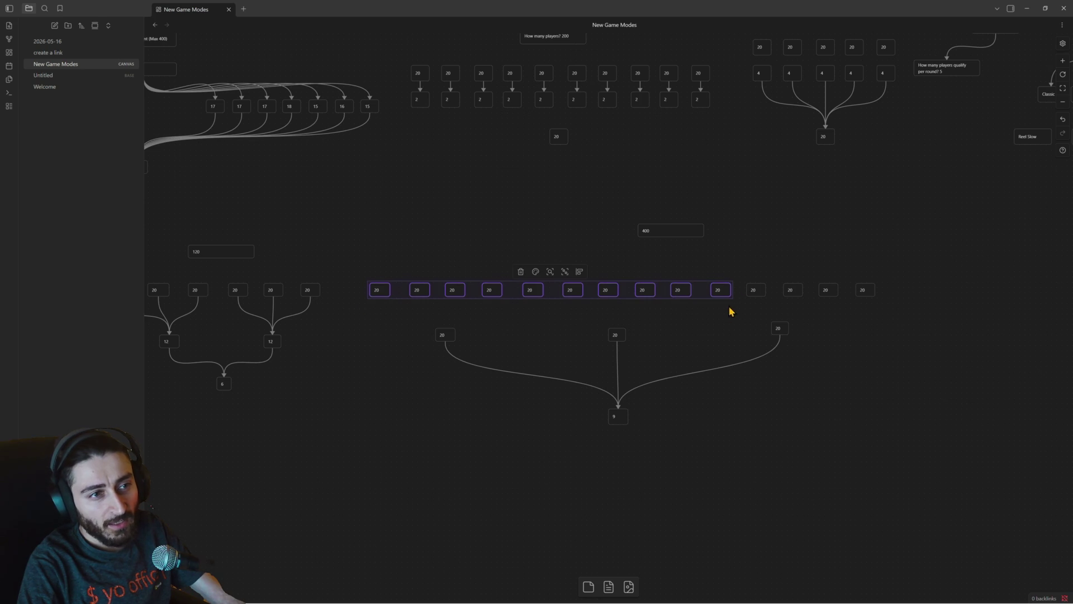
left_click_drag(747, 259, 886, 300)
key("Delete")
Duplicate ten 20 cards along the row so it holds twenty cards.
mouse_move(740, 304)
left_mouse_down()
mouse_move(370, 267)
mouse_move(442, 302)
mouse_move(754, 290)
left_mouse_up()
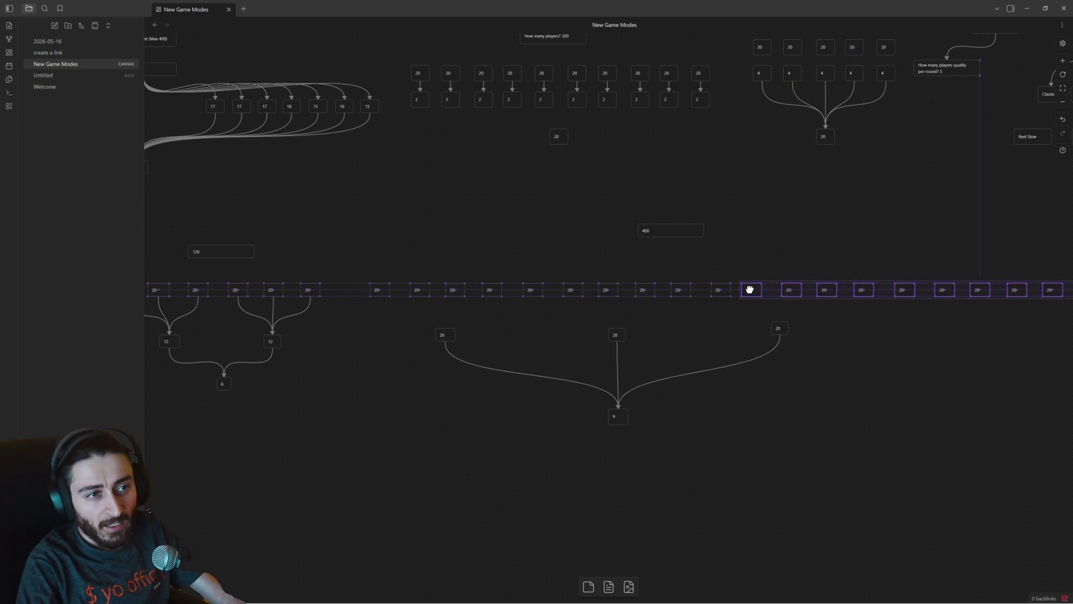
left_click_drag(810, 355, 608, 309)
left_click_drag(240, 288, 622, 385)
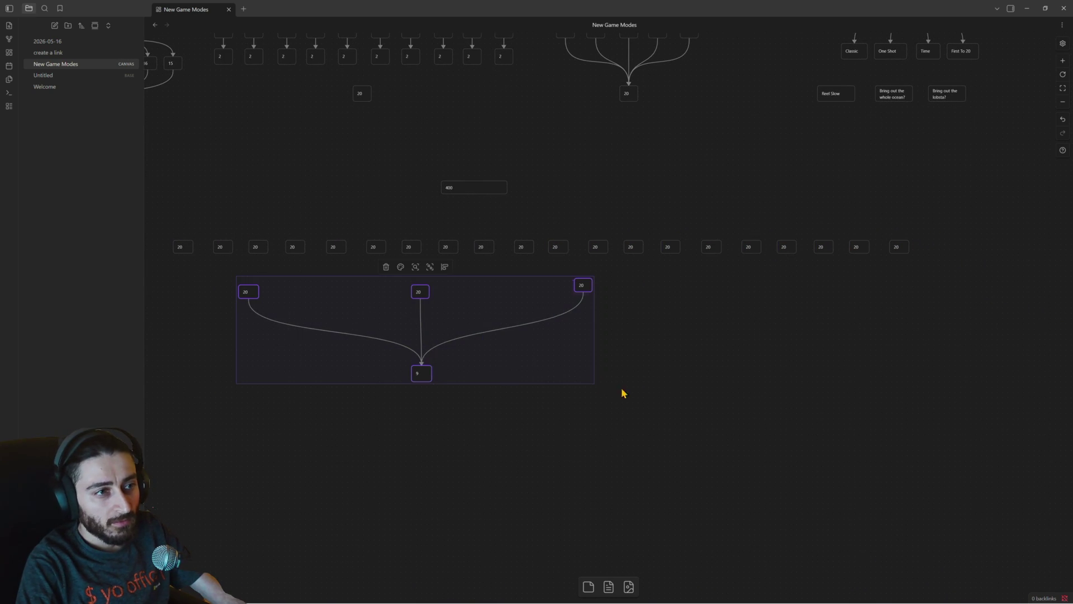
Move the three-card bracket under the row's centre and shift the 400 card right to align.
left_click_drag(419, 375, 512, 416)
mouse_move(403, 313)
left_mouse_down()
mouse_move(504, 321)
mouse_move(558, 348)
left_mouse_up()
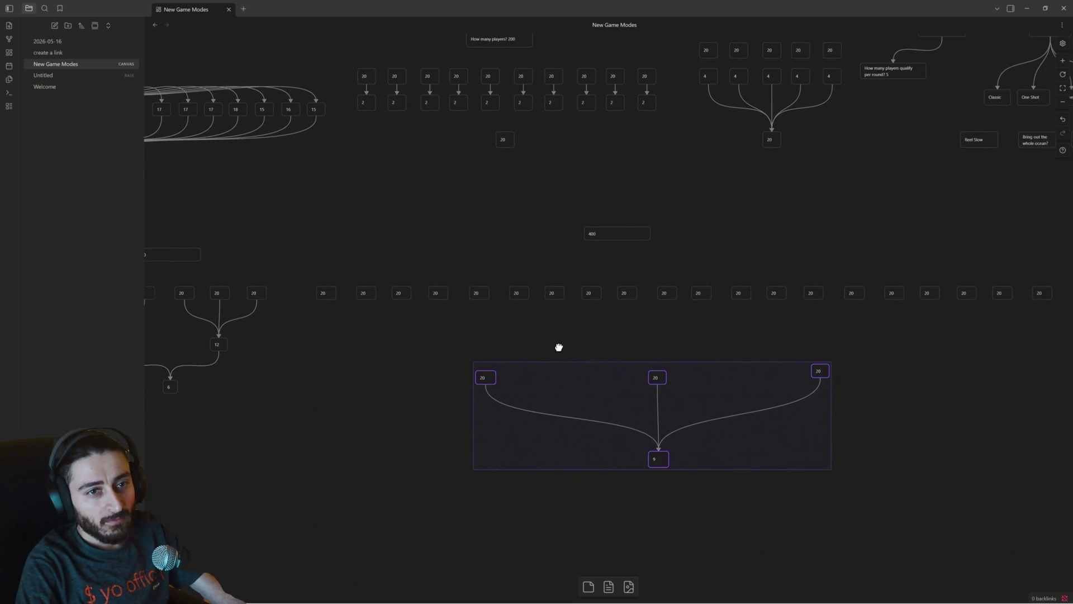
left_click_drag(608, 243, 647, 231)
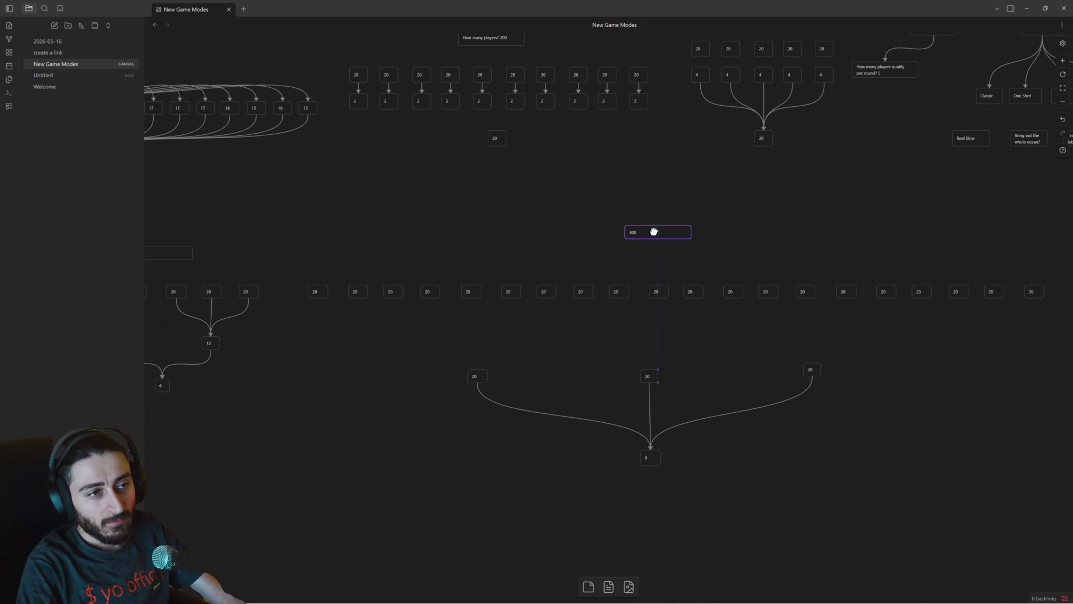
scroll(509, 290, "up", 3)
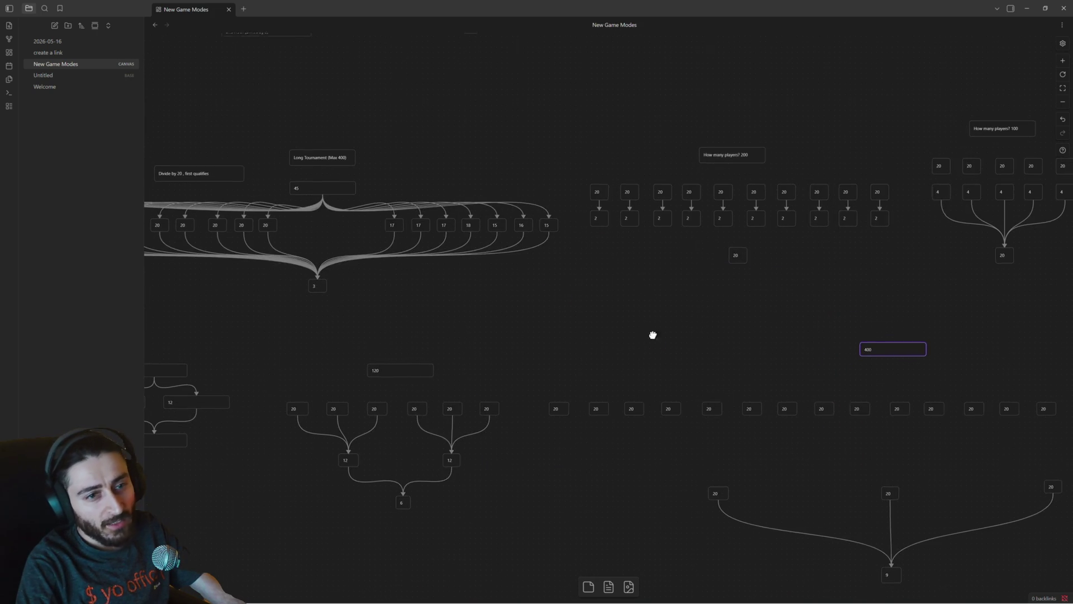
scroll(651, 335, "down", 2)
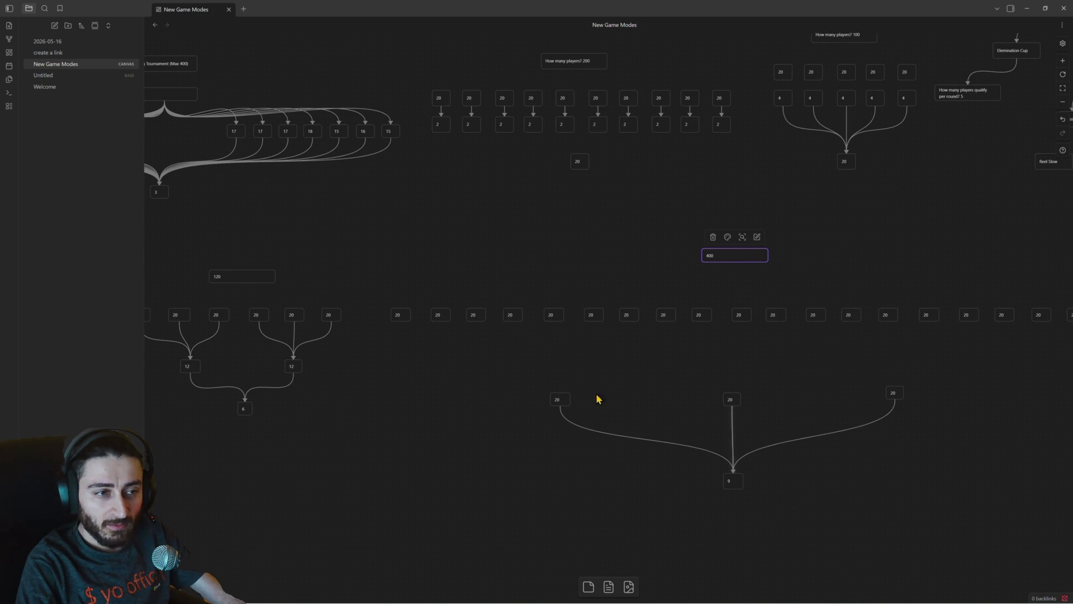
scroll(676, 371, "down", 3)
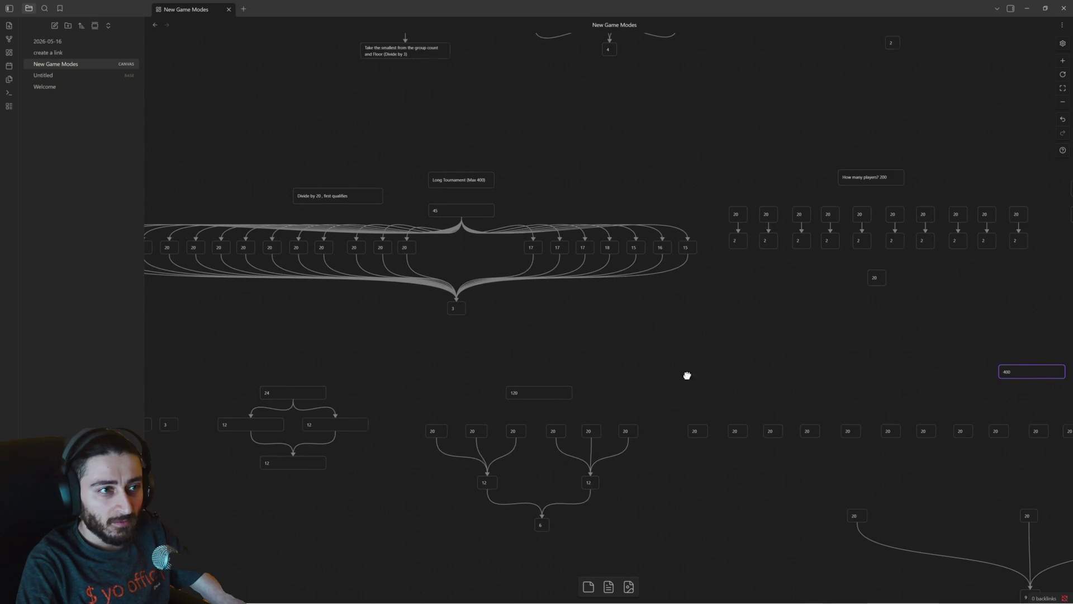
scroll(463, 291, "up", 3)
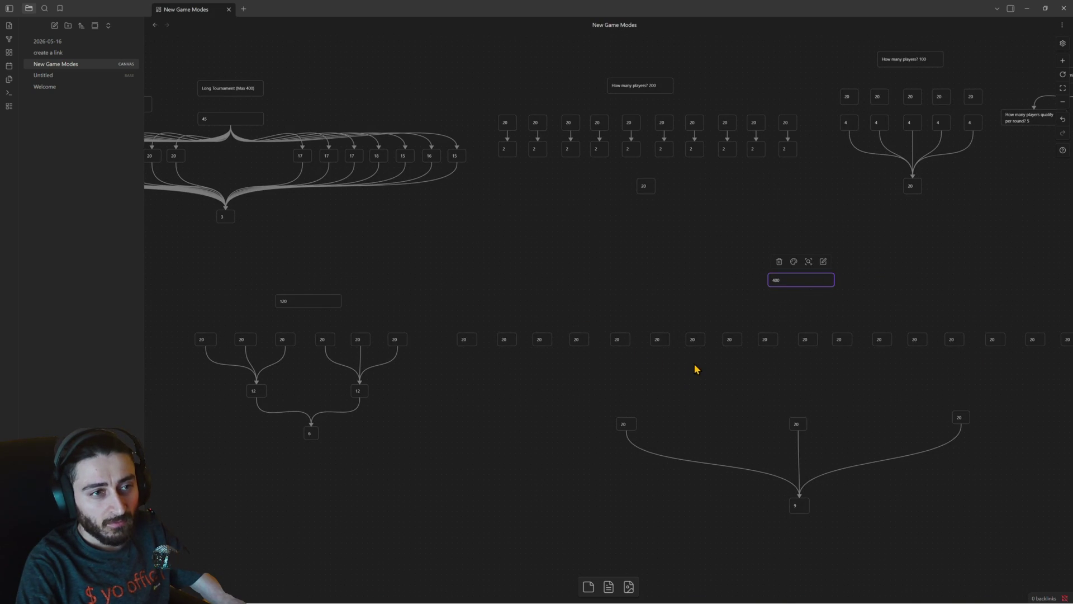
Select the whole Long Tournament diagram, then the 160 bracket group on the left, to review them.
left_click_drag(458, 238, 1042, 495)
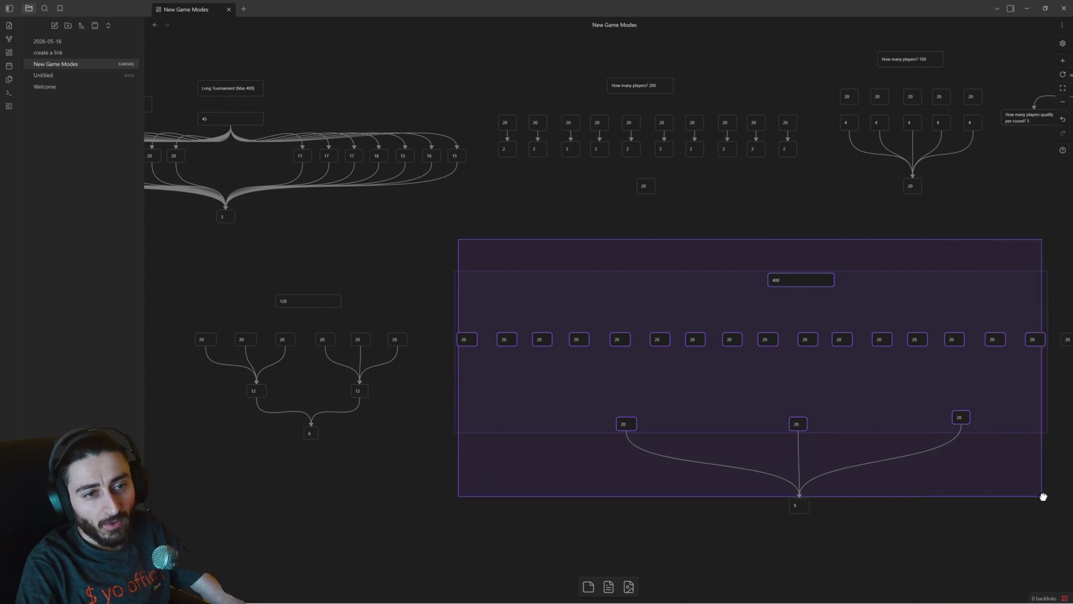
left_click(1057, 475)
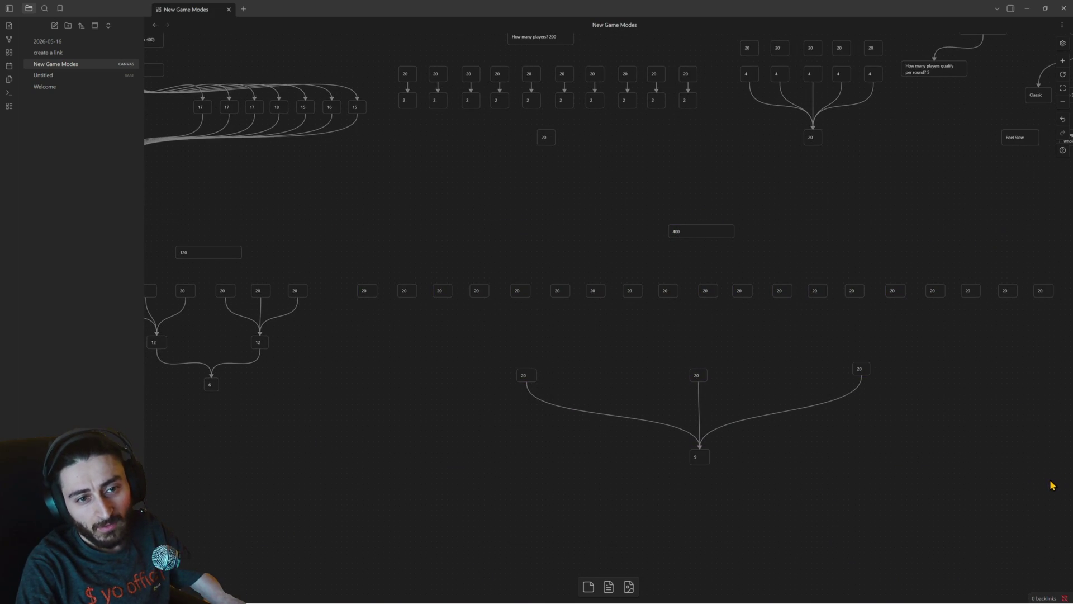
mouse_move(1048, 475)
left_mouse_down()
mouse_move(297, 228)
mouse_move(723, 388)
left_mouse_up()
left_click_drag(211, 174, 785, 362)
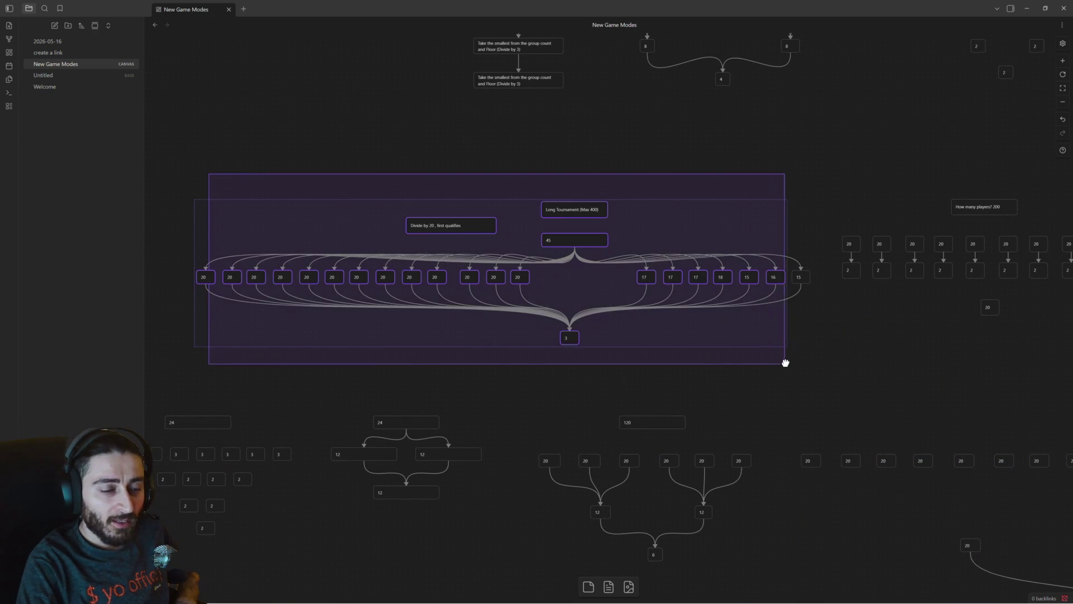
left_click_drag(681, 364, 836, 303)
left_click_drag(345, 340, 596, 326)
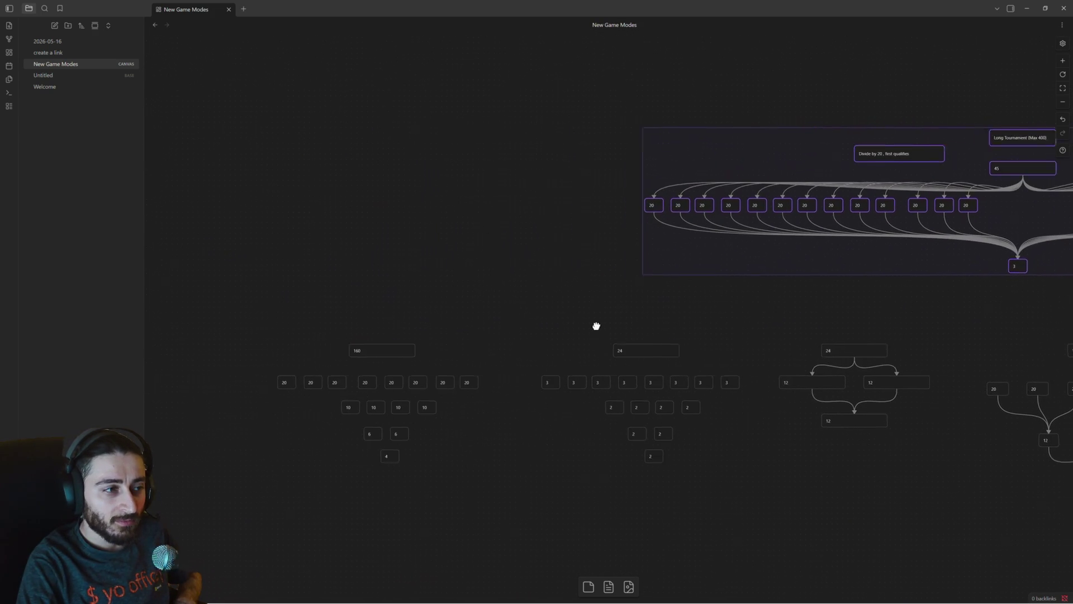
mouse_move(506, 310)
left_mouse_down()
mouse_move(279, 458)
mouse_move(280, 475)
left_mouse_up()
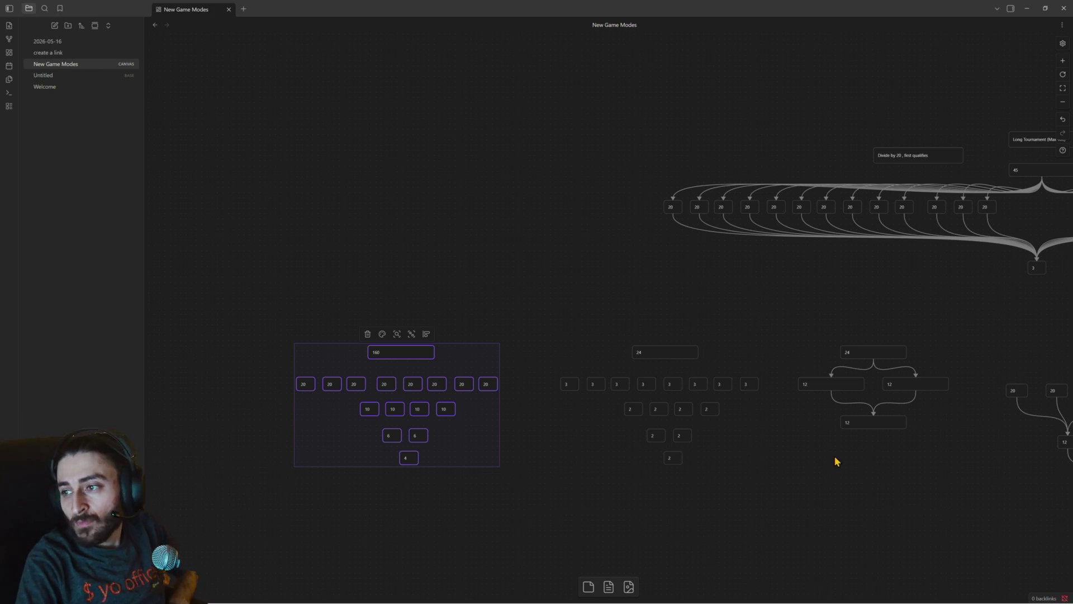
left_click_drag(835, 461, 546, 407)
left_click_drag(853, 433, 518, 381)
left_click_drag(792, 415, 601, 399)
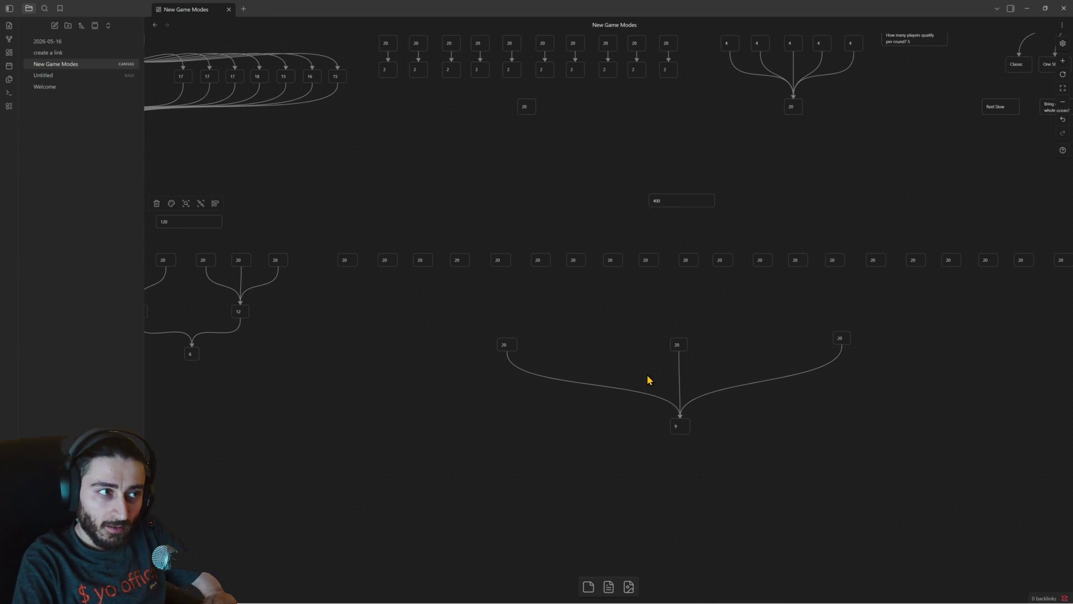
left_click_drag(656, 383, 637, 379)
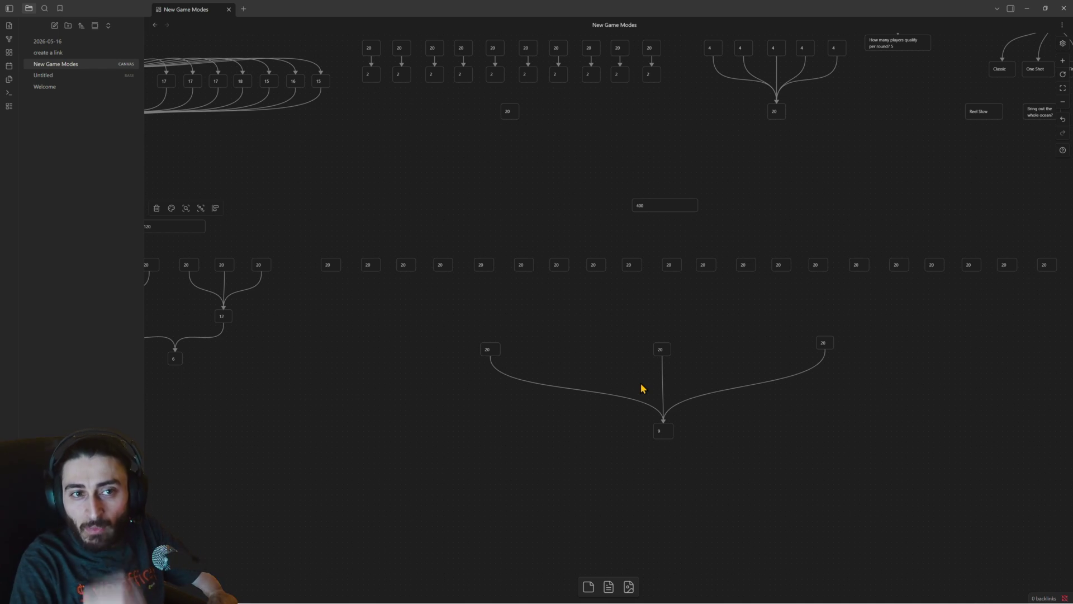
left_click_drag(929, 364, 768, 341)
left_click(828, 277)
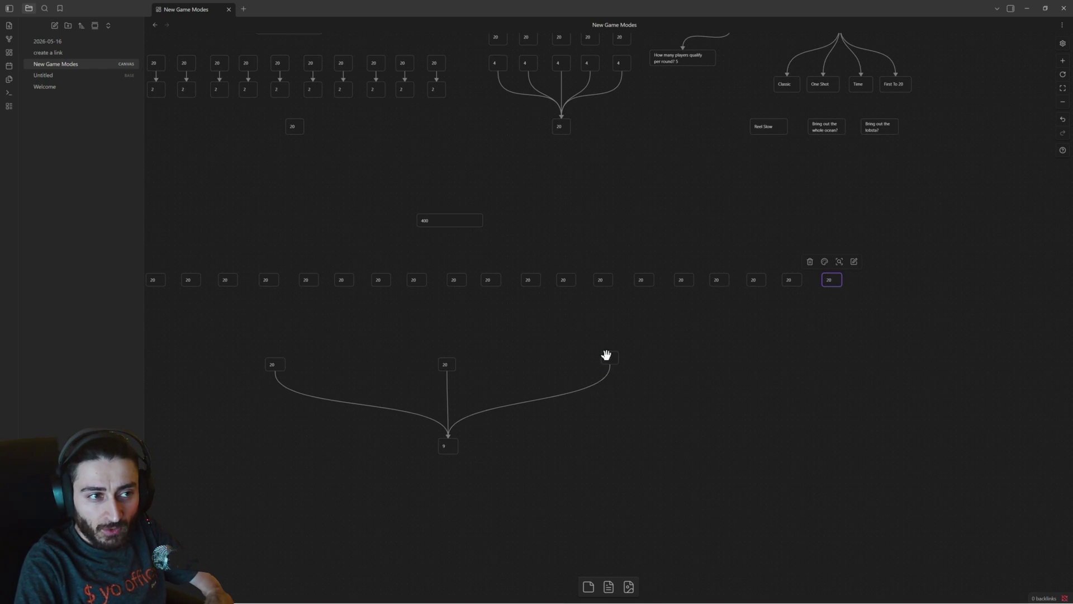
left_click_drag(554, 323, 696, 327)
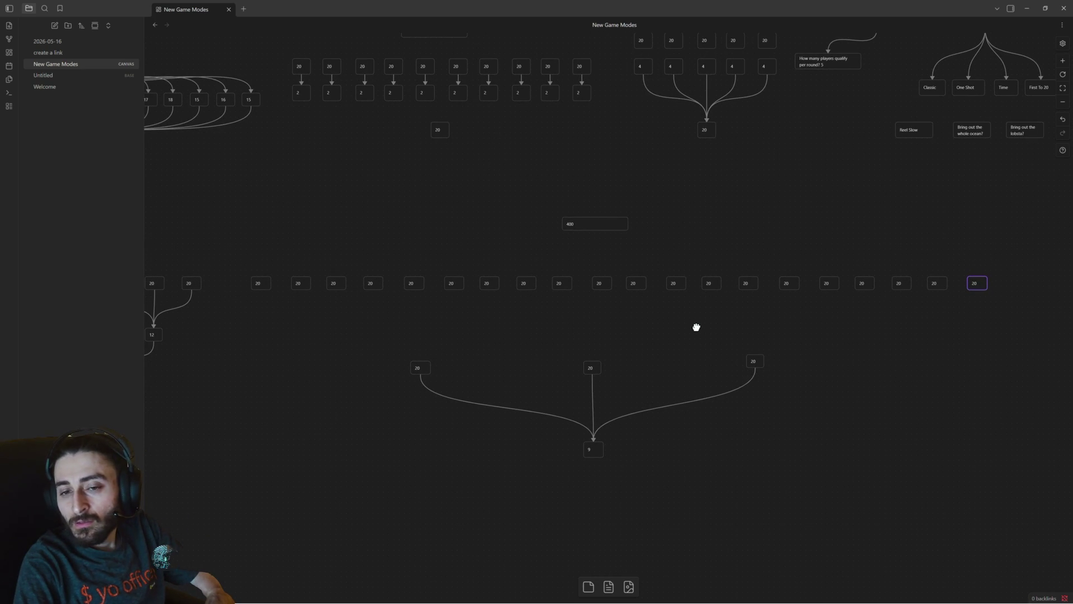
left_click_drag(695, 327, 771, 337)
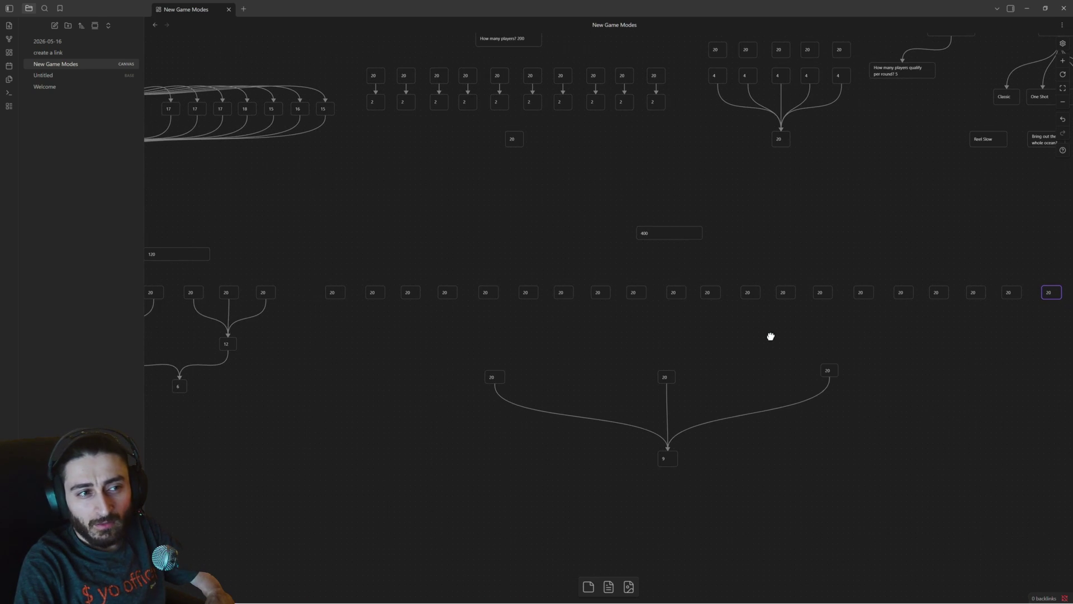
left_click(658, 231)
mouse_move(340, 273)
left_mouse_down()
mouse_move(407, 290)
mouse_move(905, 330)
mouse_move(1067, 323)
mouse_move(992, 311)
left_mouse_up()
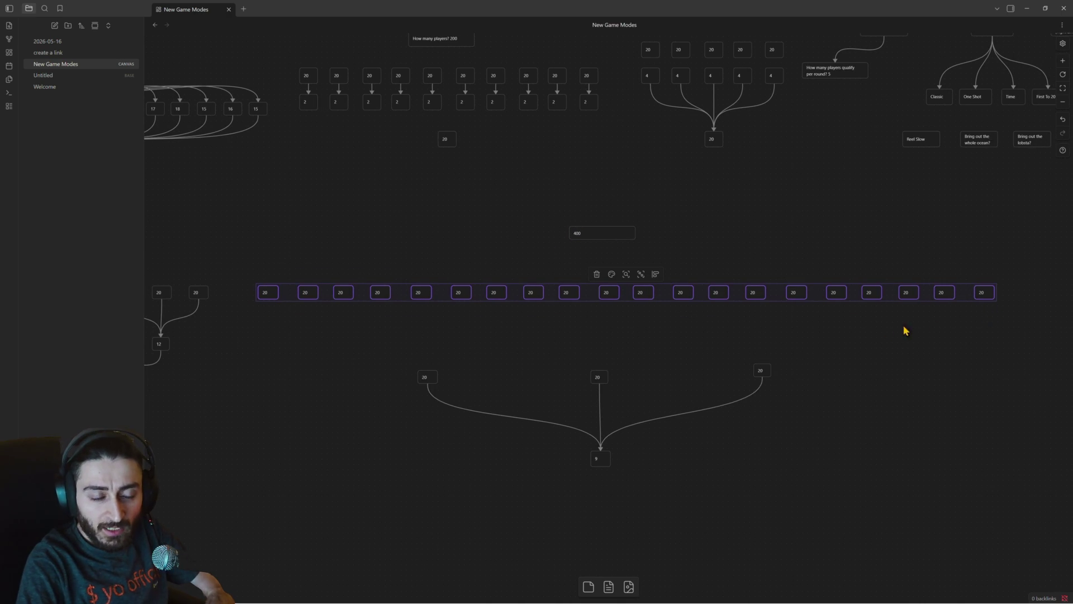
left_click(971, 330)
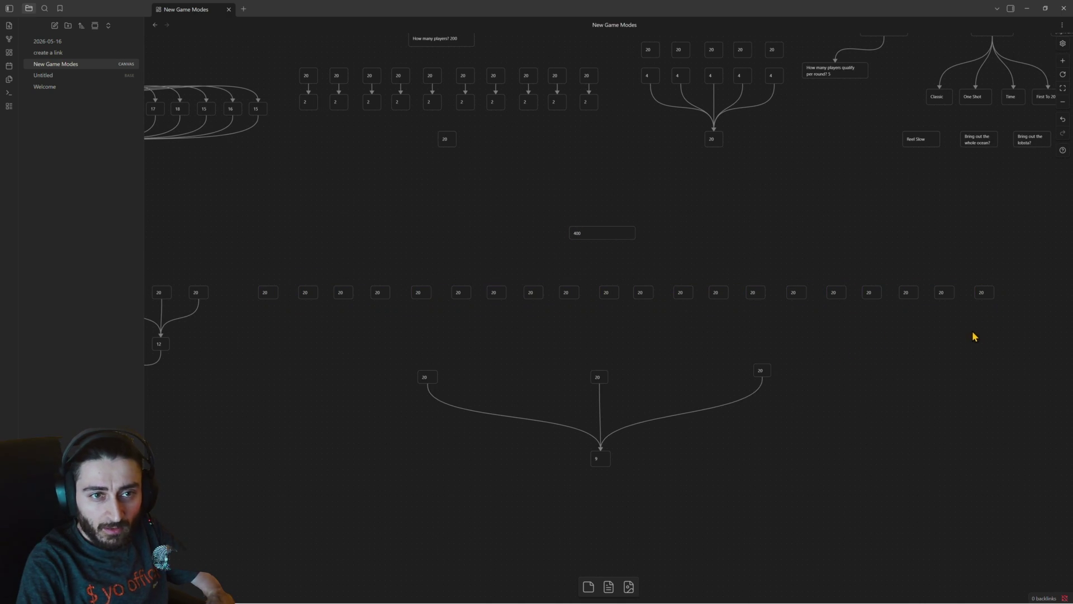
mouse_move(982, 292)
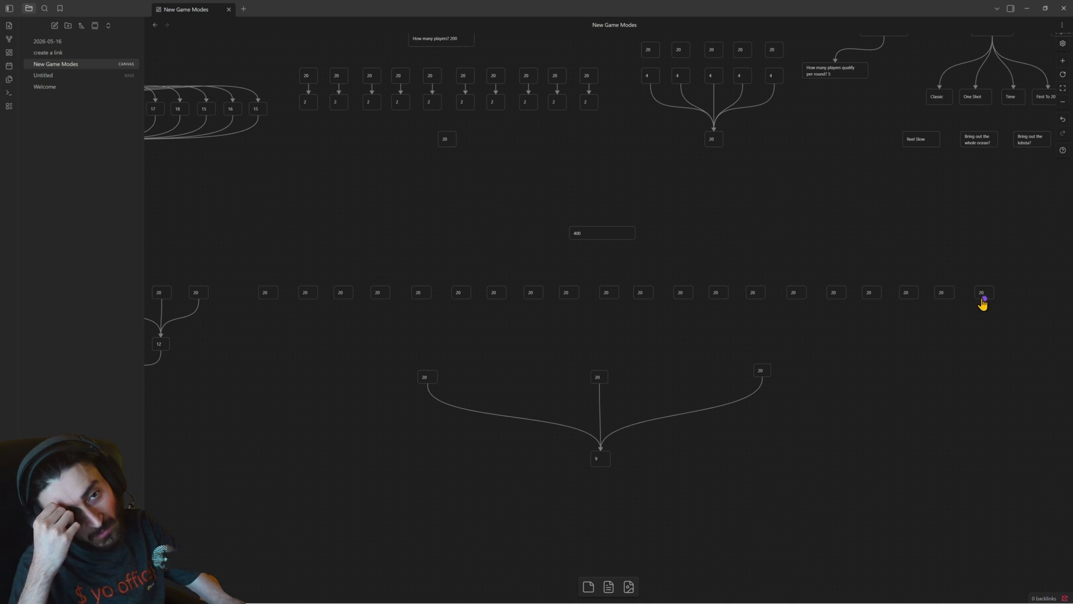
Link the five rightmost 20 cards in the row to the lower-right 20 card.
left_click_drag(985, 300, 765, 365)
left_click_drag(942, 299, 764, 364)
left_click_drag(907, 299, 762, 364)
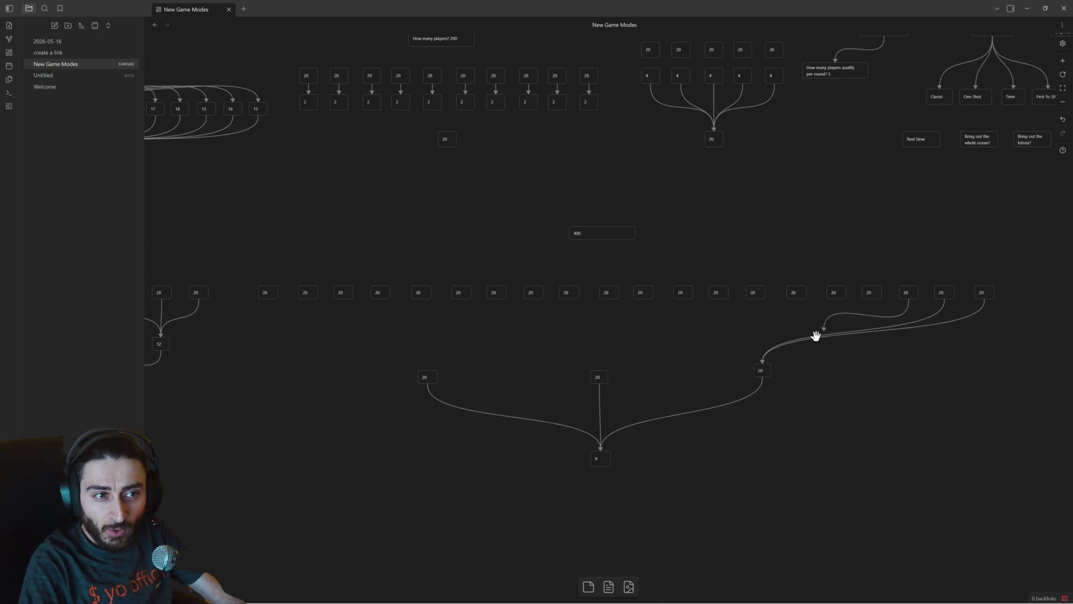
left_click_drag(871, 299, 760, 361)
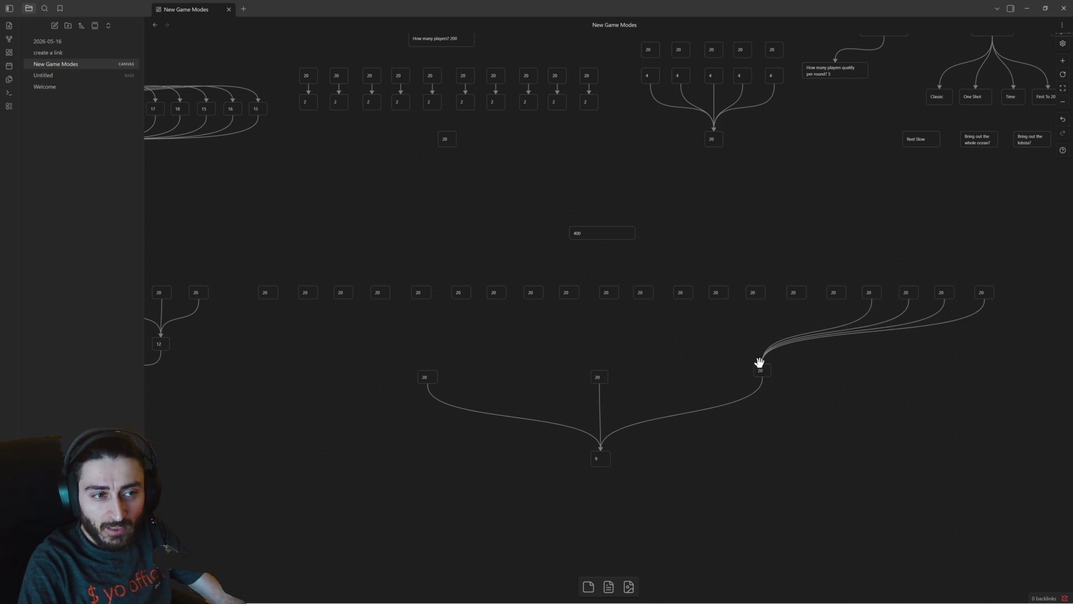
left_click_drag(836, 300, 762, 366)
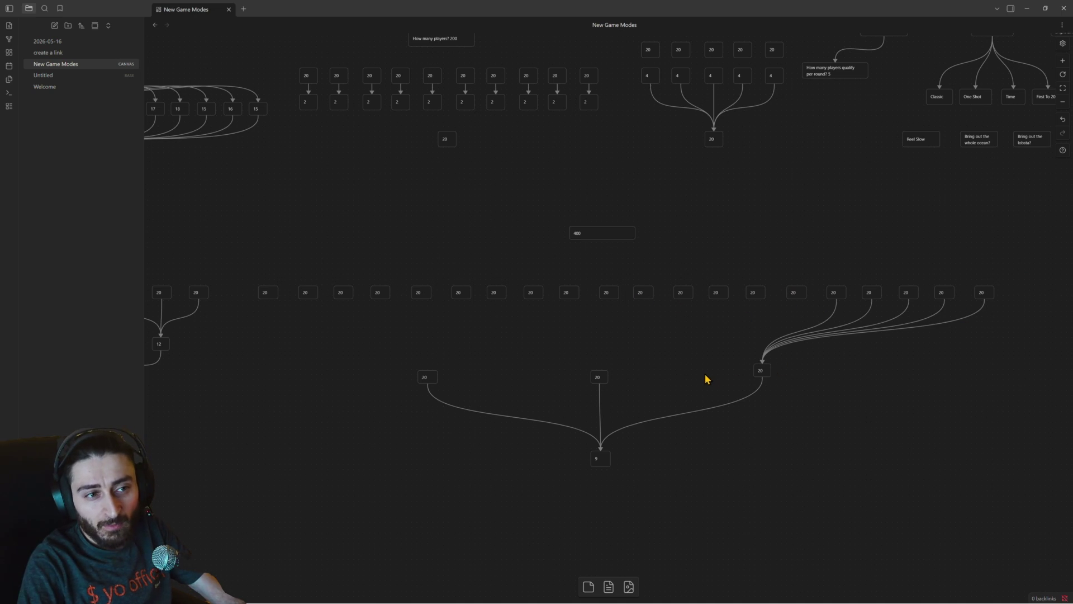
Delete the unwanted new connections feeding the lower-right 20 card one by one.
left_click(796, 336)
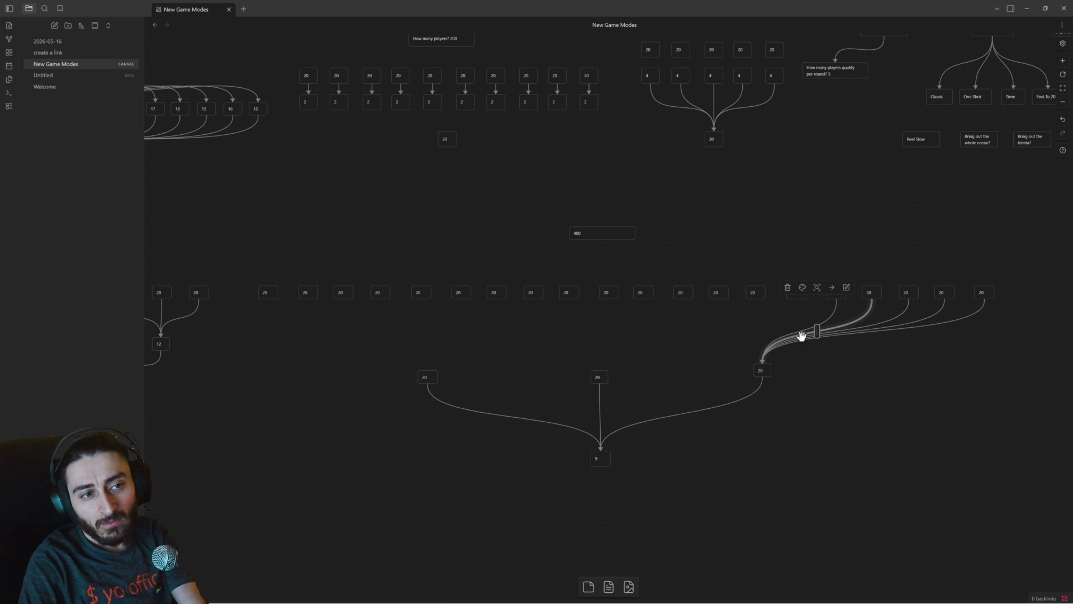
left_click(787, 288)
left_click(805, 325)
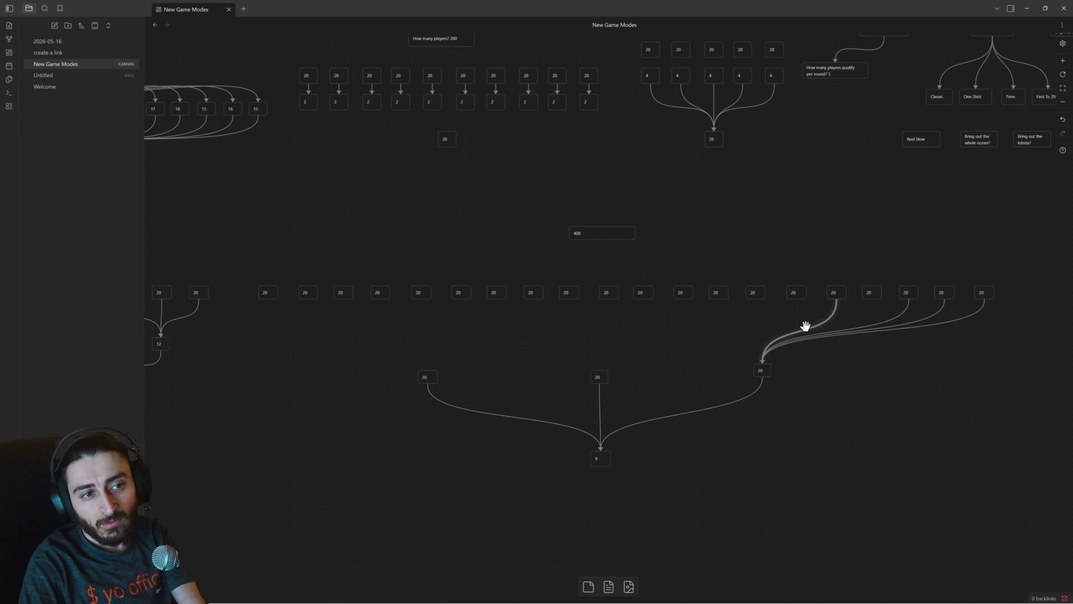
left_click(771, 287)
left_click(805, 336)
left_click(803, 289)
left_click(813, 333)
Delete the last remaining connections from the row to the lower-right 20 card.
left_click(822, 290)
left_click(839, 334)
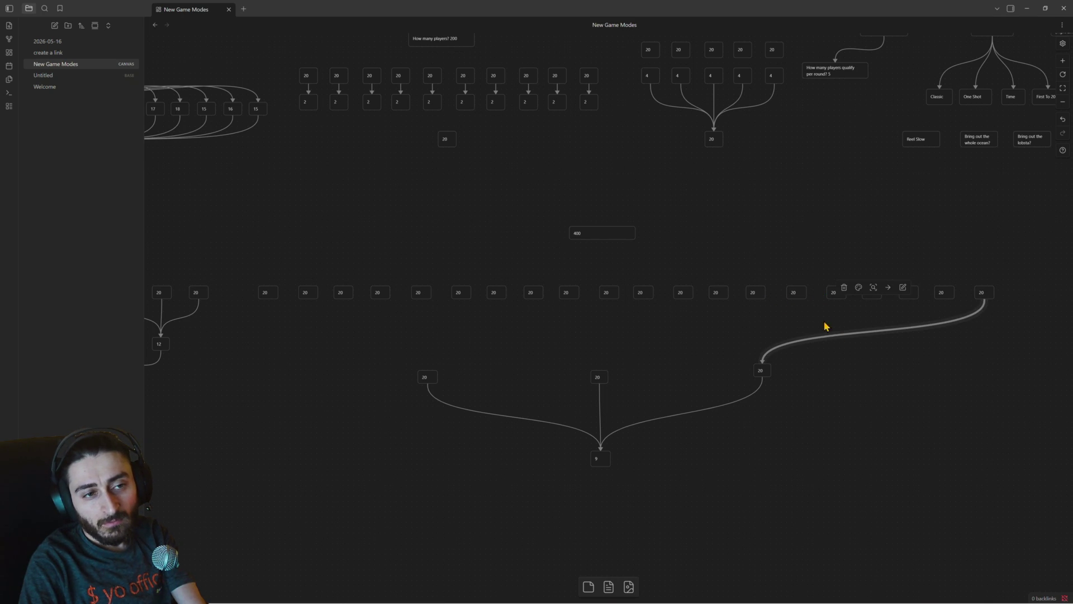
left_click(843, 289)
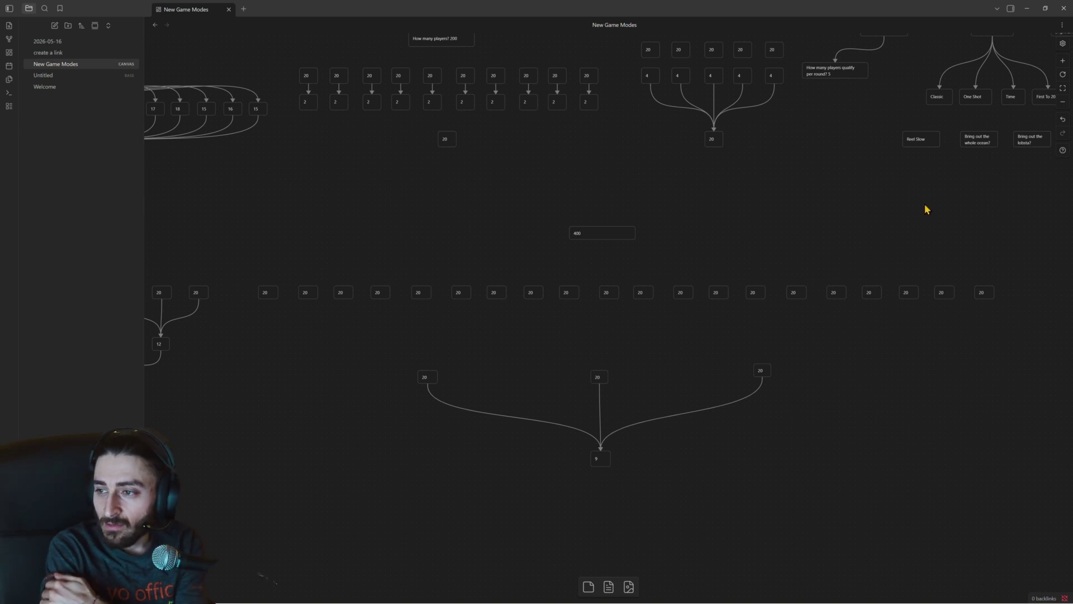
Select the row, the three 20 cards above the 9 and the right-hand cards to inspect them.
mouse_move(1006, 272)
left_mouse_down()
mouse_move(998, 283)
mouse_move(251, 303)
left_mouse_up()
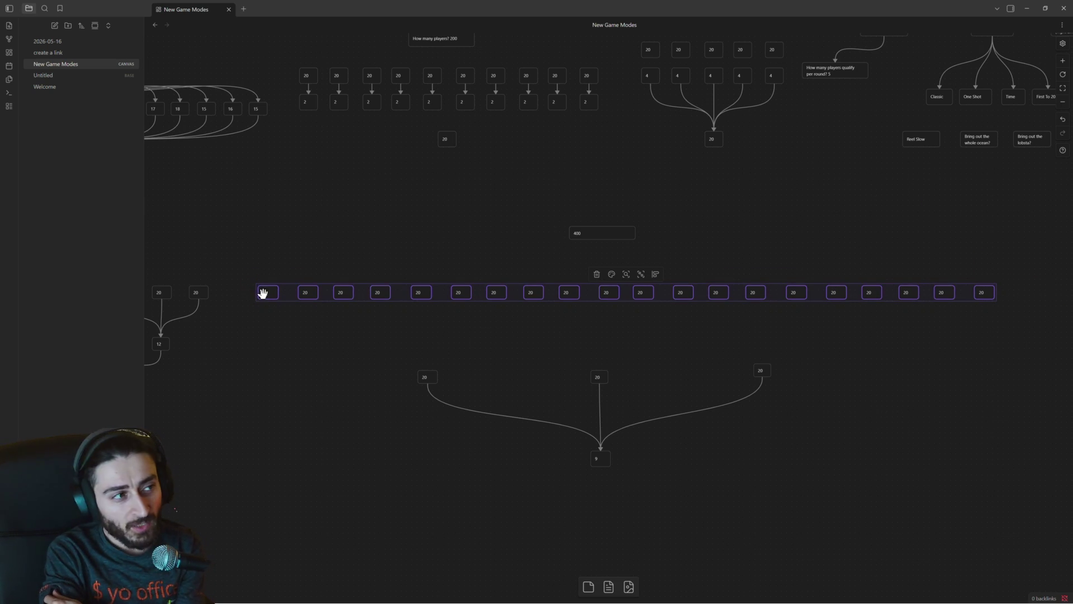
scroll(683, 339, "down", 2)
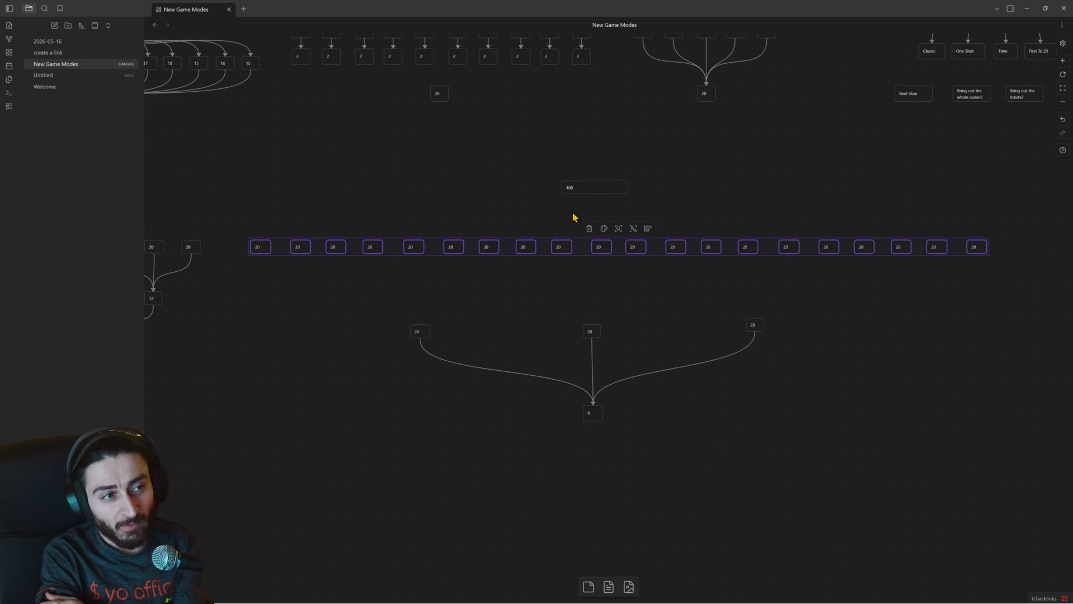
mouse_move(367, 304)
left_mouse_down()
mouse_move(531, 336)
mouse_move(803, 352)
left_mouse_up()
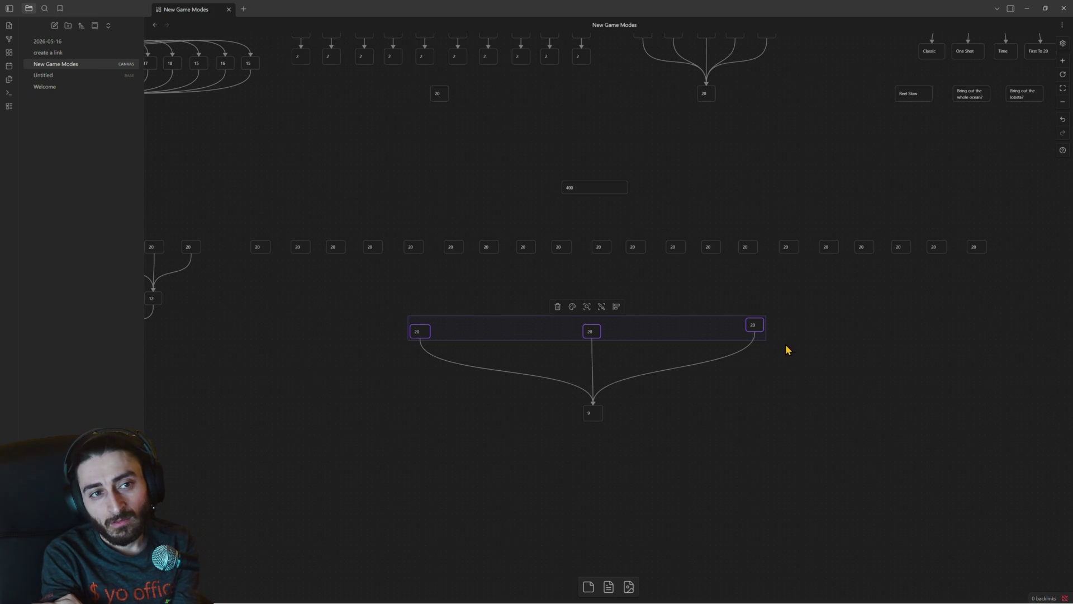
left_click(787, 350)
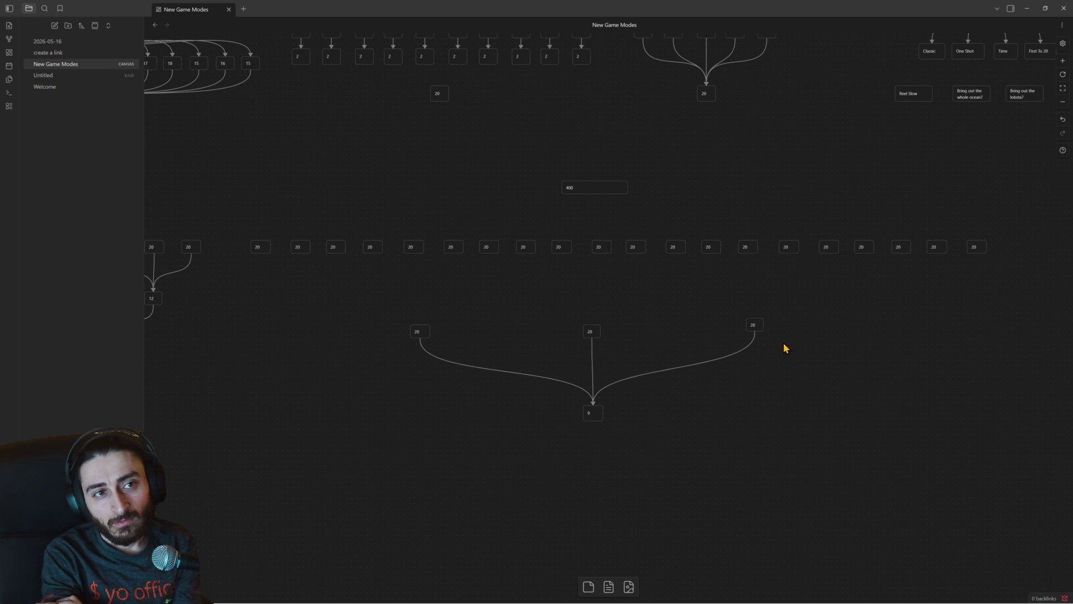
scroll(713, 302, "left", 3)
scroll(726, 292, "right", 4)
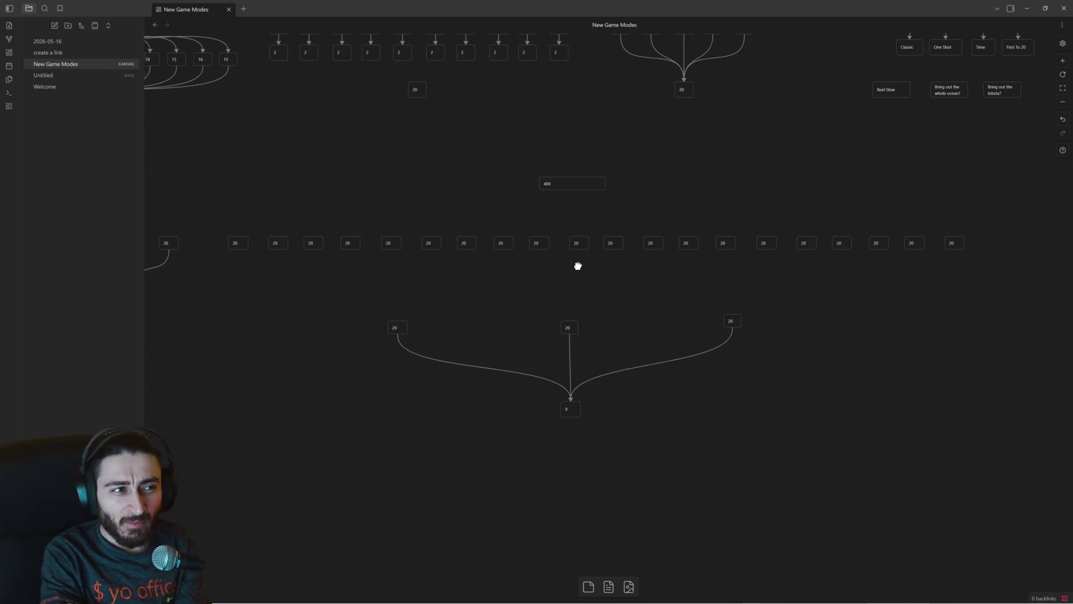
left_click(955, 243)
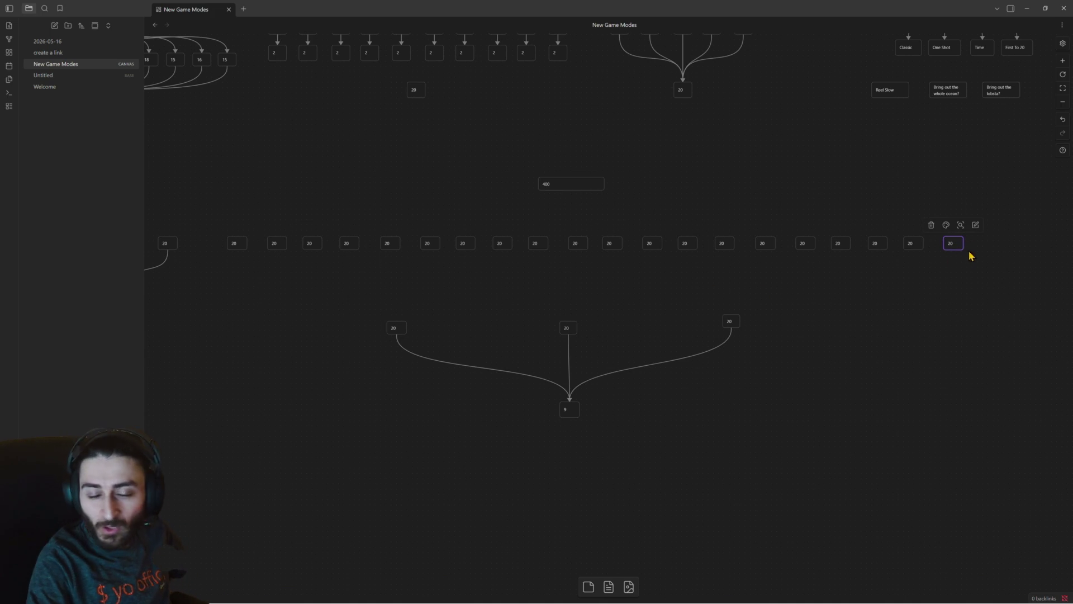
left_click(729, 321)
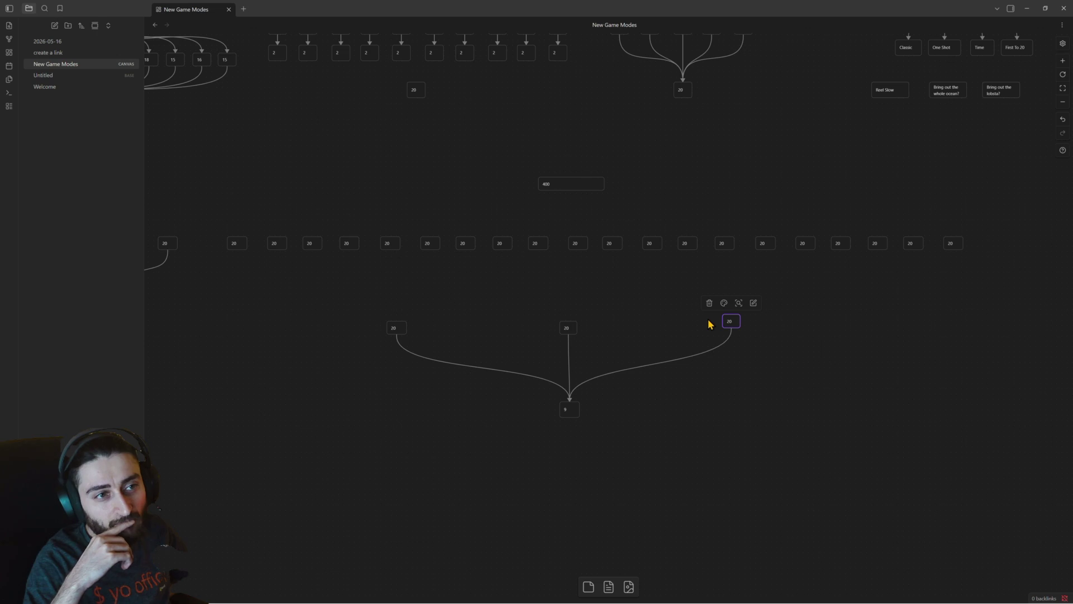
left_click_drag(467, 284, 520, 296)
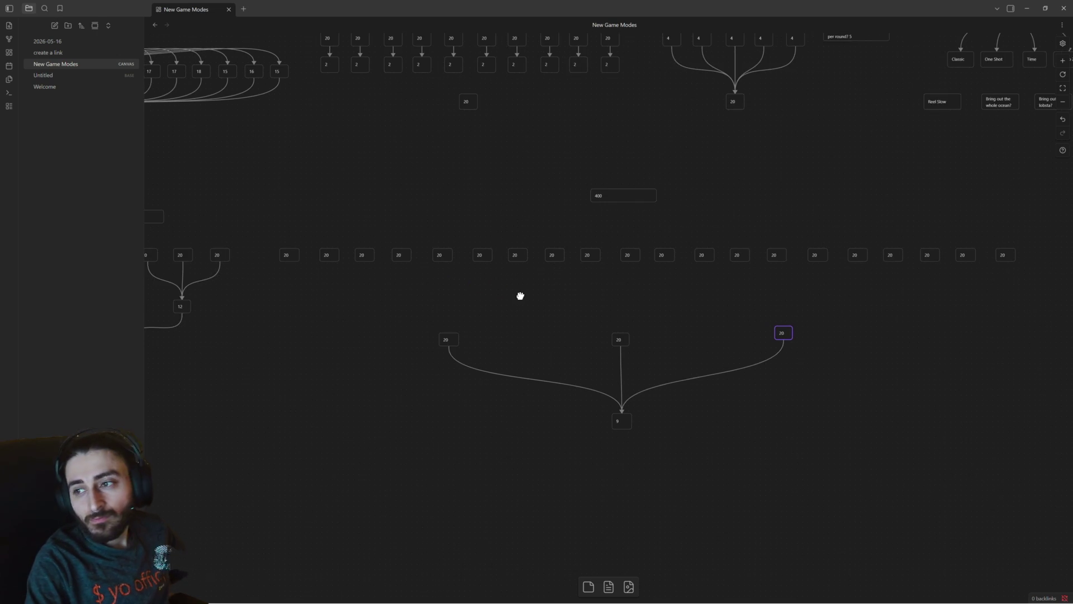
scroll(460, 342, "up", 2)
scroll(587, 360, "left", 5)
scroll(655, 396, "down", 2)
scroll(654, 397, "up", 3)
scroll(654, 396, "up", 1)
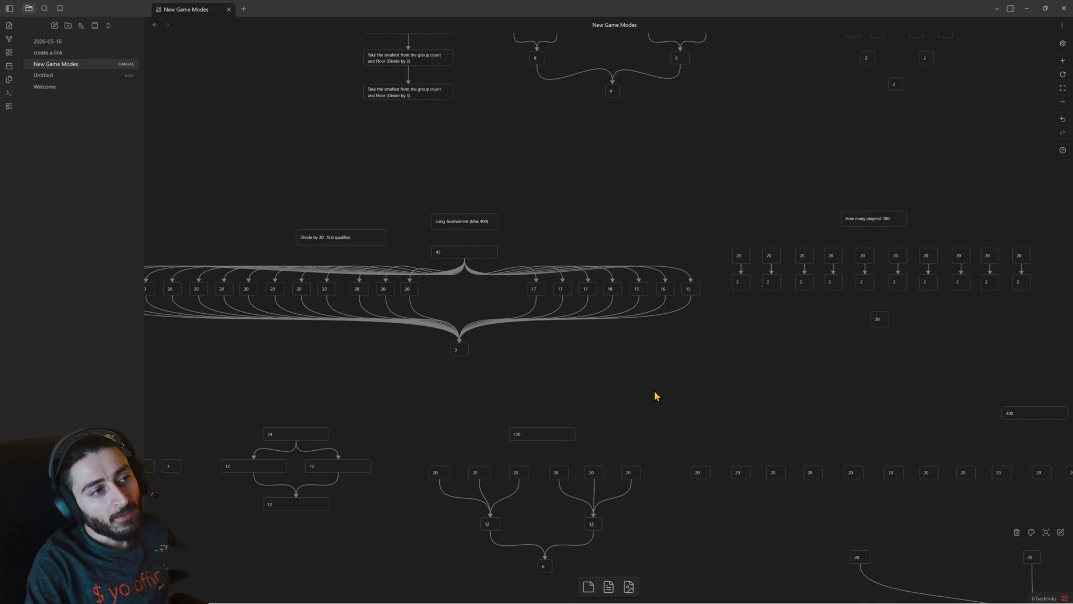
scroll(655, 395, "up", 3)
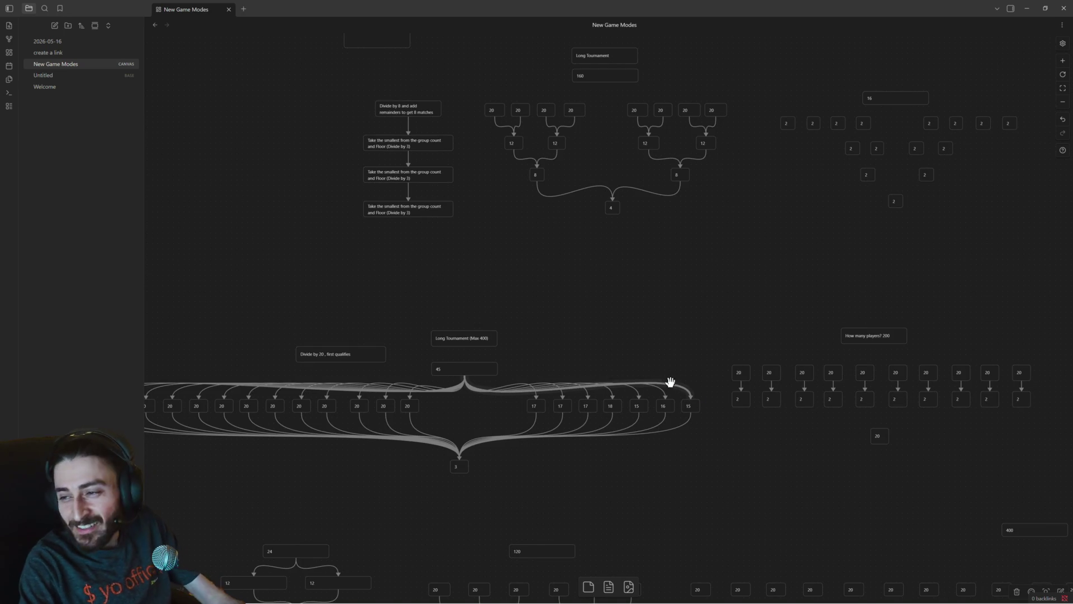
scroll(672, 386, "down", 2)
scroll(729, 398, "down", 2)
scroll(871, 403, "right", 3)
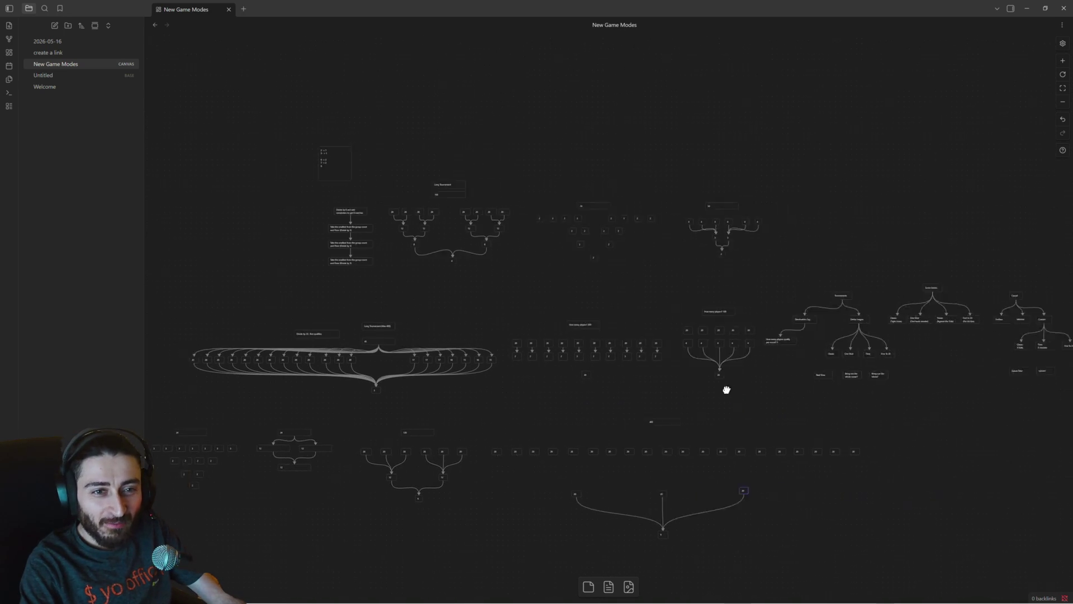
scroll(922, 394, "right", 2)
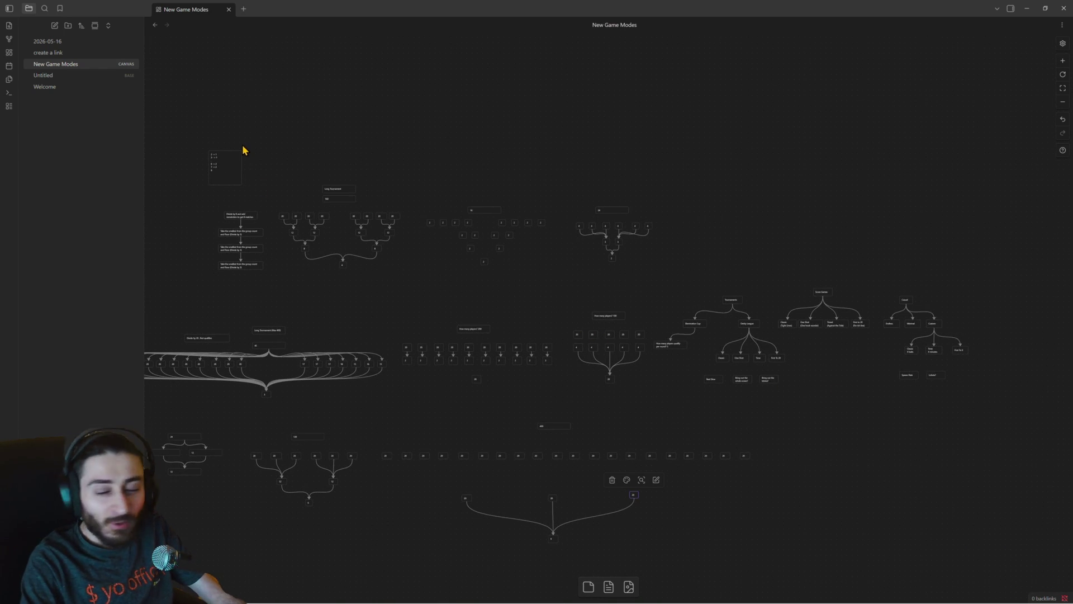
scroll(767, 278, "up", 2)
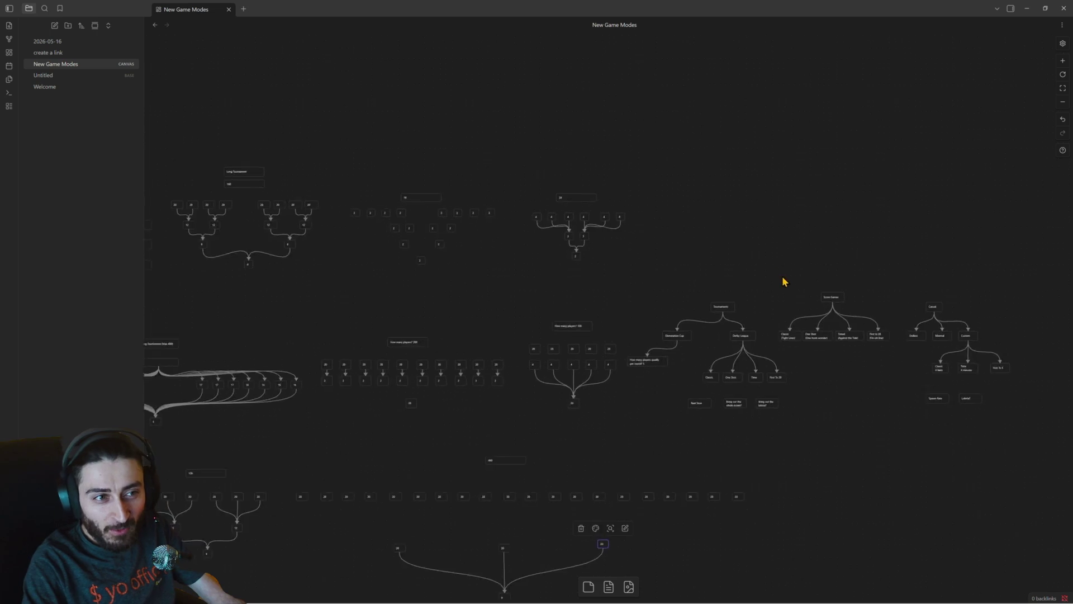
scroll(782, 276, "up", 2)
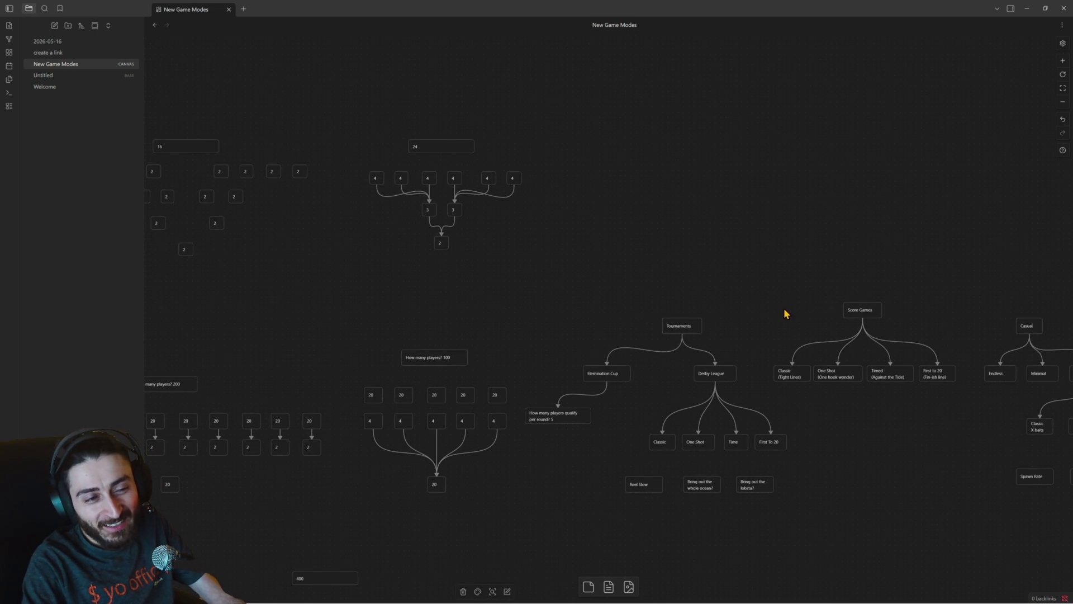
Select the Tournaments, Score Games and Casual trees together and move them up and right.
left_click_drag(783, 309, 724, 268)
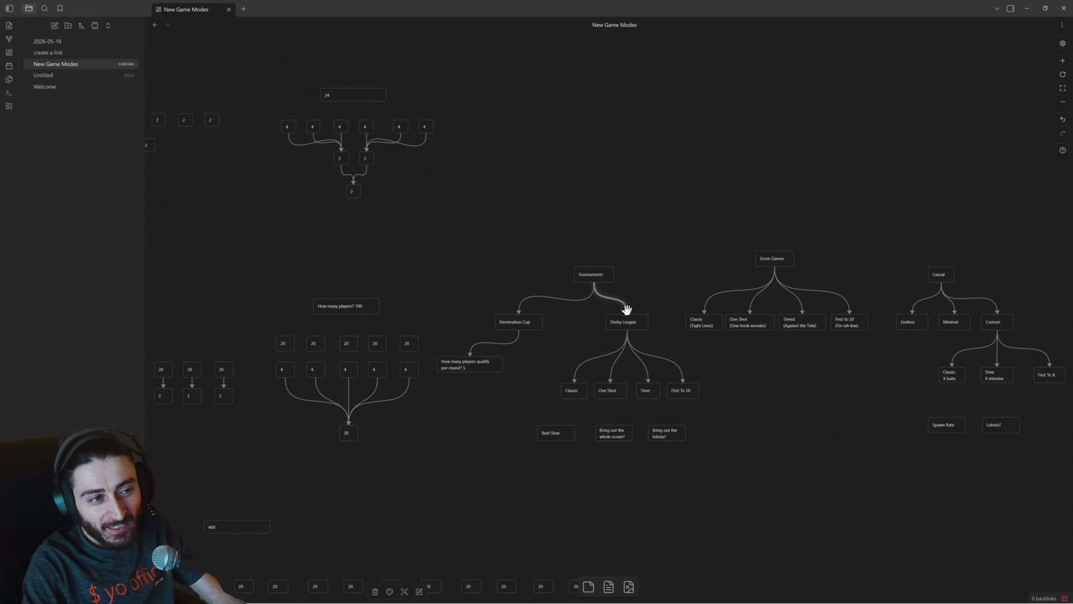
double_click(503, 220)
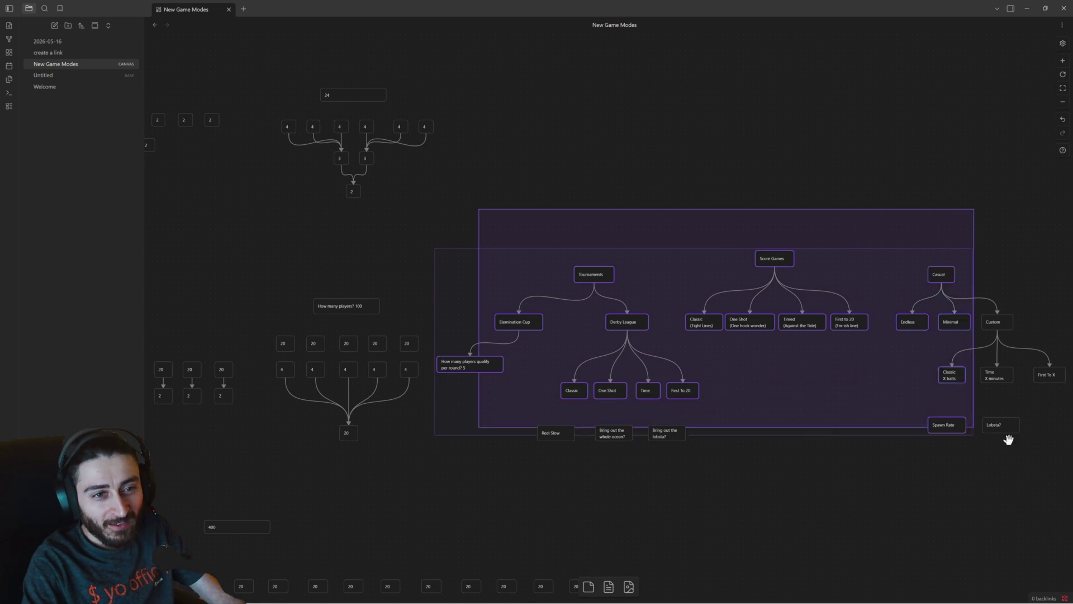
left_click_drag(566, 250, 1058, 478)
left_click_drag(986, 474, 942, 478)
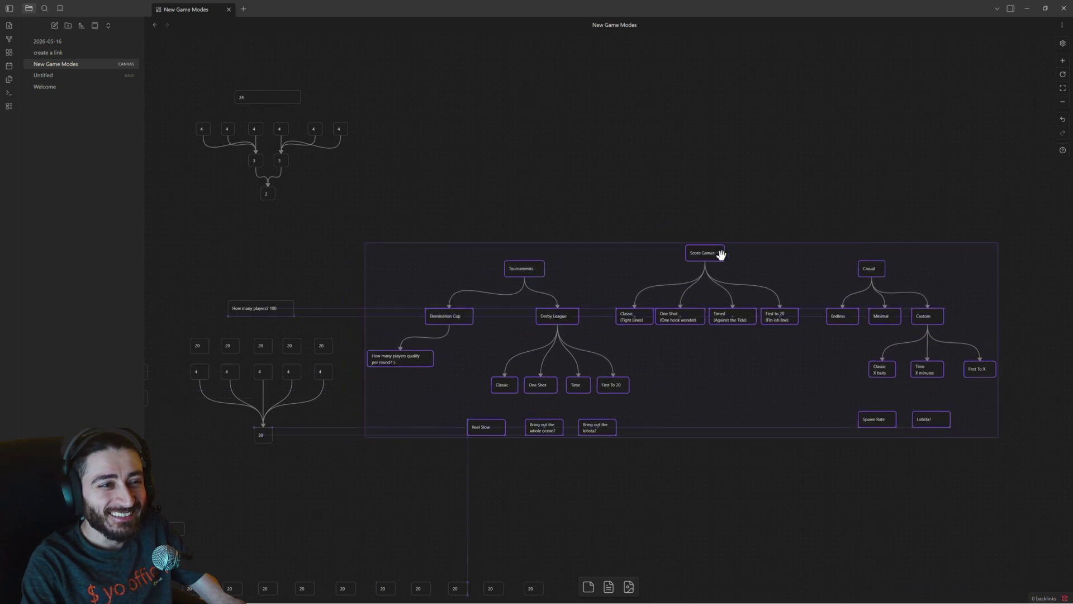
left_click_drag(695, 265, 746, 244)
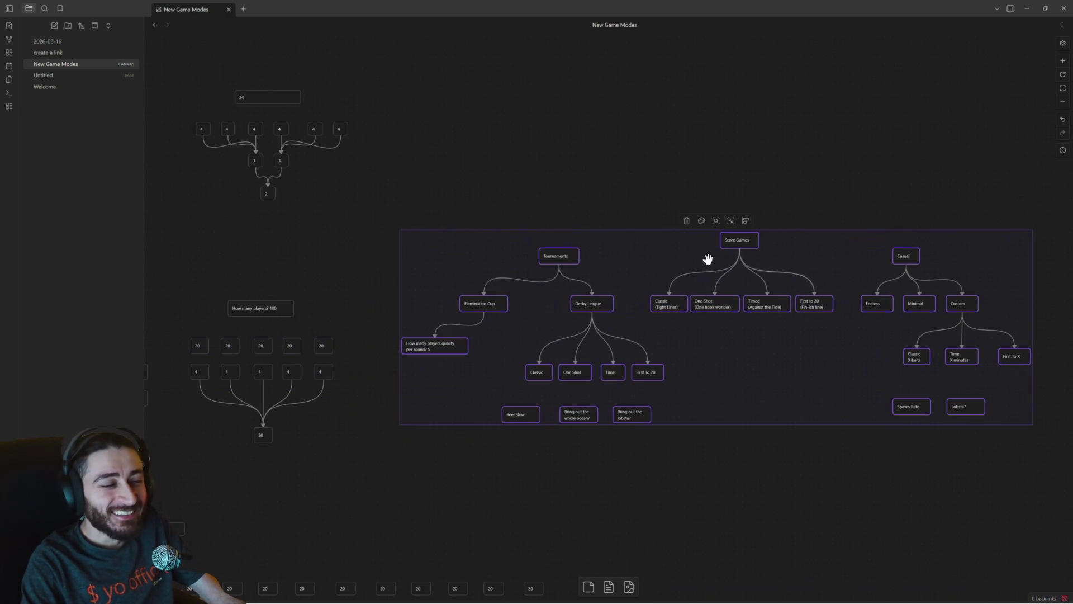
Delete the empty Untitled note from the vault.
left_click(55, 26)
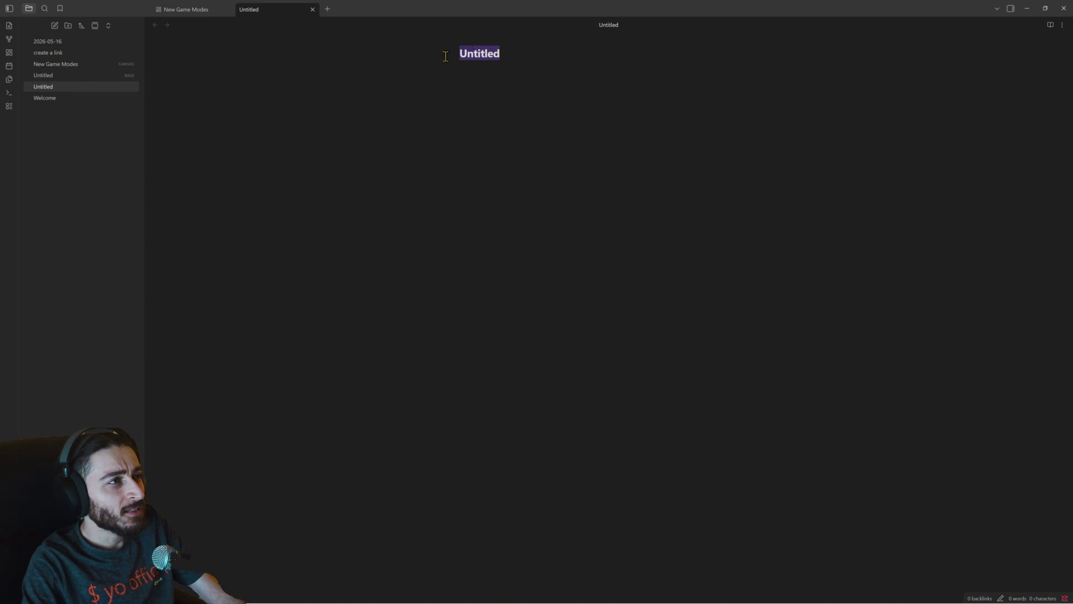
right_click(87, 87)
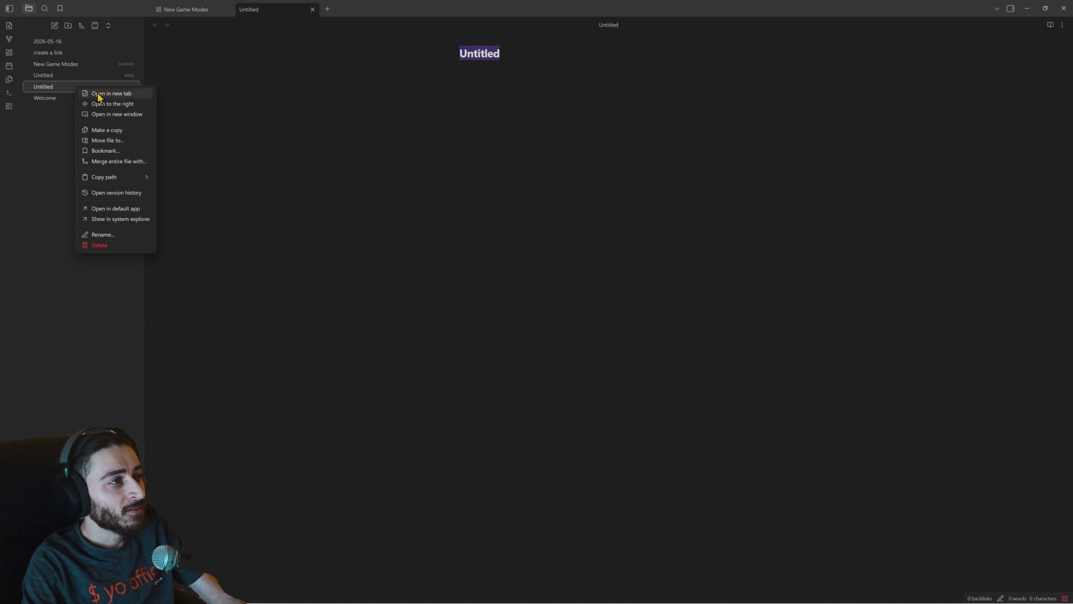
left_click(106, 248)
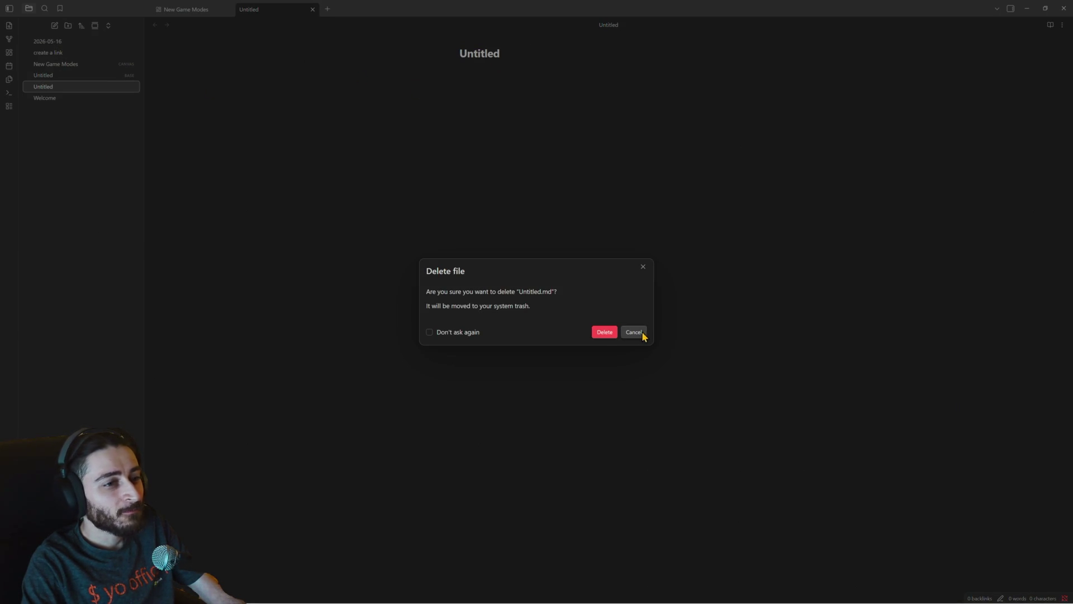
left_click(604, 332)
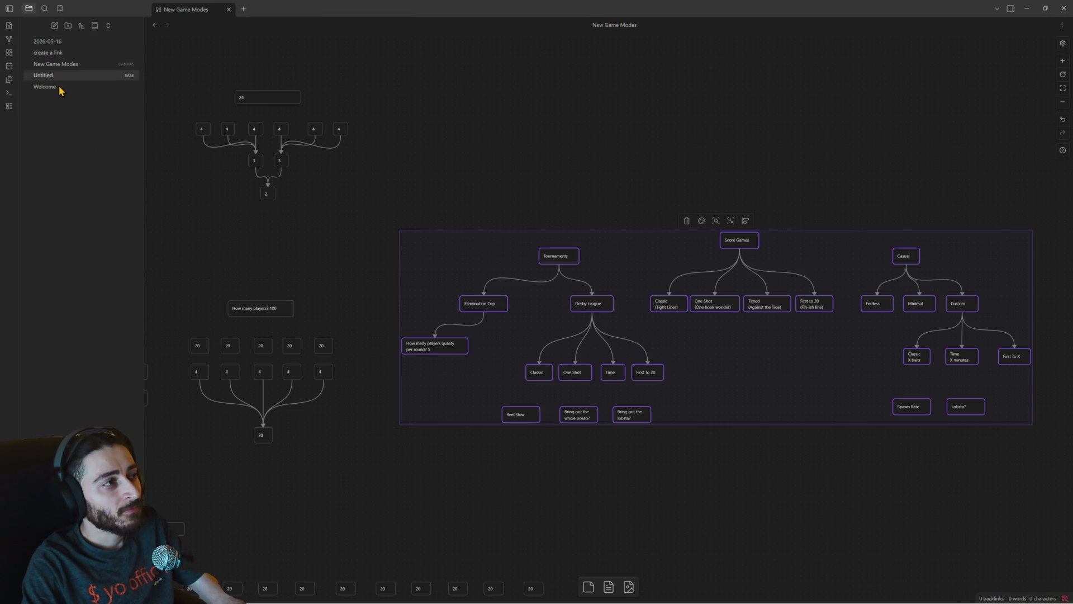
Create a new empty canvas in the vault and rename it Tasks.
right_click(55, 108)
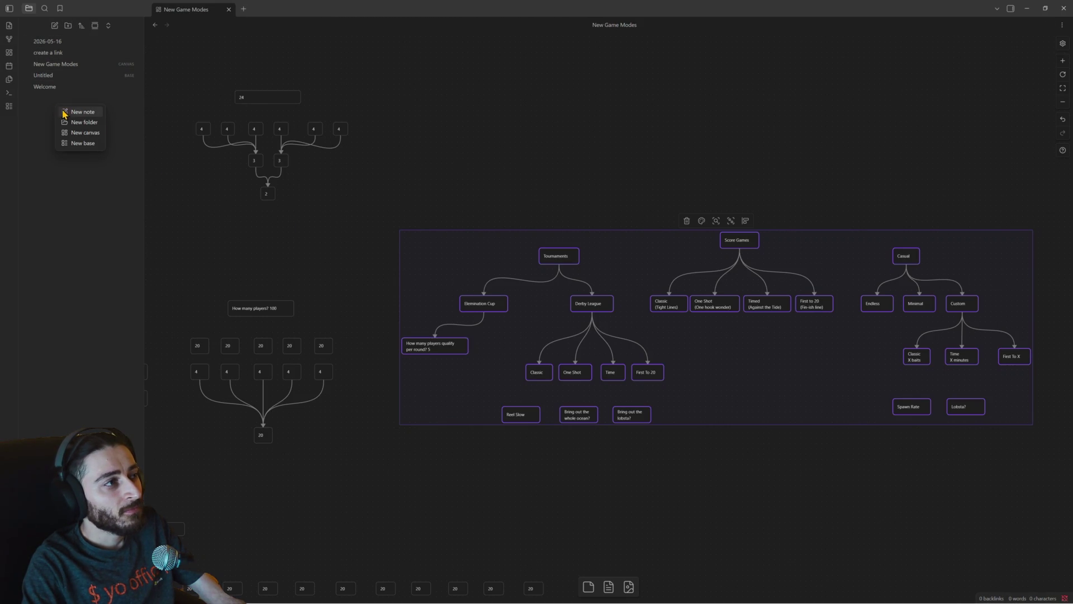
left_click(85, 131)
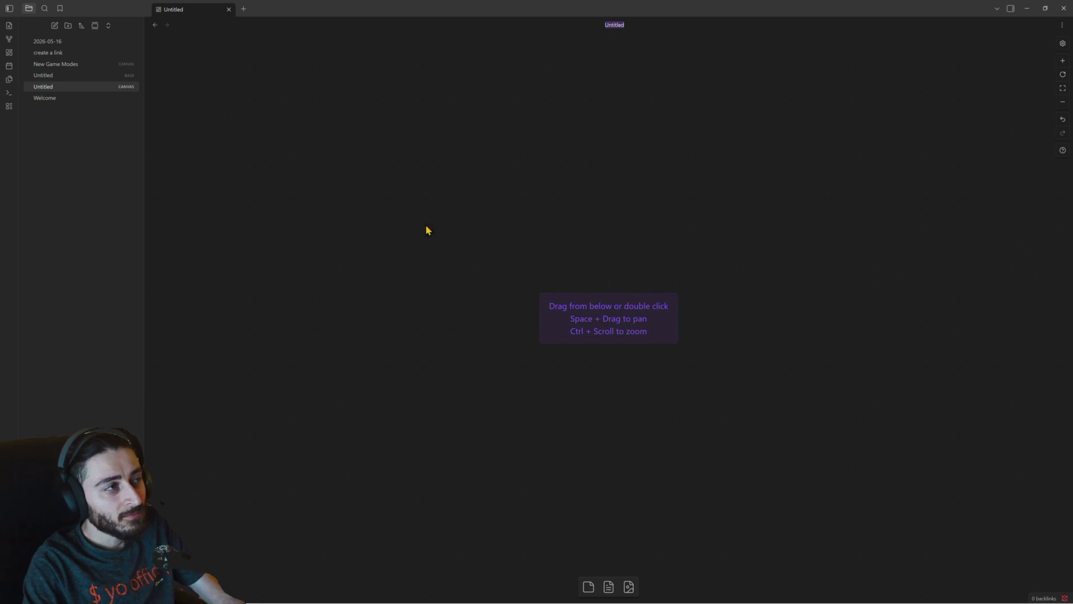
right_click(46, 88)
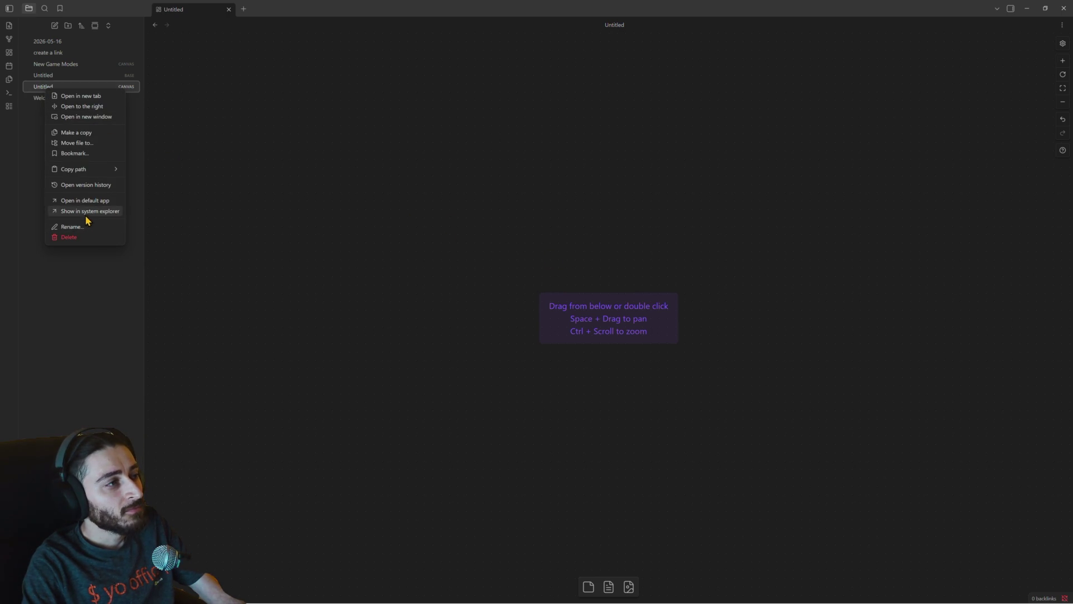
left_click(72, 226)
type("Ta")
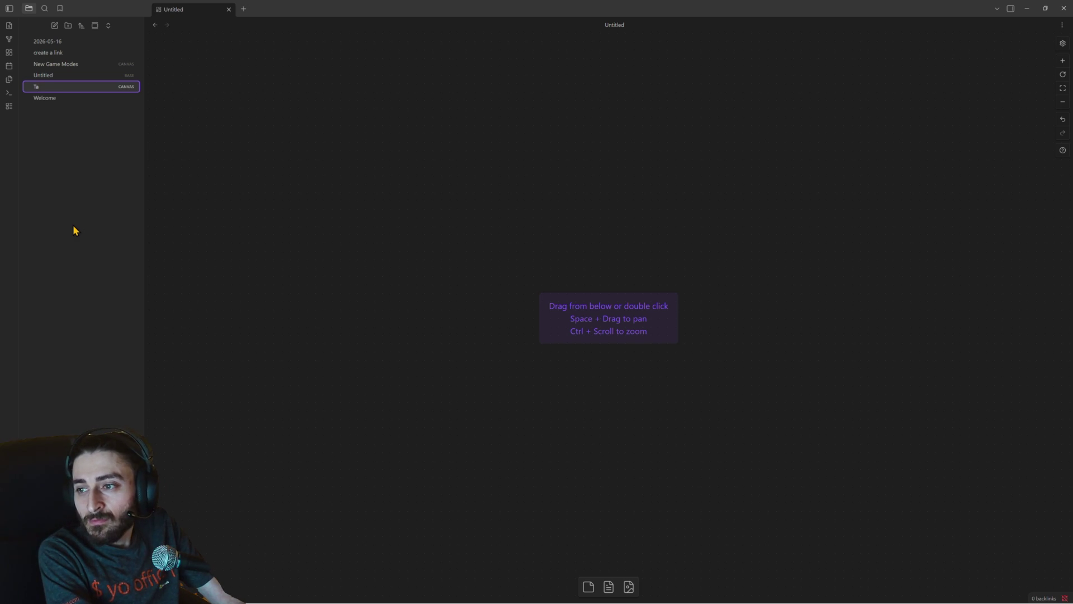
type("sks")
key("Return")
left_click_drag(52, 74, 46, 78)
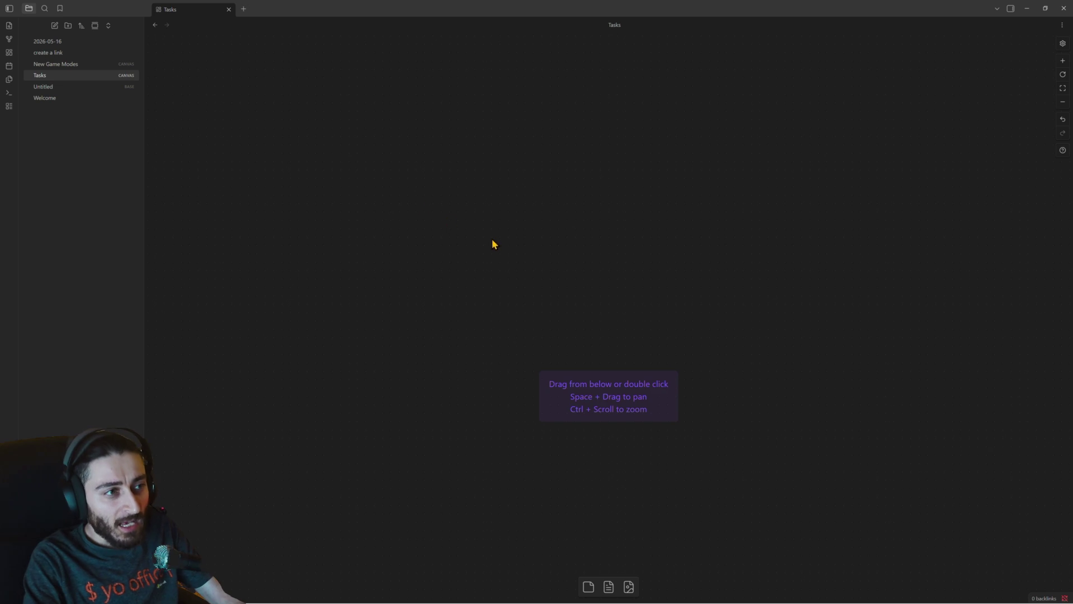
scroll(495, 247, "down", 5)
scroll(590, 302, "up", 2)
scroll(591, 313, "up", 3)
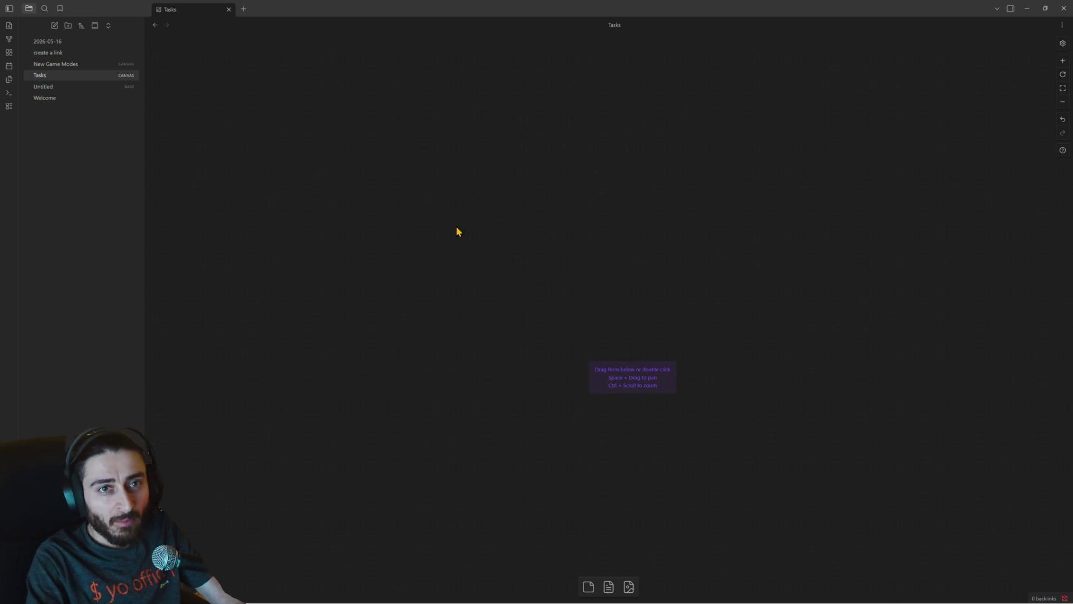
left_click(1063, 60)
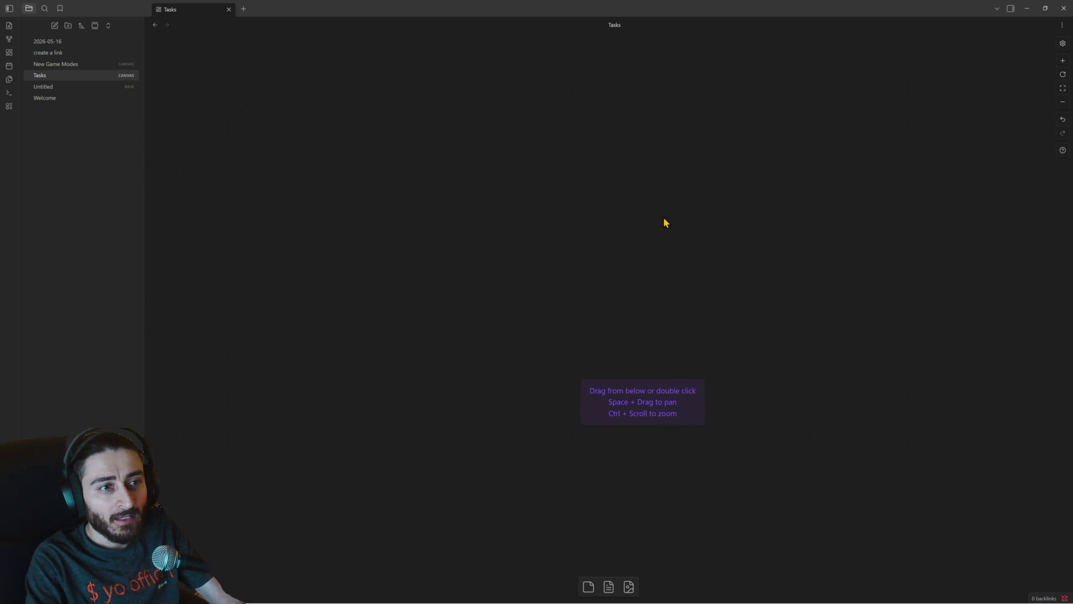
Add a Tournament Mode text card to the Tasks canvas and place it up and left.
double_click(545, 282)
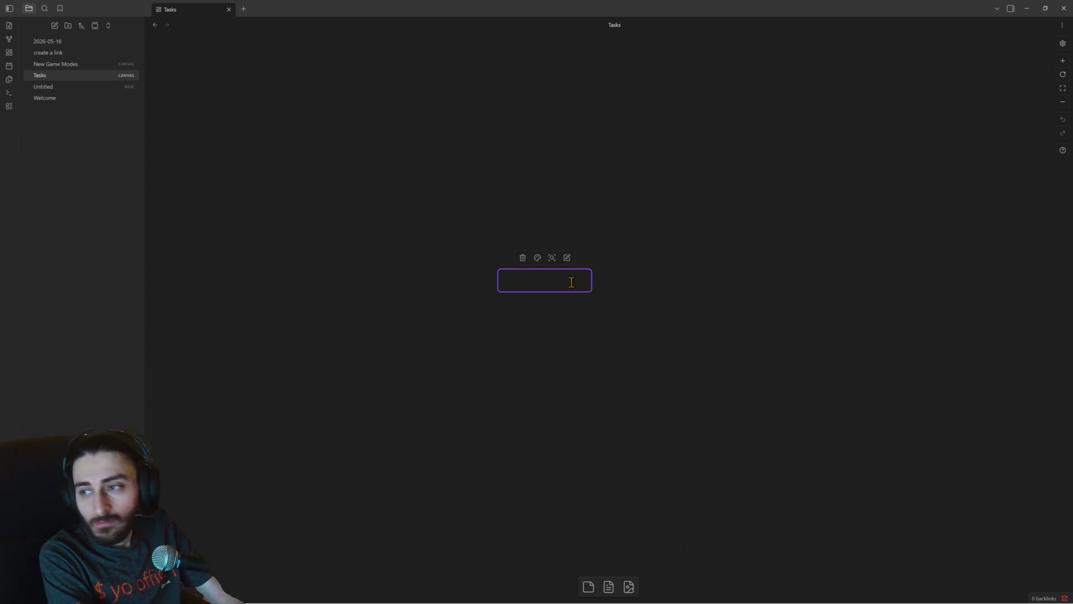
type("tournament Mo")
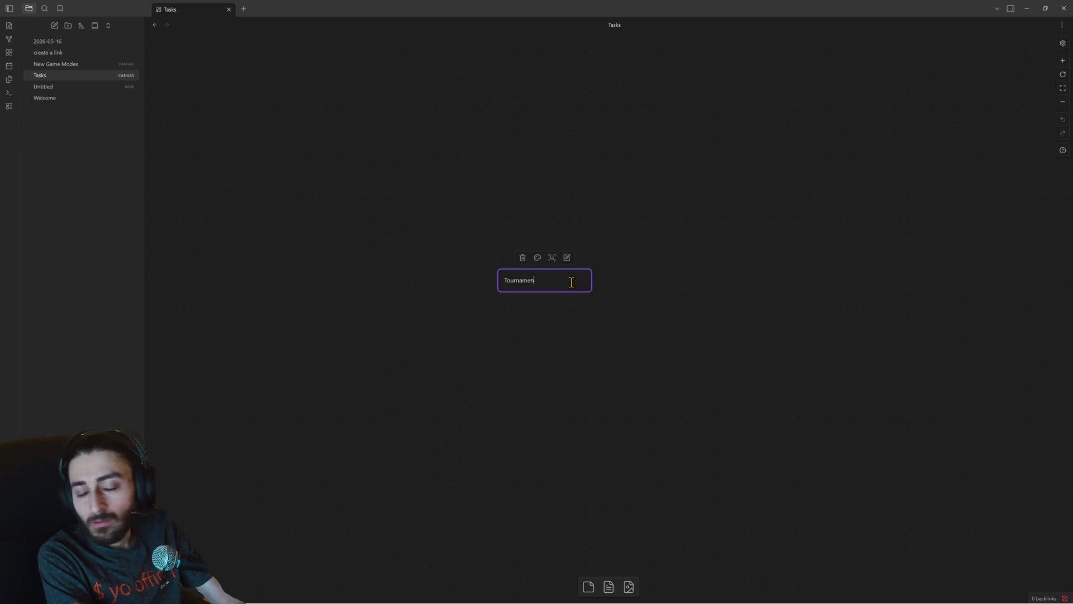
type("de")
left_click(602, 330)
left_click(560, 284)
mouse_move(561, 286)
left_mouse_down()
mouse_move(474, 254)
mouse_move(386, 307)
left_mouse_up()
left_click(505, 275)
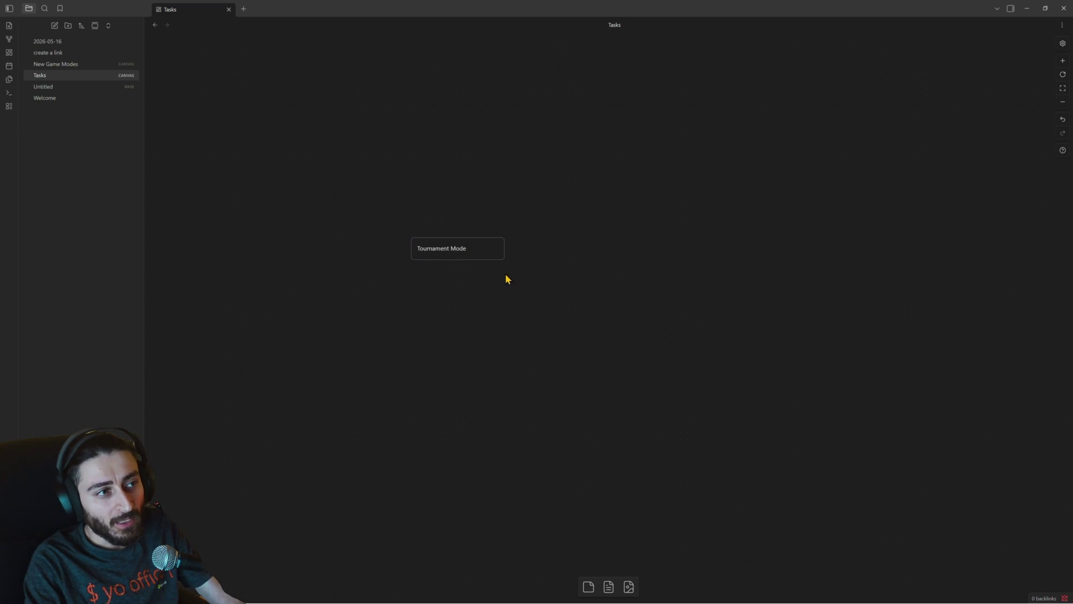
Duplicate the card as 'Create script to manage lobby' below-left and widen it to one line.
left_click(474, 253)
key("ctrl+c")
key("ctrl+v")
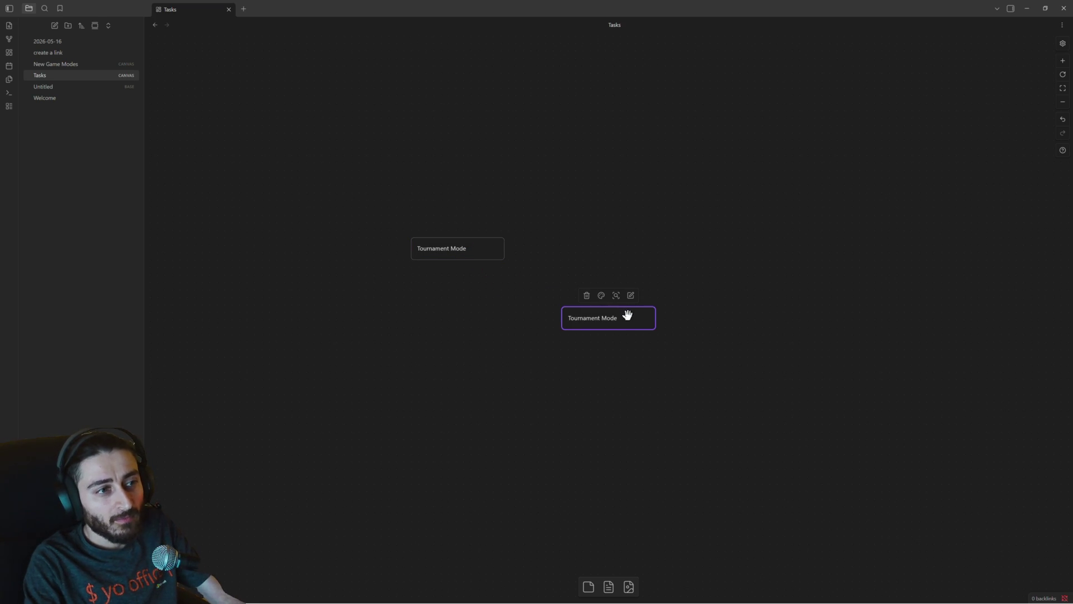
left_click_drag(623, 318, 354, 333)
double_click(356, 333)
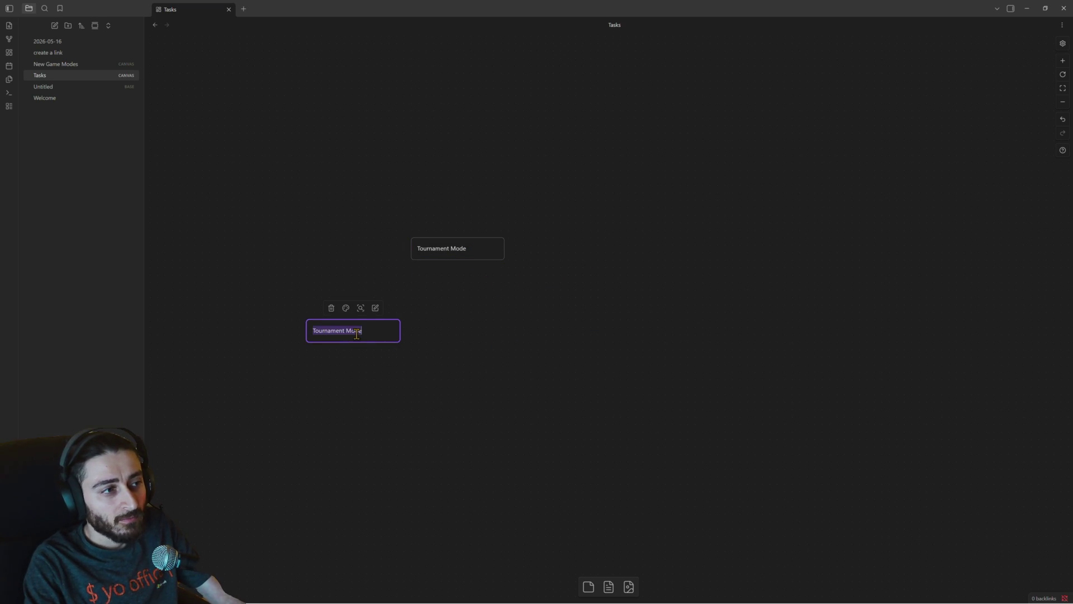
type("Create scruot t")
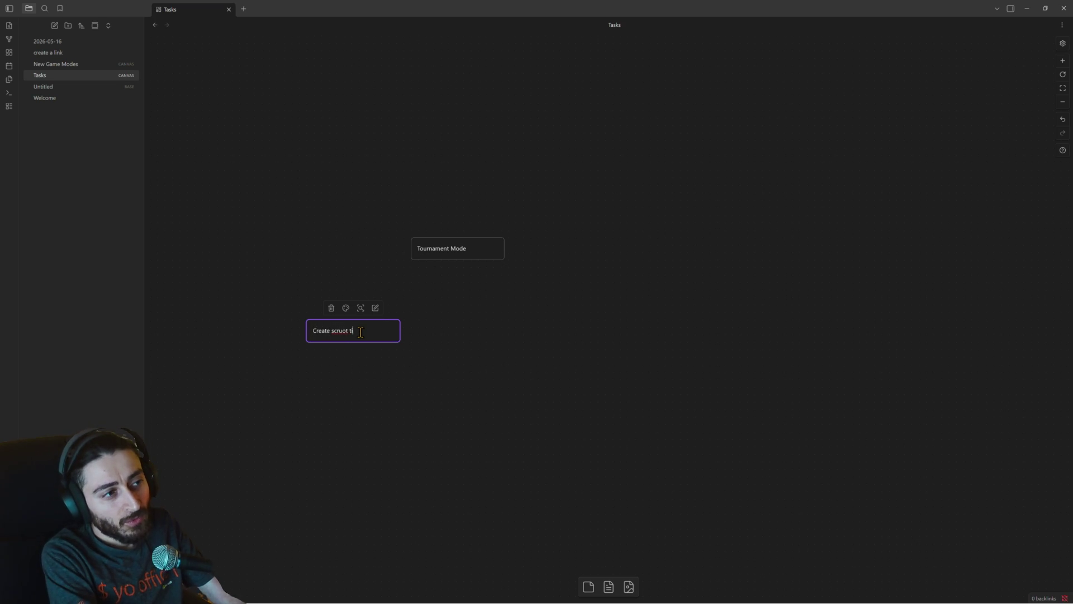
key("BackSpace")
key("BackSpace")
key("BackSpace")
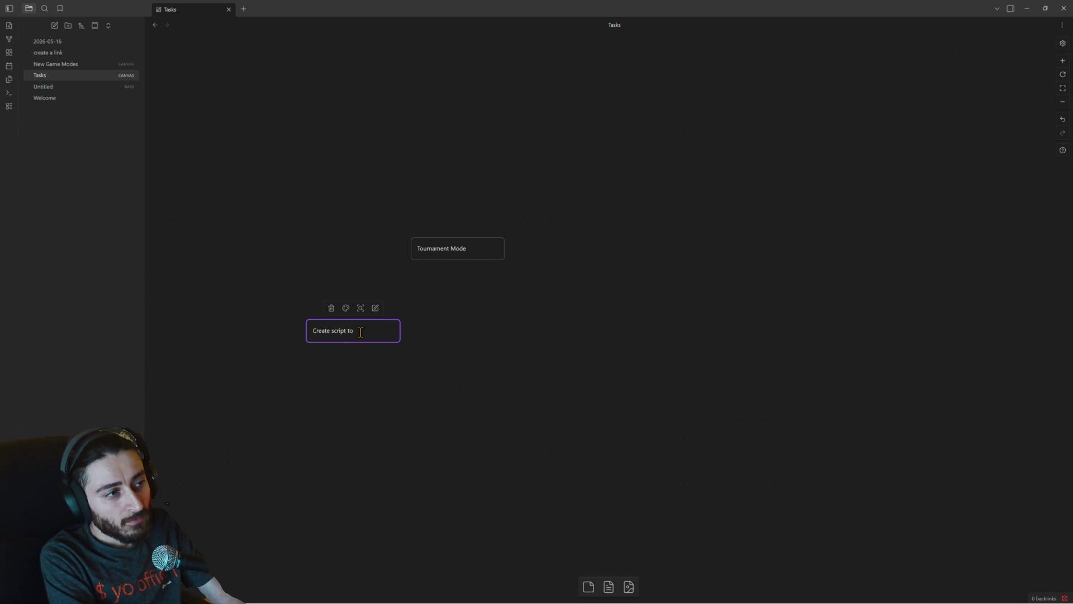
type("manage ")
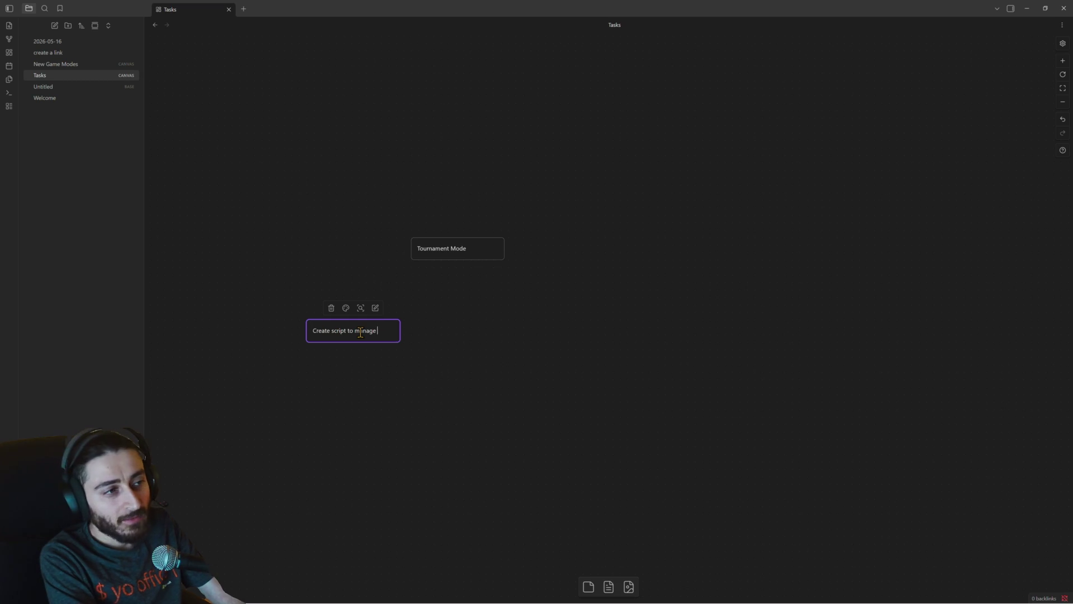
type("lobby")
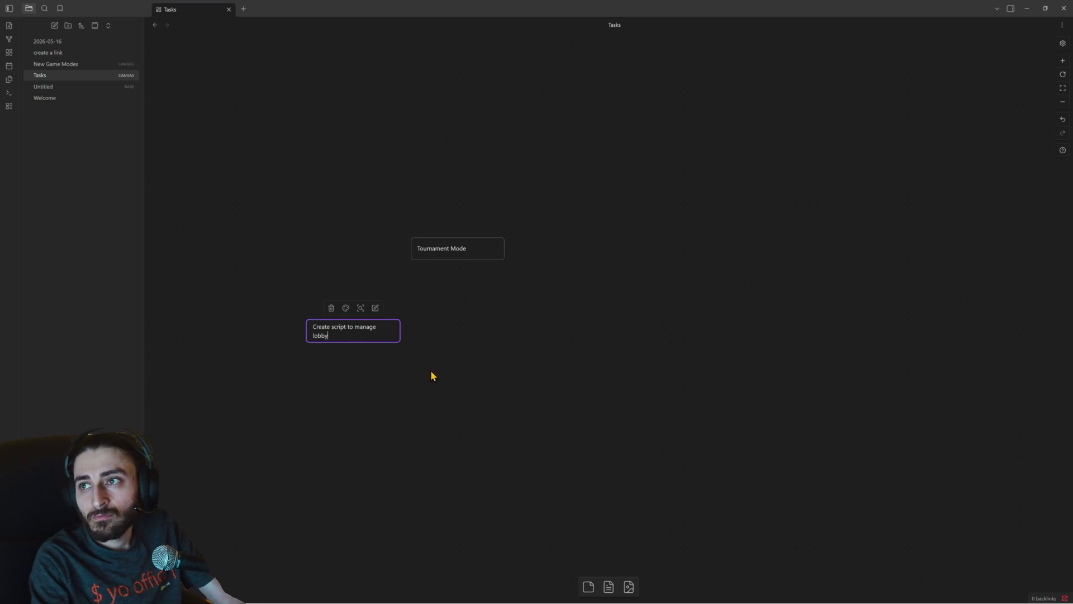
left_click_drag(305, 336, 254, 335)
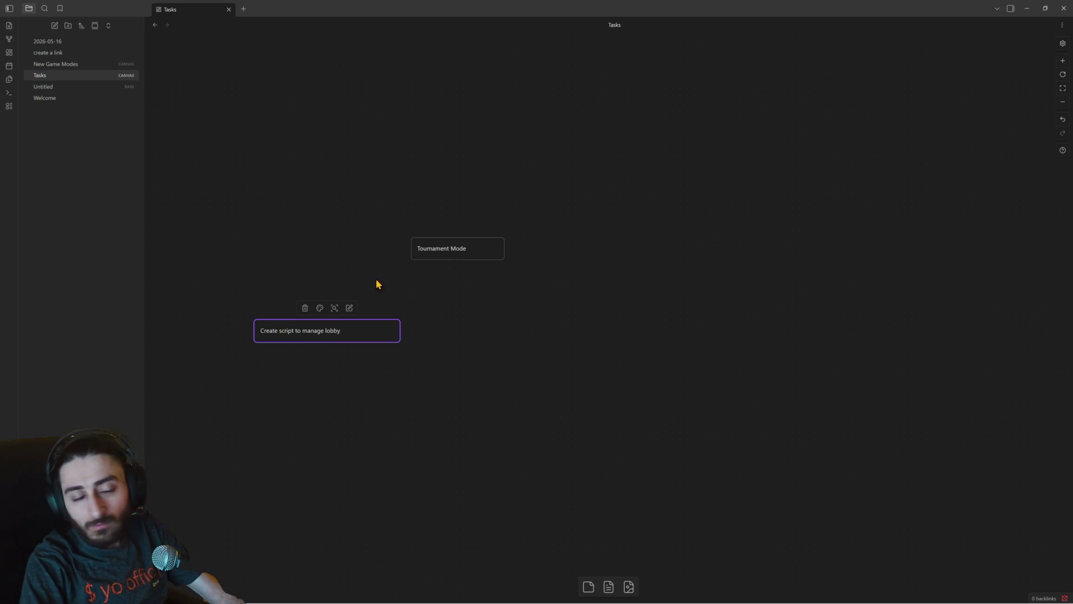
Create a new note titled Bugs from the file sidebar and open it.
right_click(73, 126)
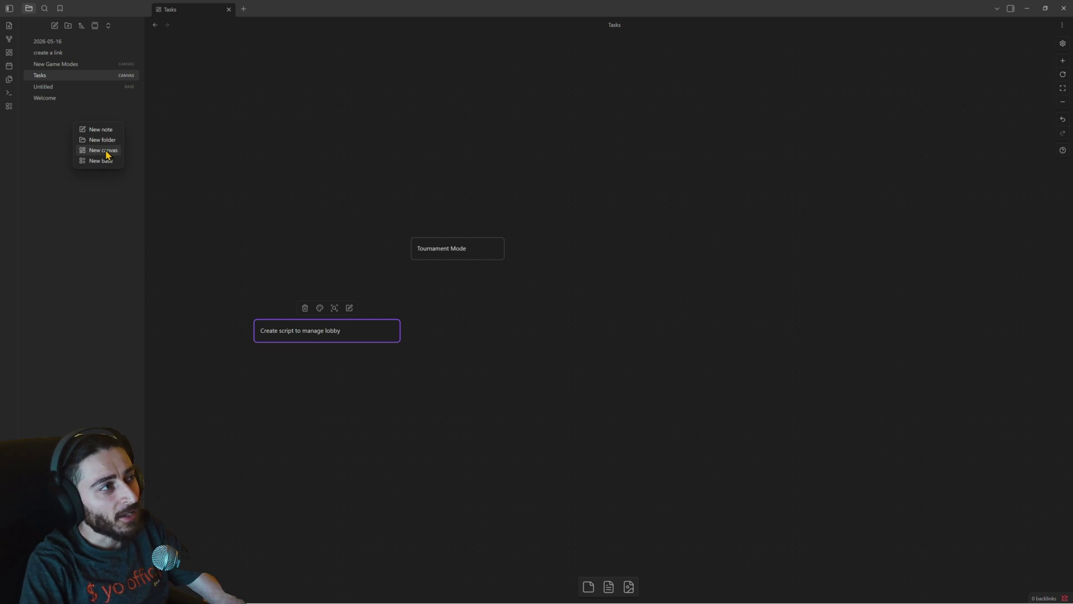
left_click(101, 130)
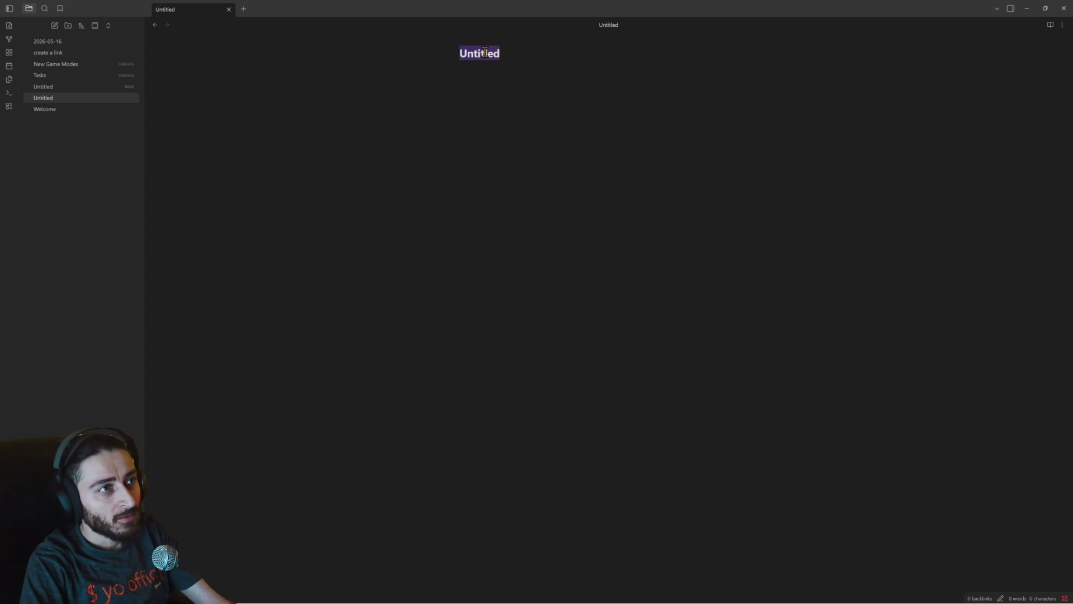
type("Bugs")
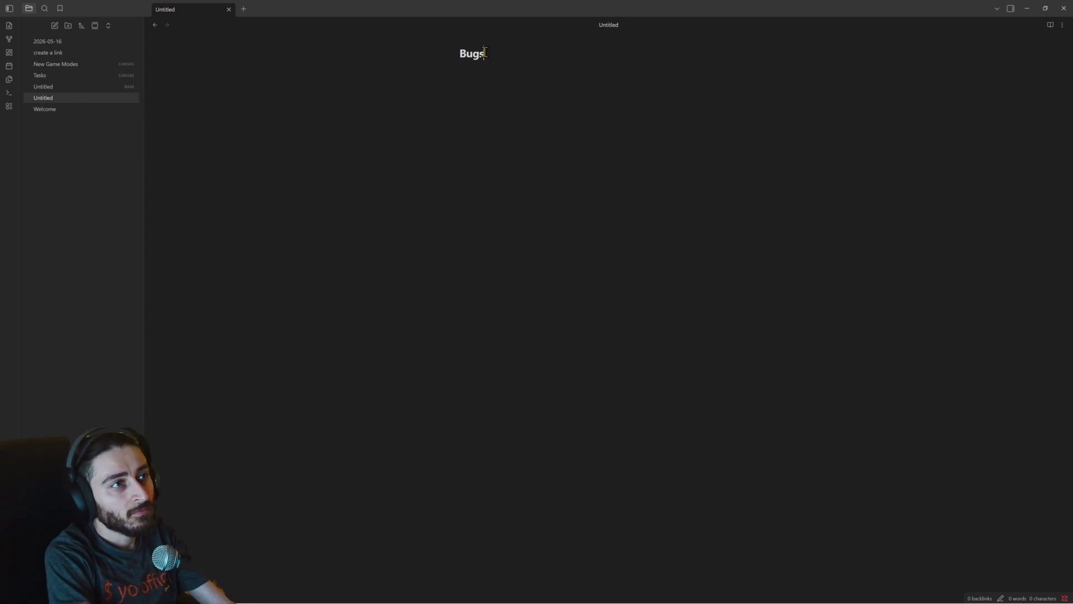
key("Return")
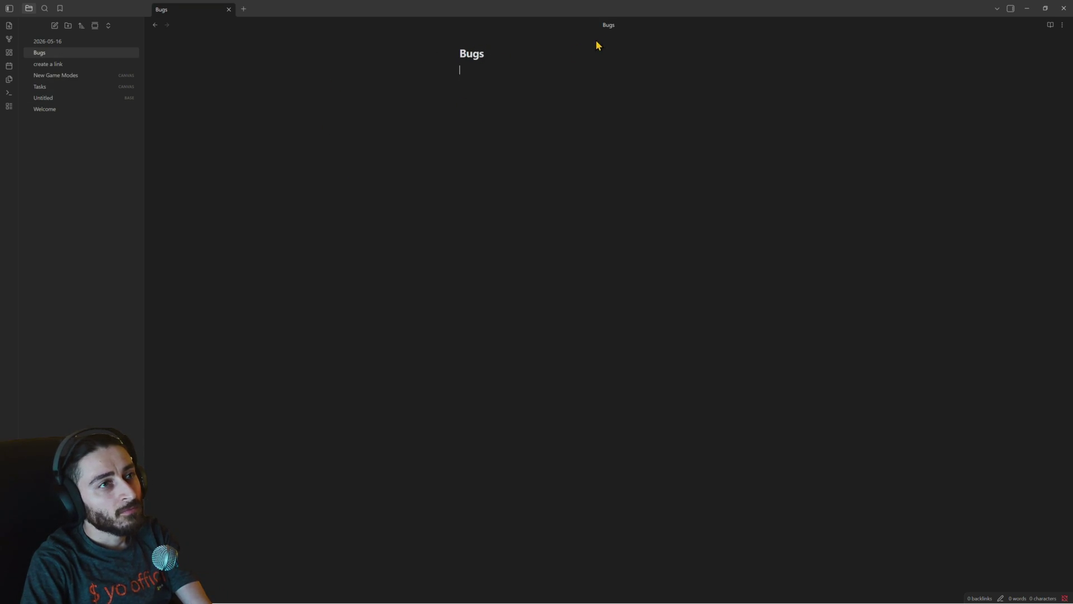
double_click(477, 50)
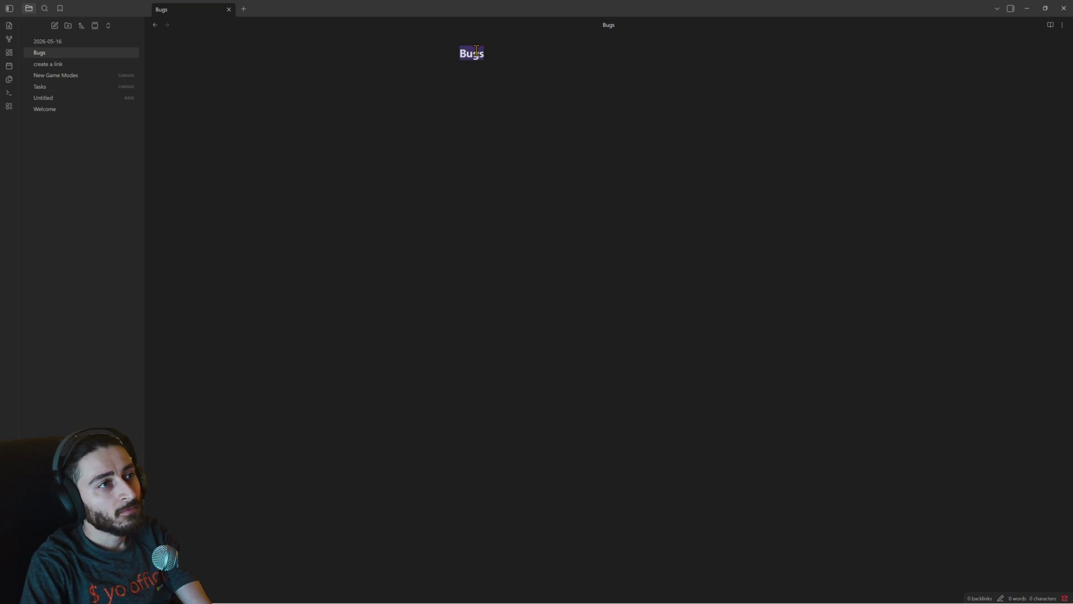
Turn on line numbers in the Bugs note and type a test line 'fix somehting'.
right_click(364, 106)
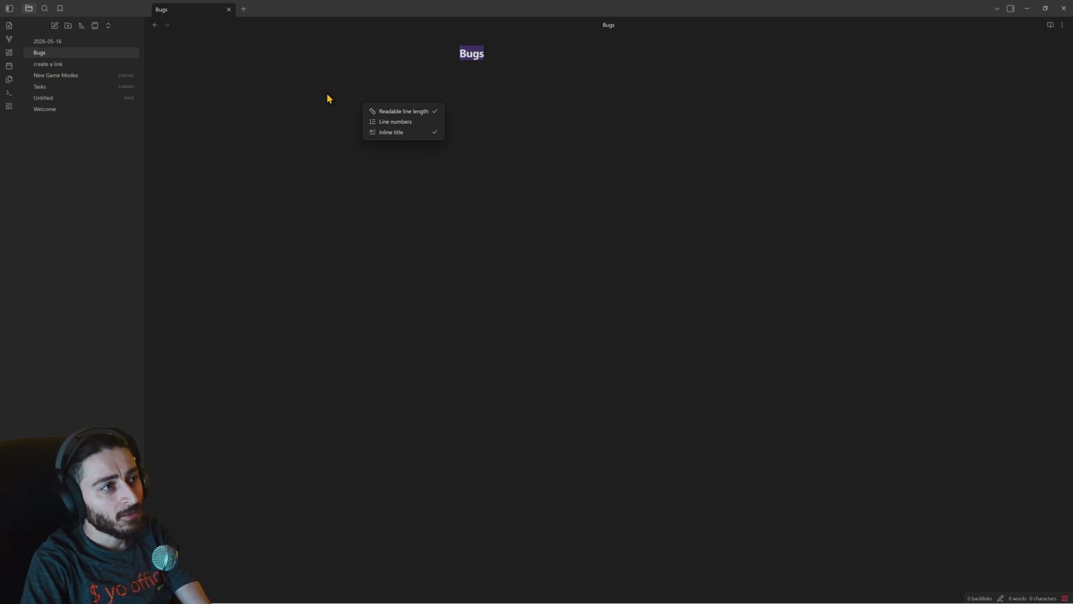
left_click(402, 122)
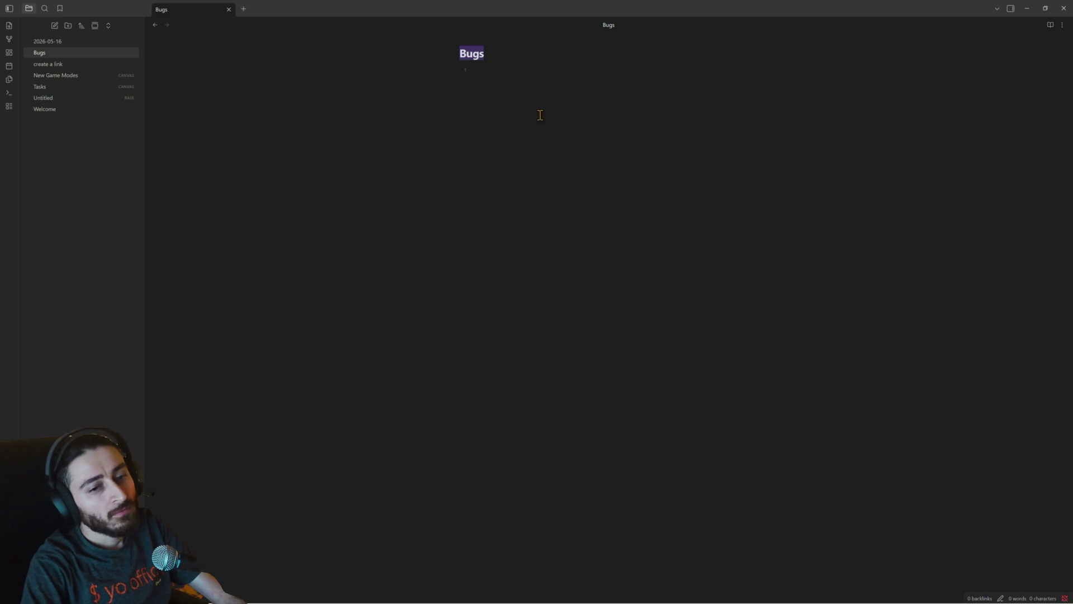
left_click(479, 69)
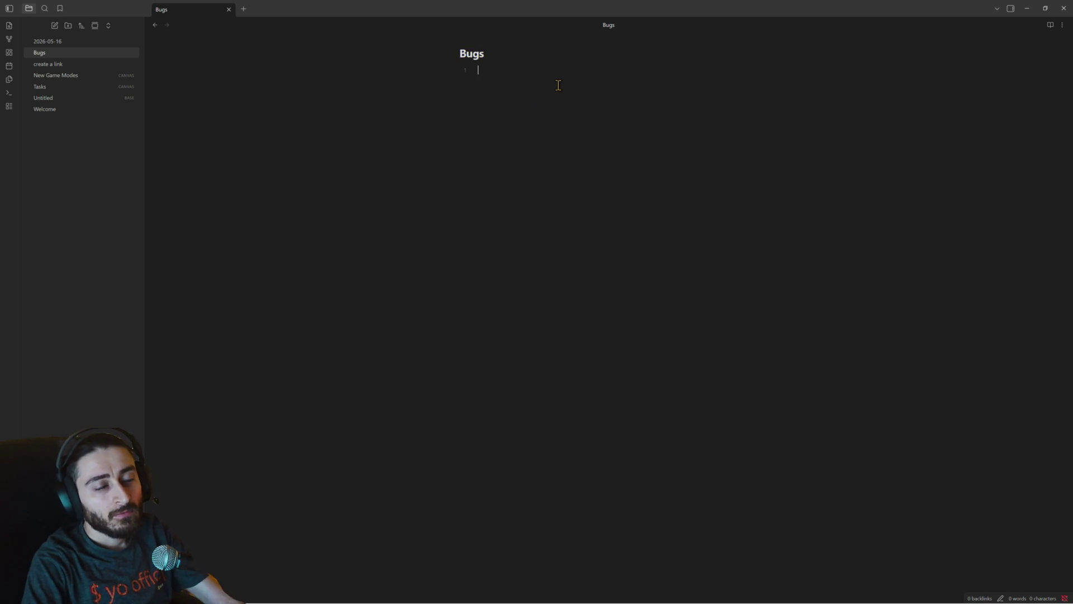
type("fix somehting")
key("Return")
Delete the test lines so the Bugs note is empty below its title again.
double_click(502, 71)
left_click(492, 84)
left_click_drag(495, 84, 451, 53)
key("BackSpace")
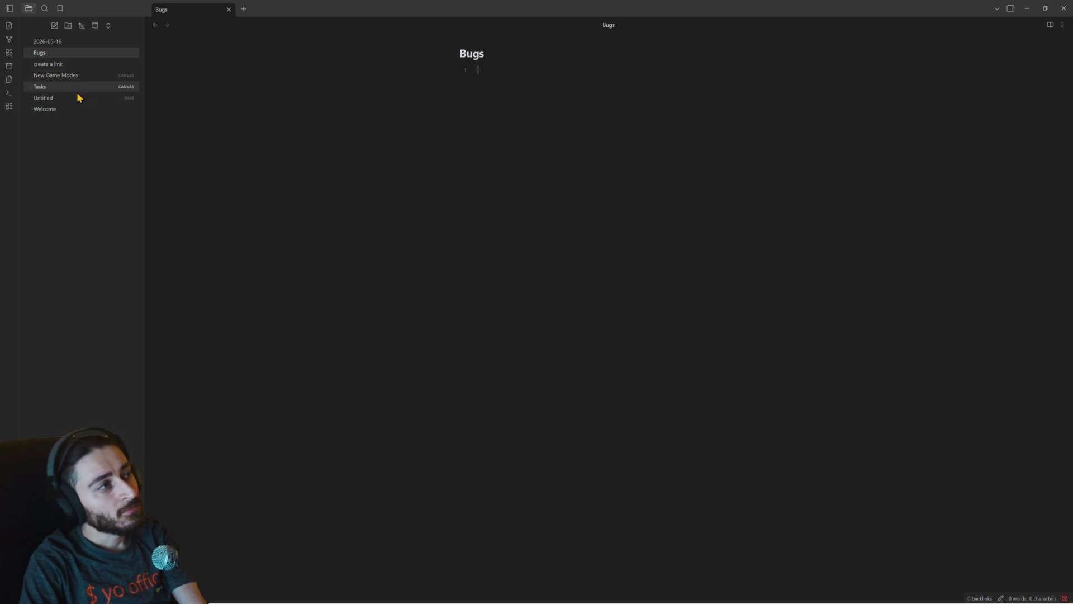
right_click(77, 124)
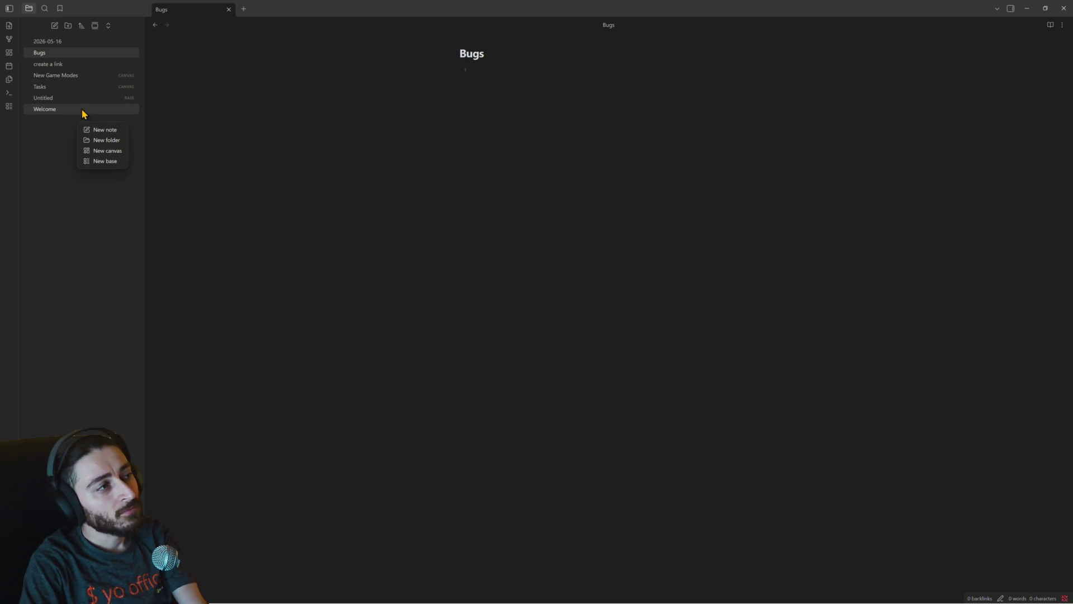
Create a new base, then delete the Untitled 1 file from the vault.
left_click(105, 161)
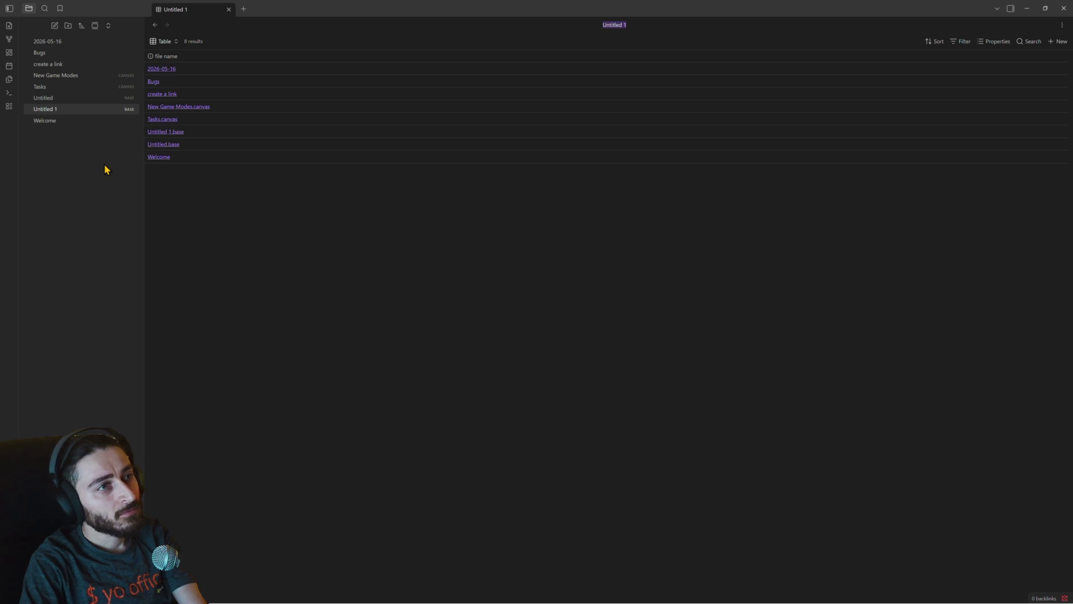
right_click(103, 111)
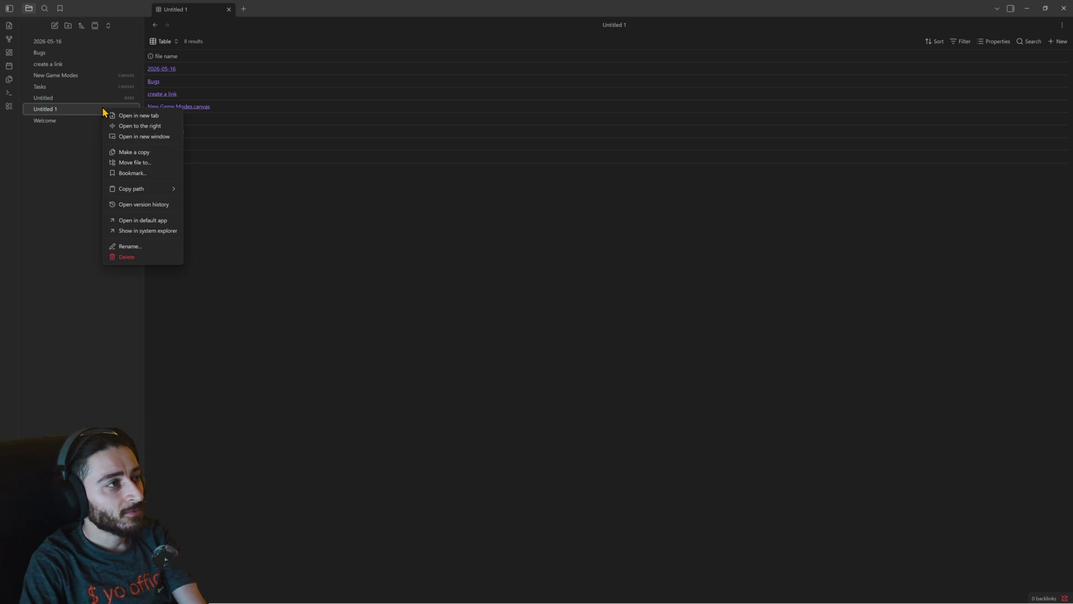
left_click(134, 258)
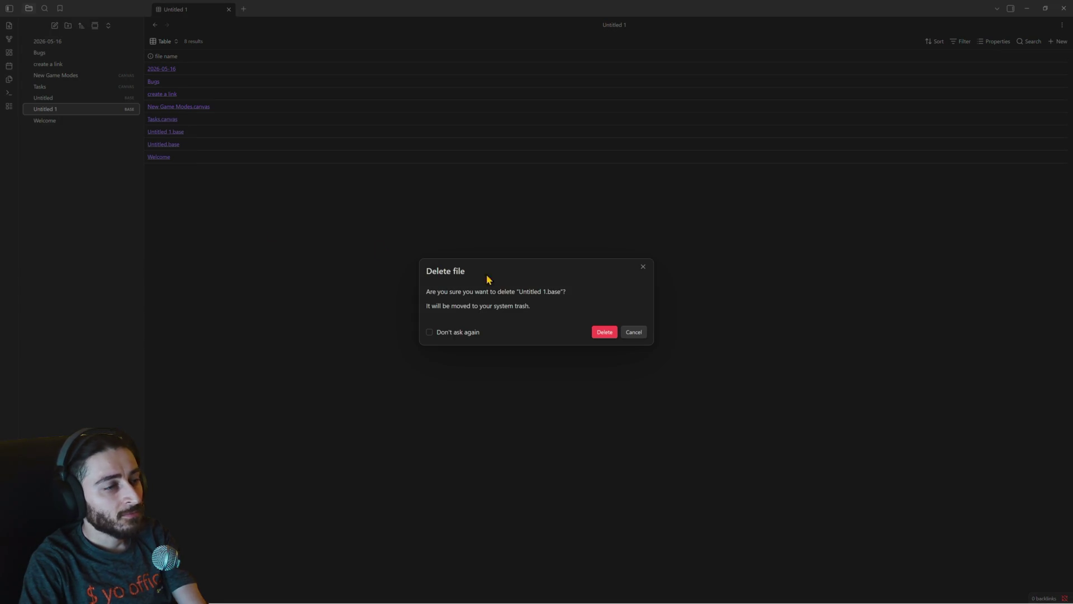
left_click(604, 331)
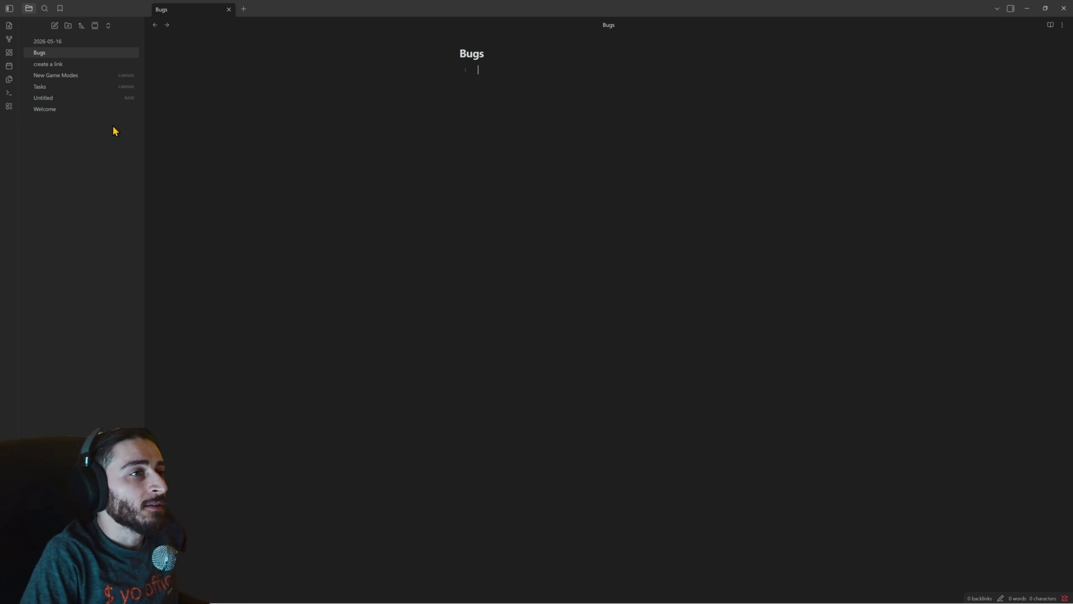
Delete the Untitled base from the vault.
left_click(63, 97)
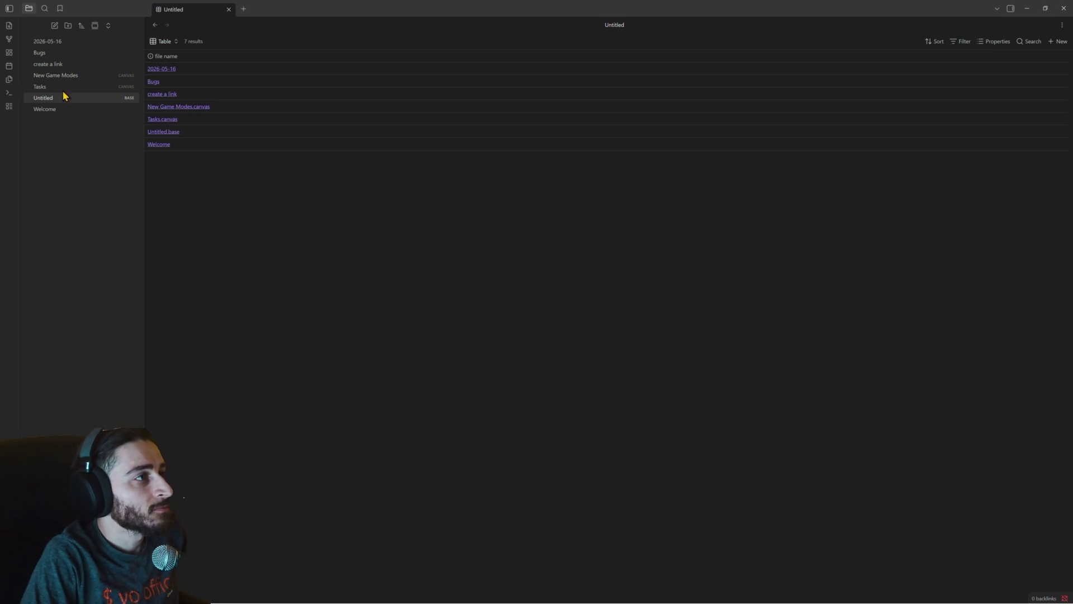
right_click(62, 97)
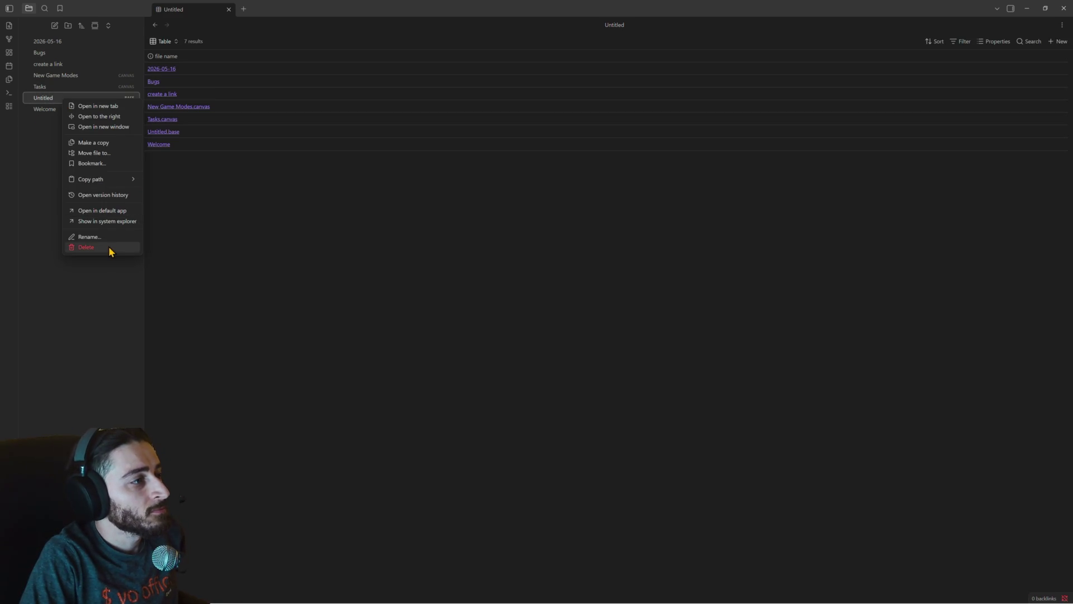
left_click(86, 247)
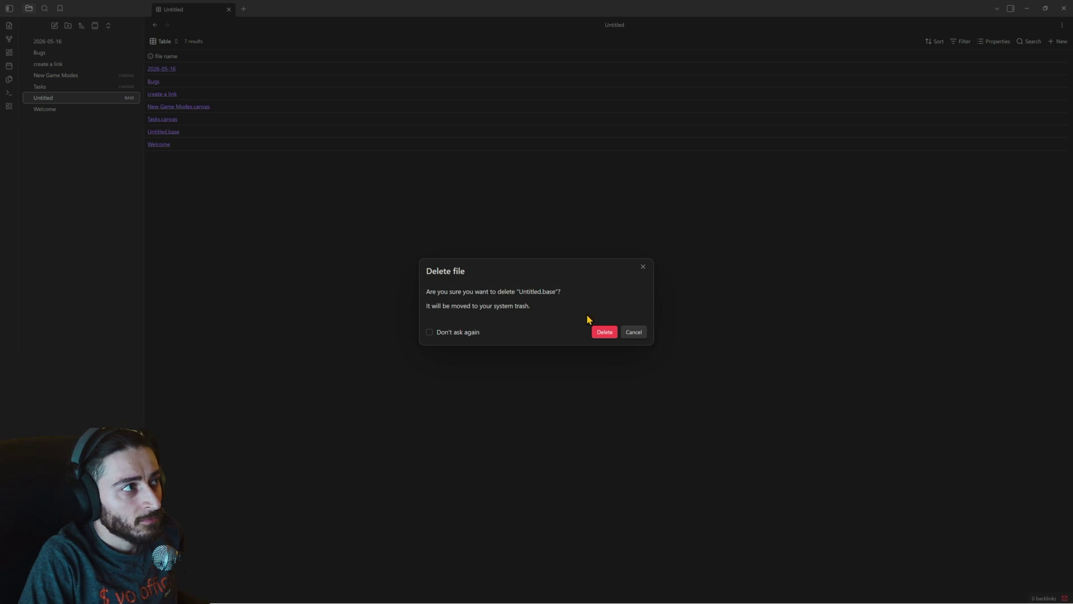
left_click(604, 332)
Delete the 'create a link' note from the vault.
left_click(56, 65)
right_click(60, 64)
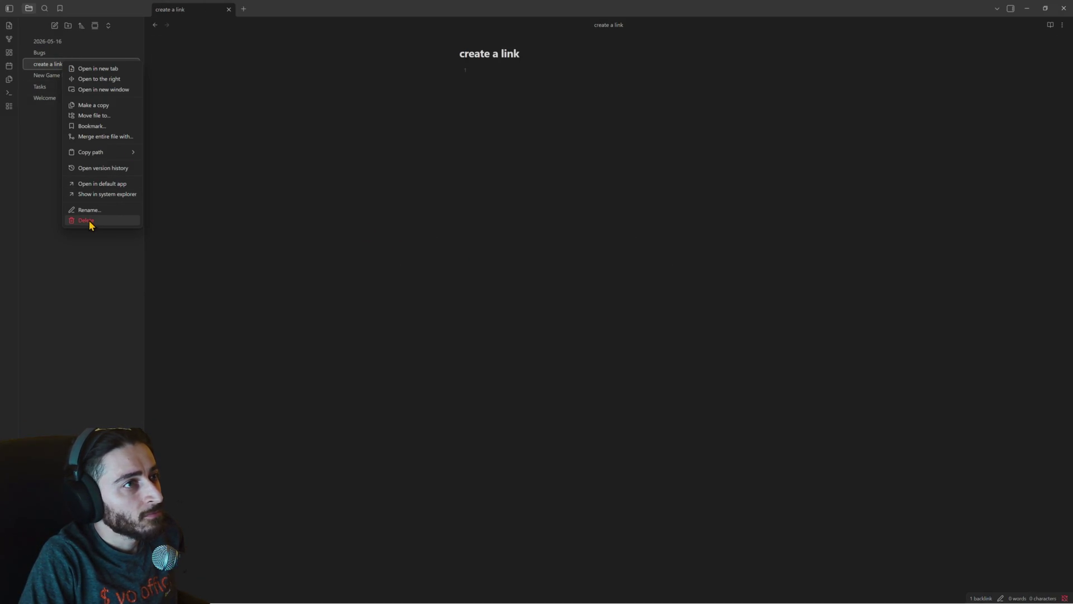
left_click(87, 221)
left_click(606, 340)
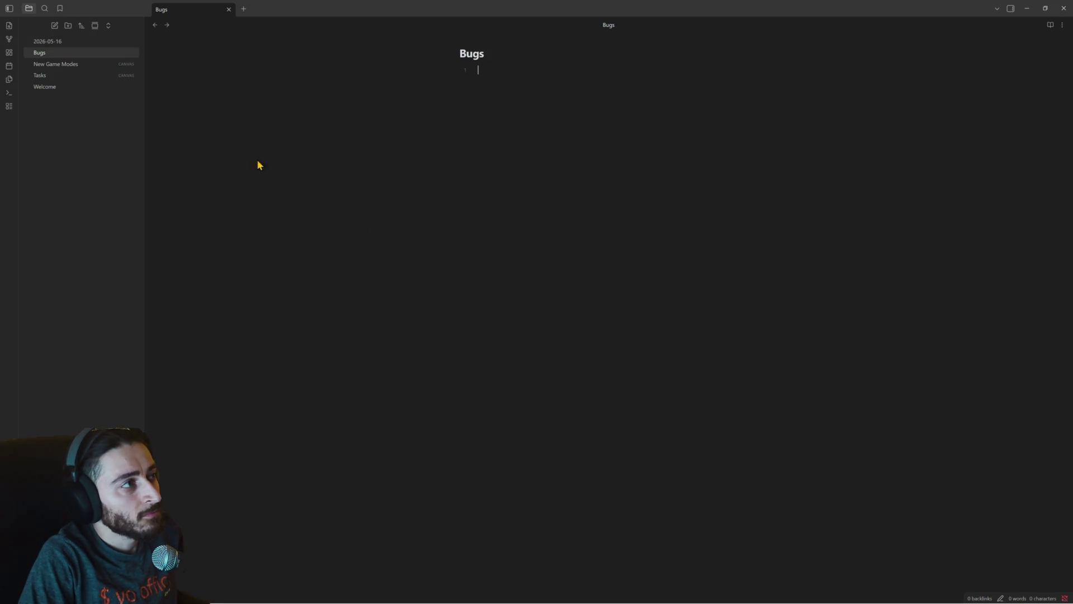
Follow the Welcome note's 'create a link' wikilink to recreate that note with 'link' in it.
left_click(62, 42)
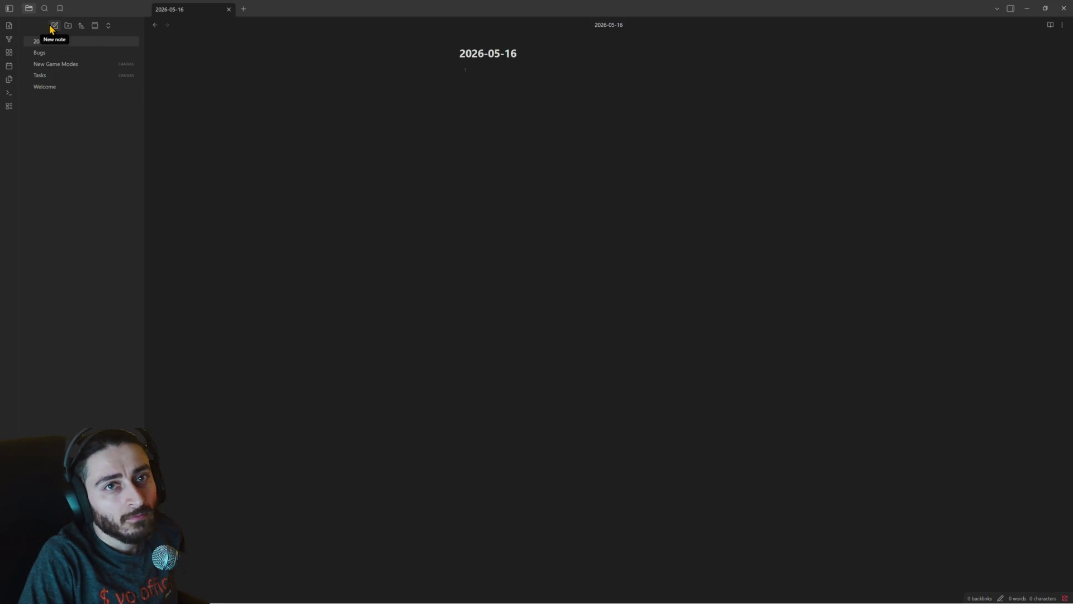
left_click(65, 88)
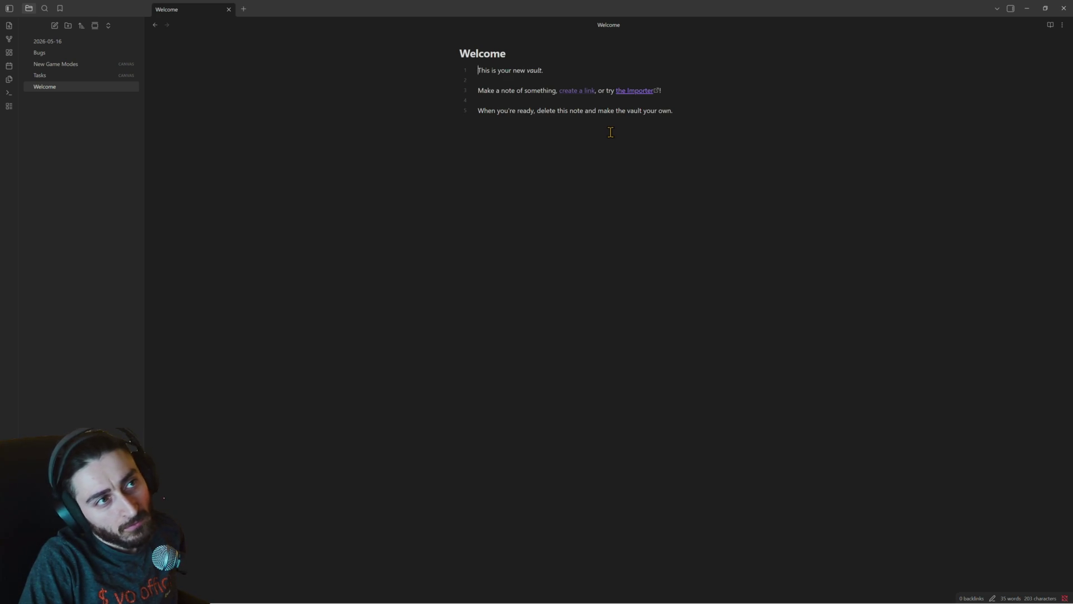
left_click(581, 92)
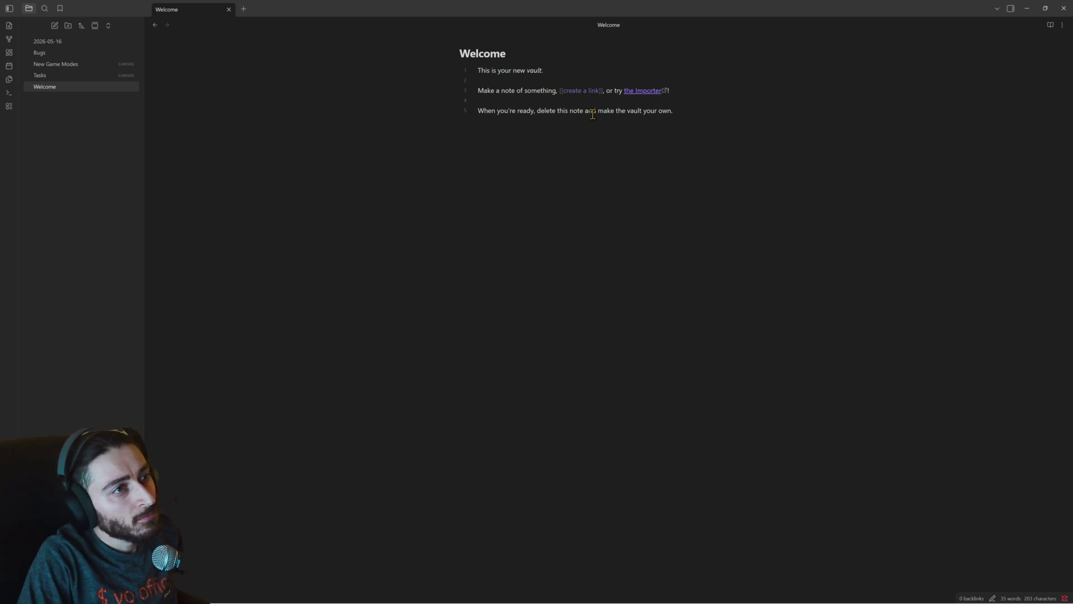
left_click(576, 90)
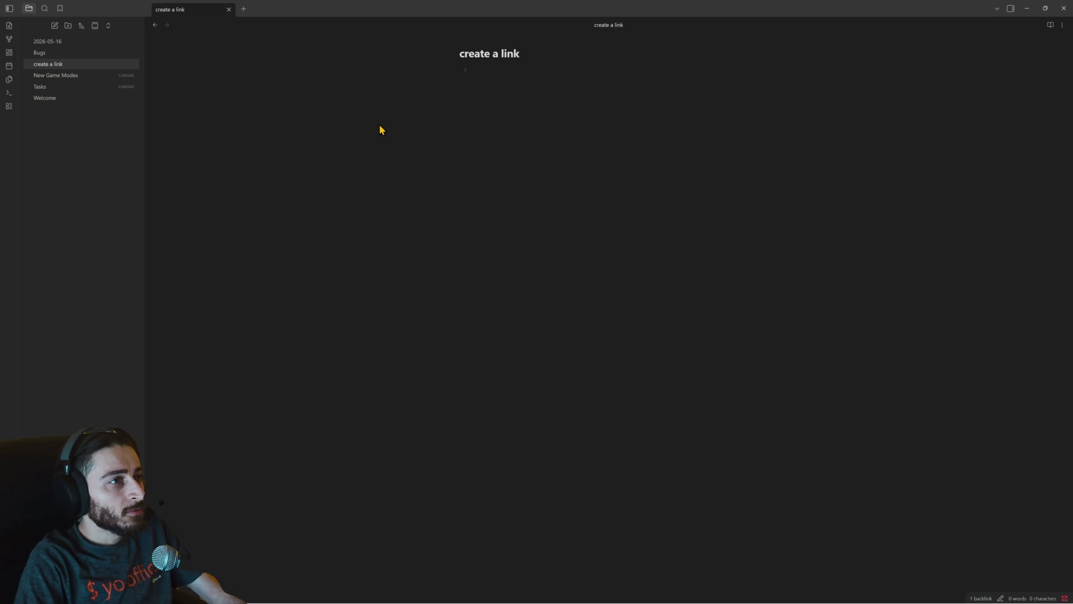
type("link")
key("Return")
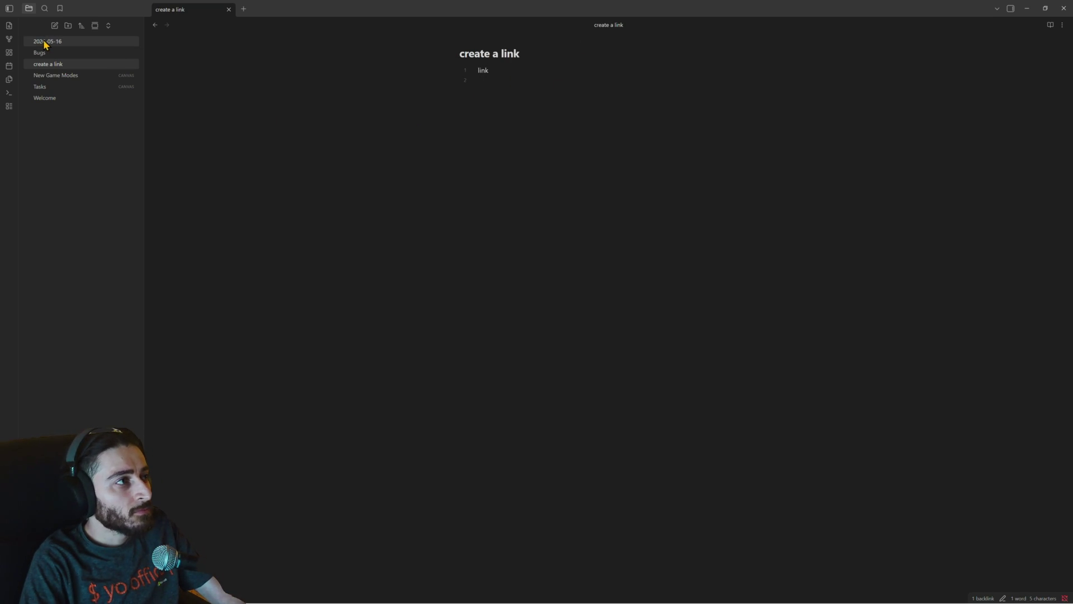
Show the vault graph view.
left_click(10, 39)
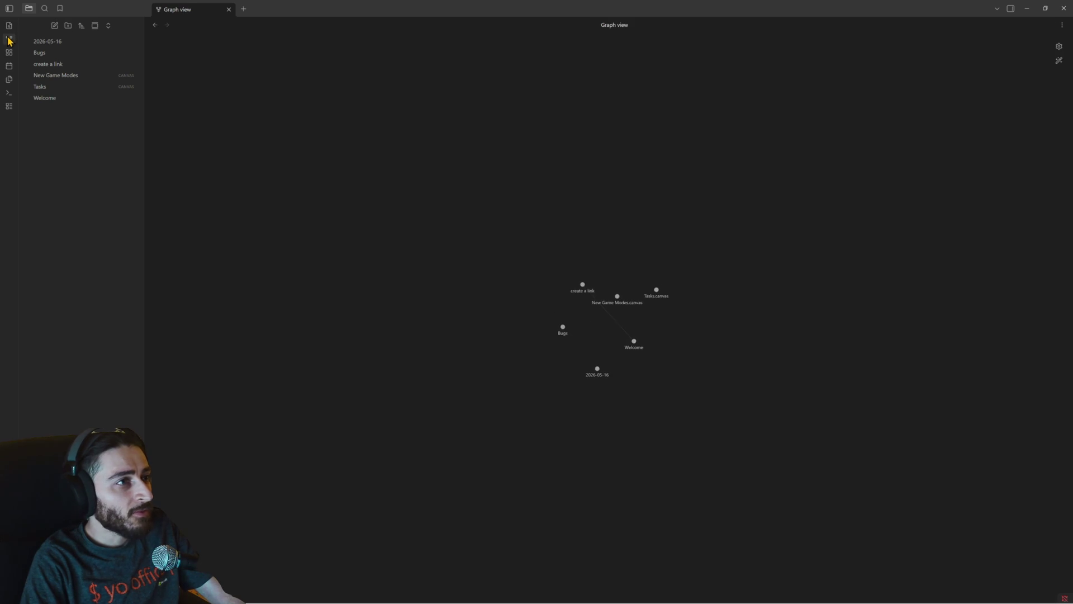
scroll(644, 328, "up", 5)
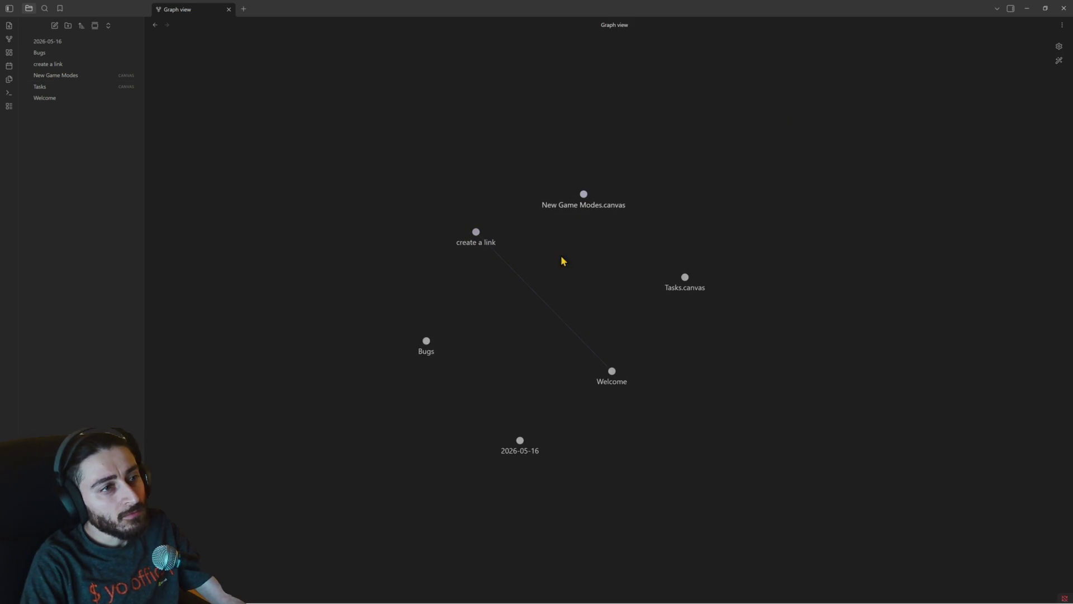
scroll(582, 304, "up", 3)
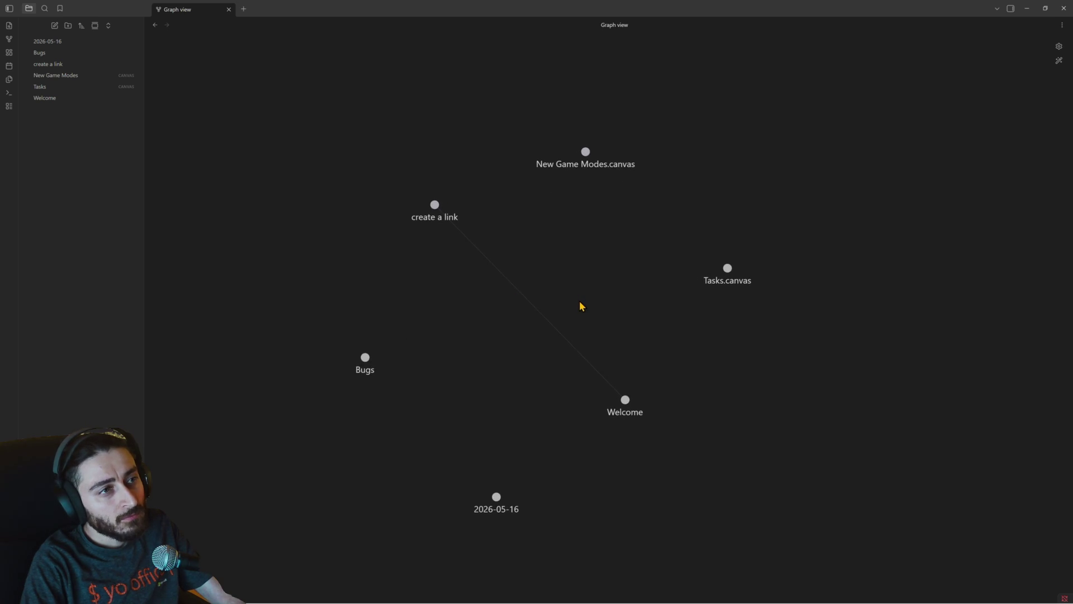
scroll(579, 303, "down", 3)
scroll(579, 303, "up", 3)
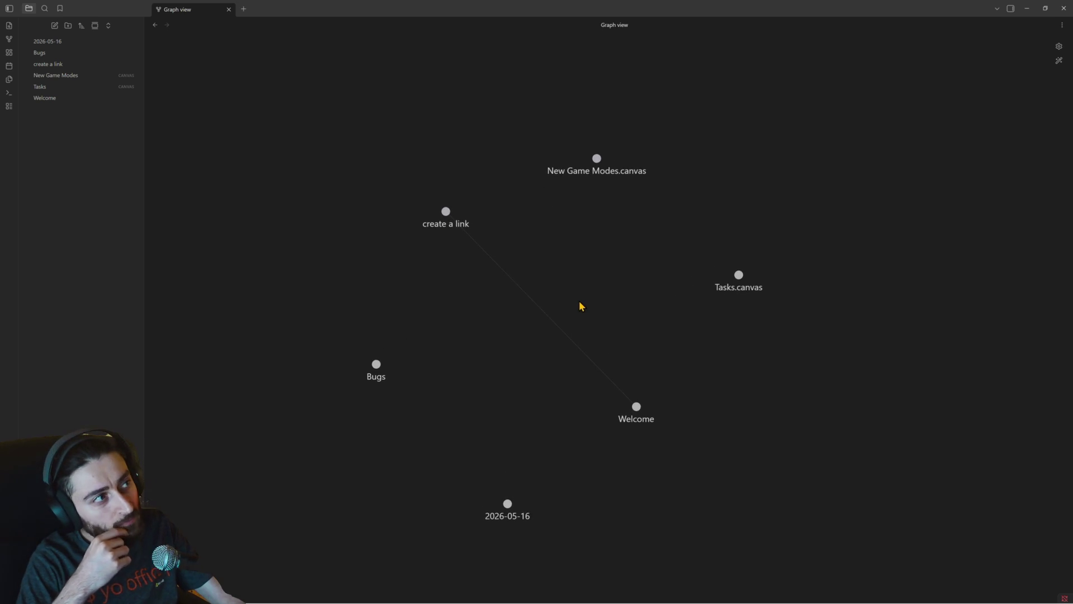
Open the Bugs note from its graph node, then return to the graph.
right_click(384, 372)
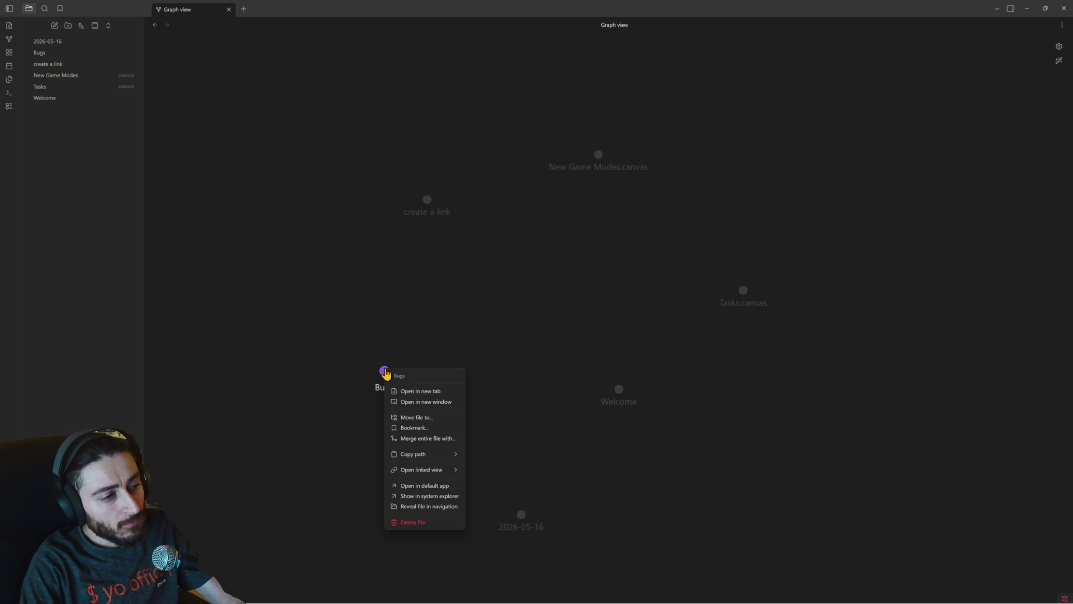
left_click(370, 365)
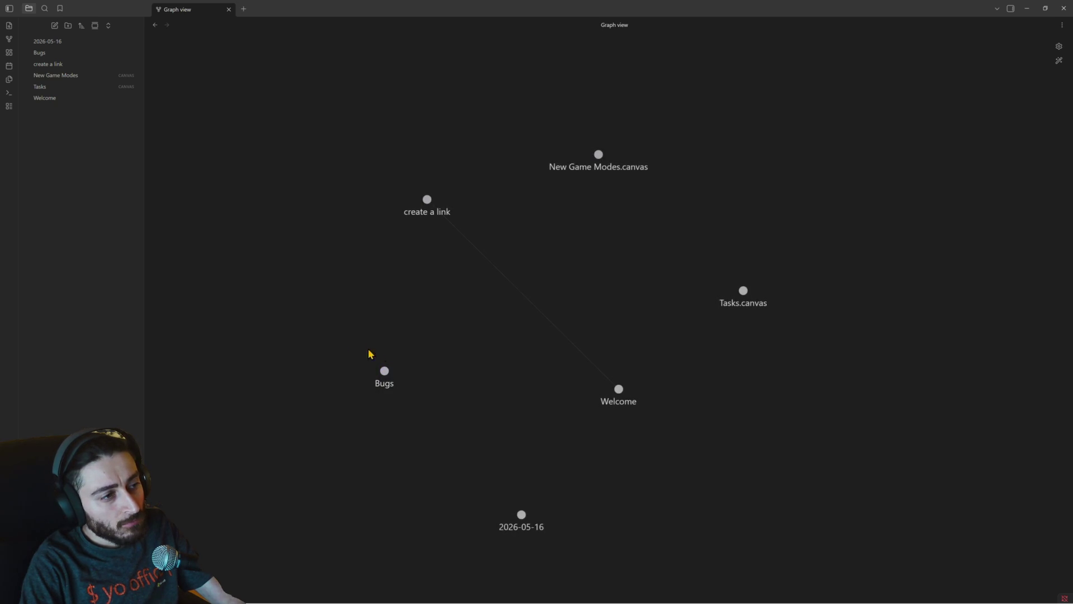
left_click(384, 374)
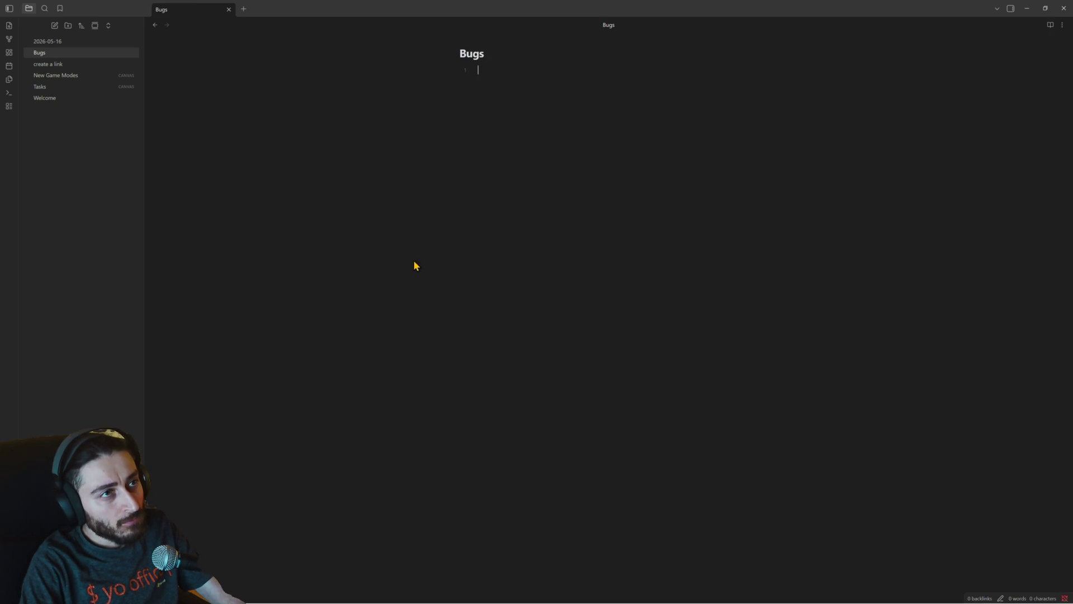
left_click(155, 25)
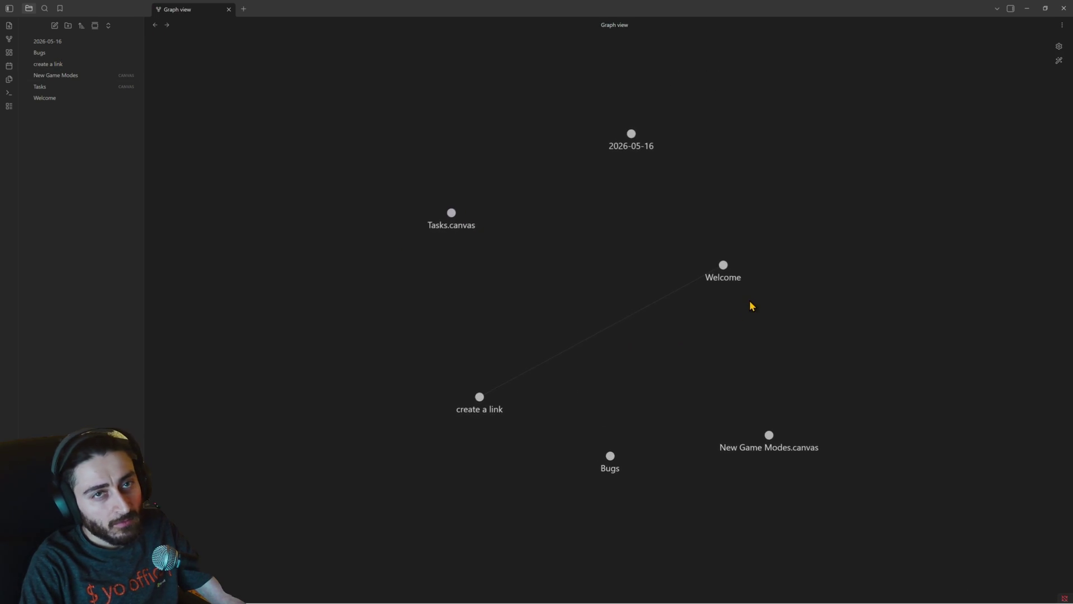
Rearrange the Welcome node, switch to the Welcome note and start a new vault folder.
mouse_move(723, 266)
left_mouse_down()
mouse_move(650, 380)
mouse_move(723, 282)
left_mouse_up()
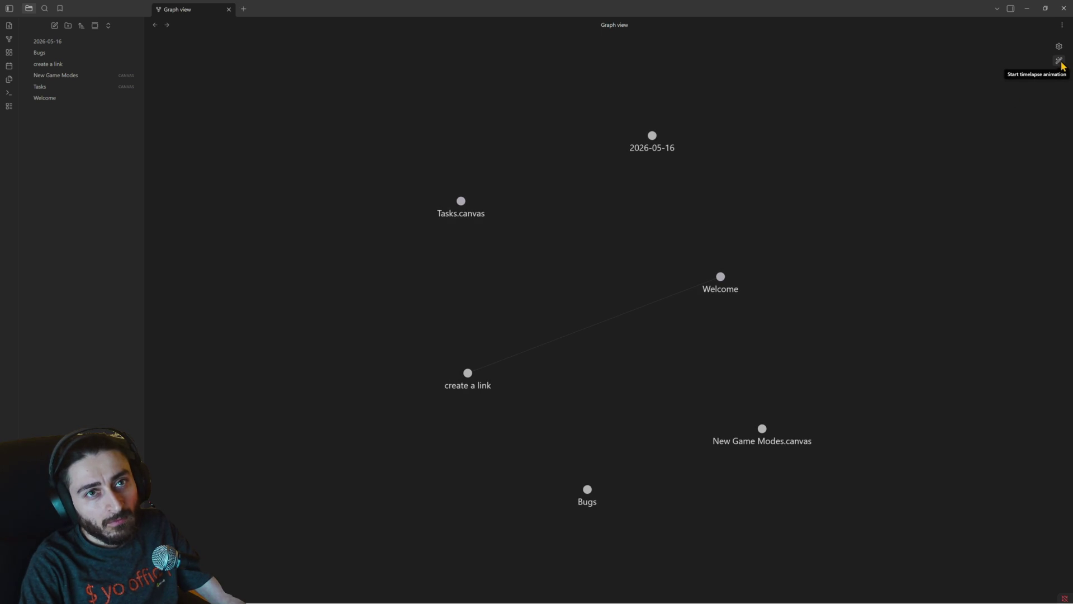
left_click(1062, 25)
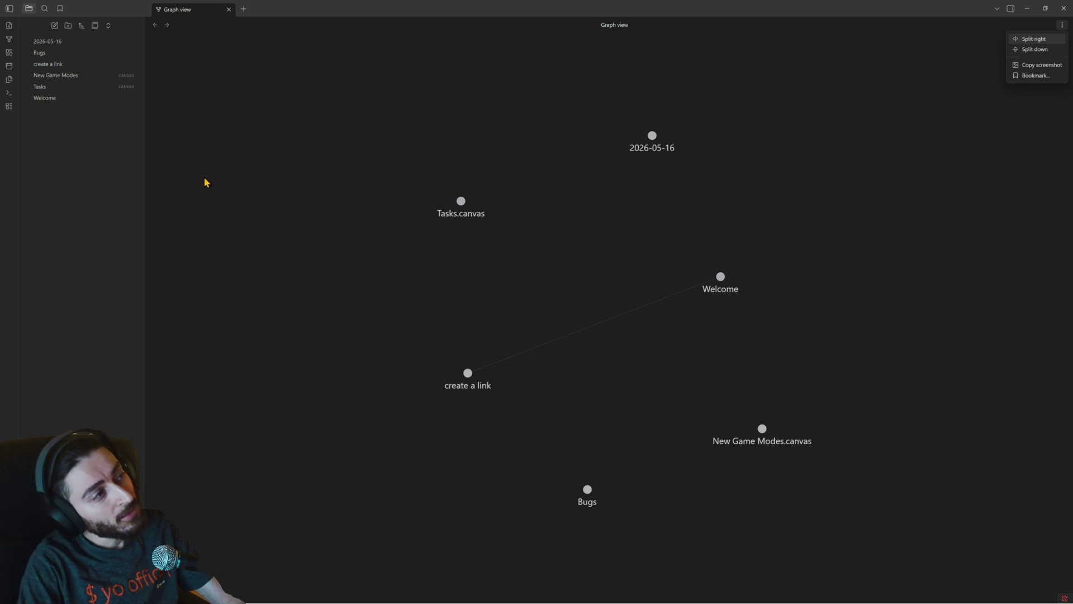
left_click(84, 99)
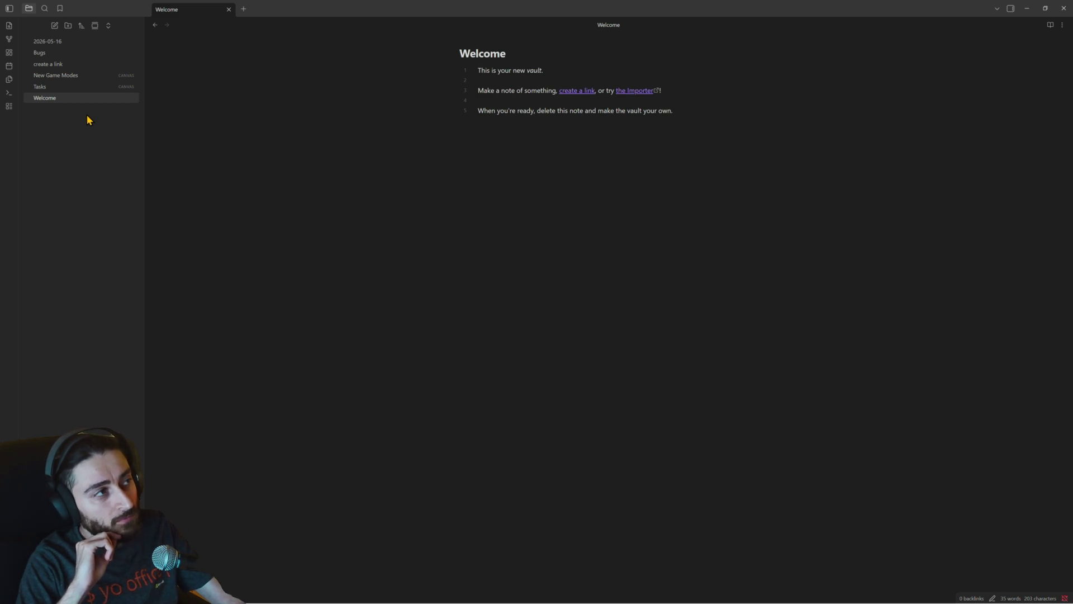
left_click(69, 29)
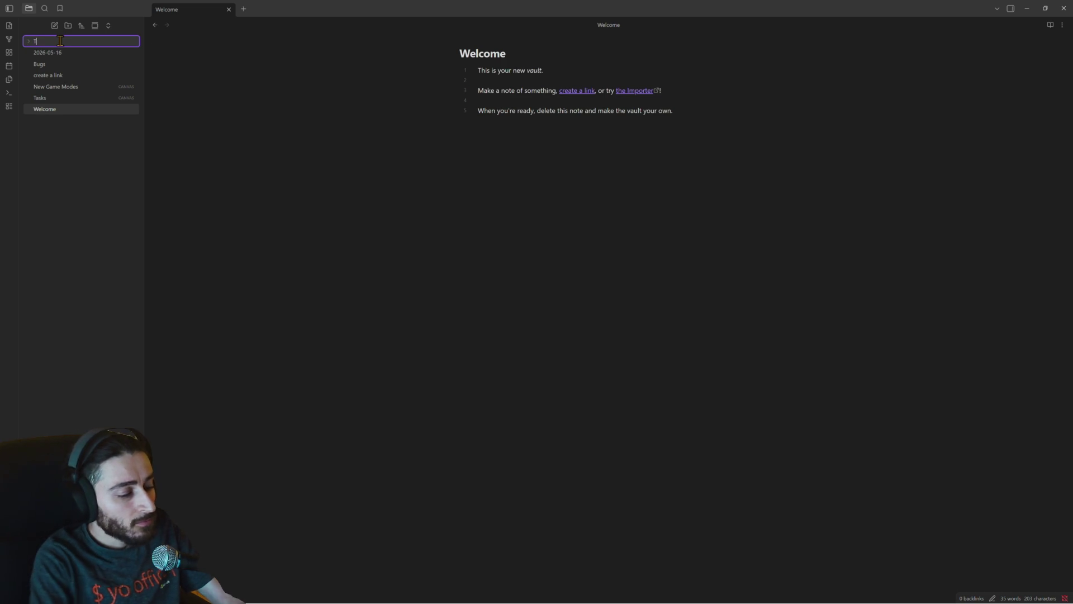
type("Tournament Mode")
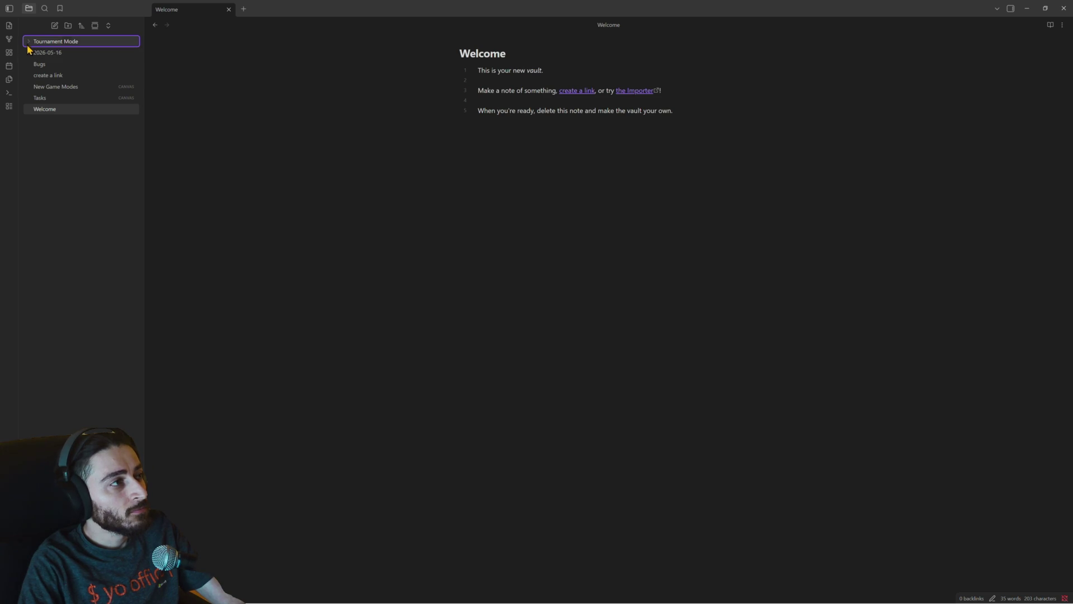
Add a note titled 'Create Tournament Logic Plan' inside the Tournament Mode folder.
right_click(56, 46)
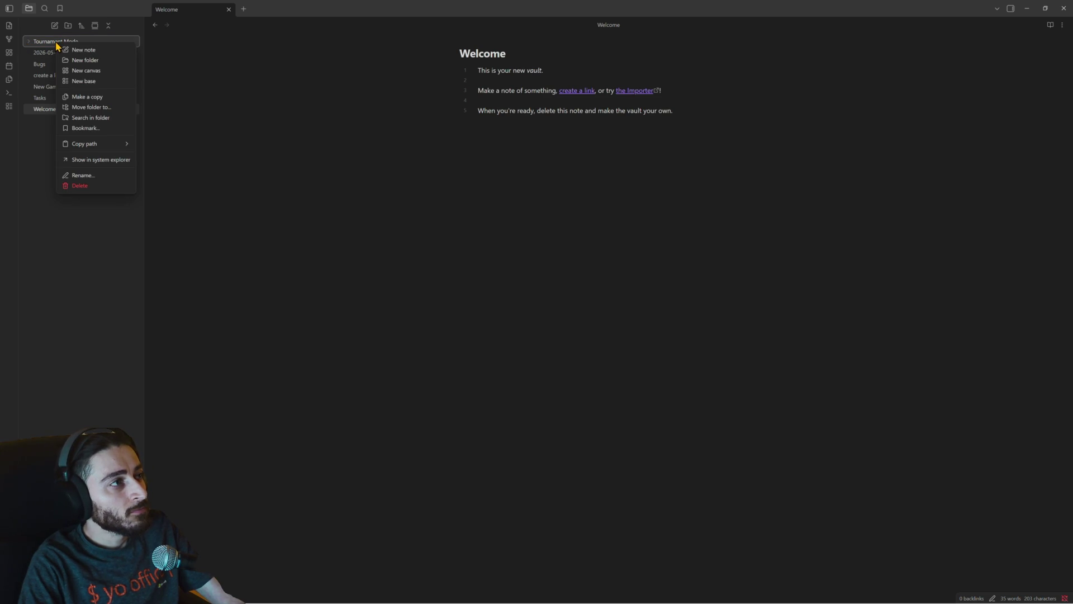
left_click(99, 50)
type("Create")
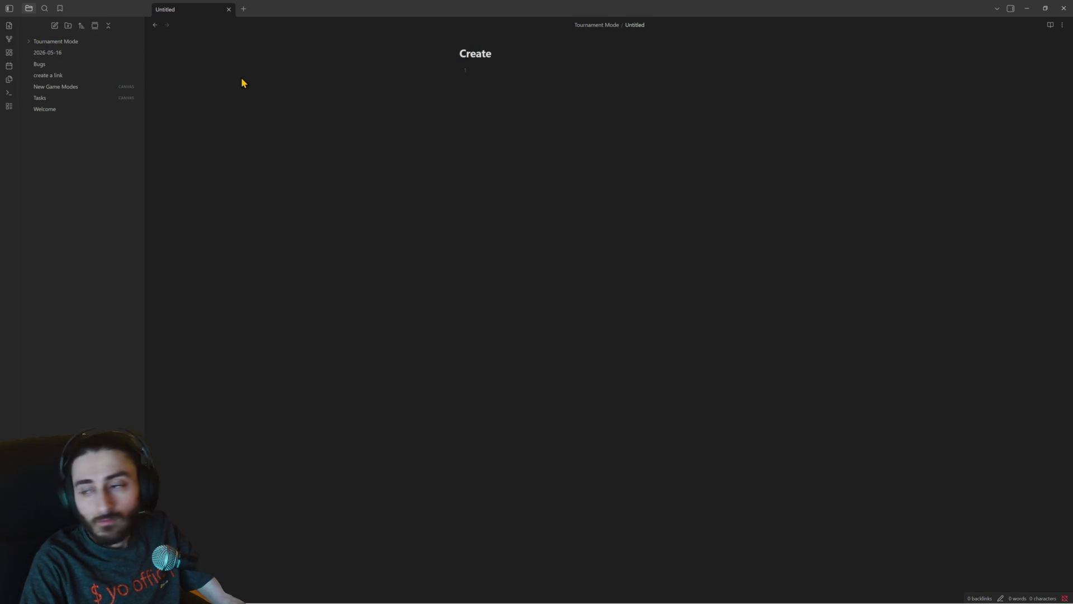
type(" Tournament L")
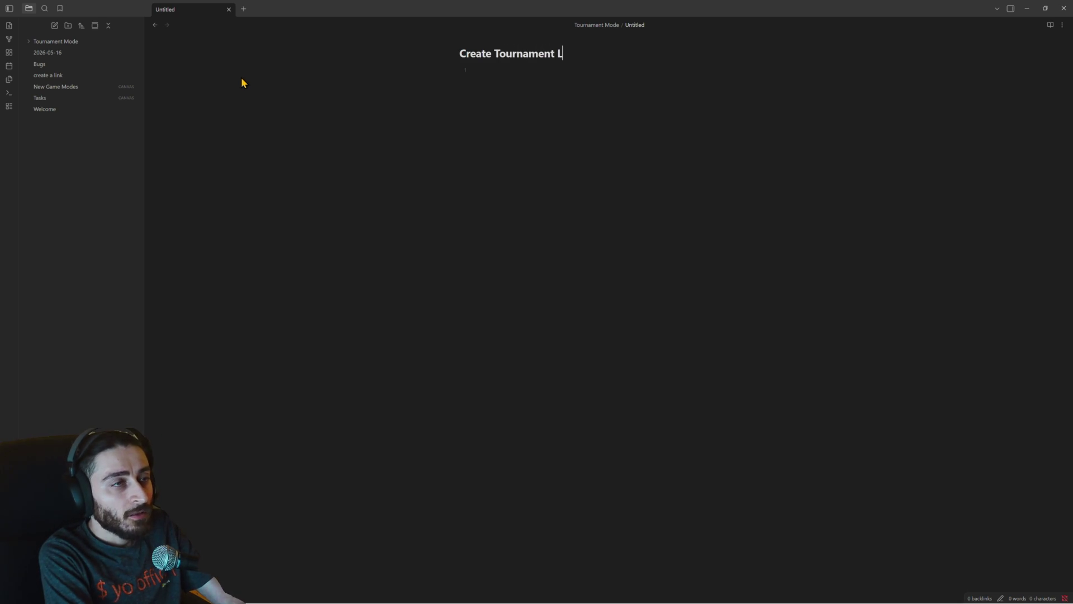
type("ogic Plan")
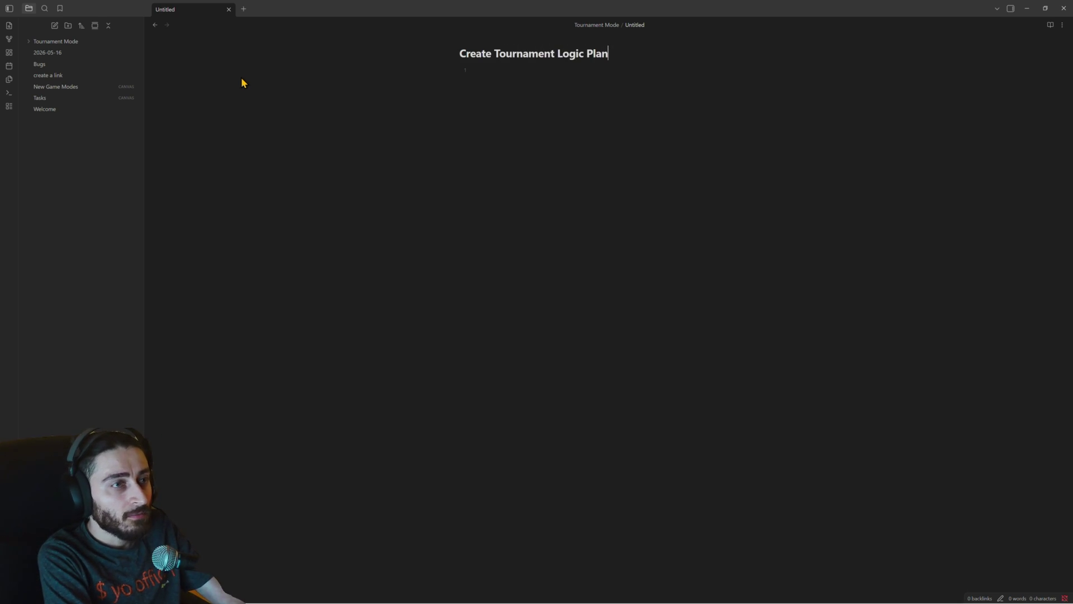
key("Return")
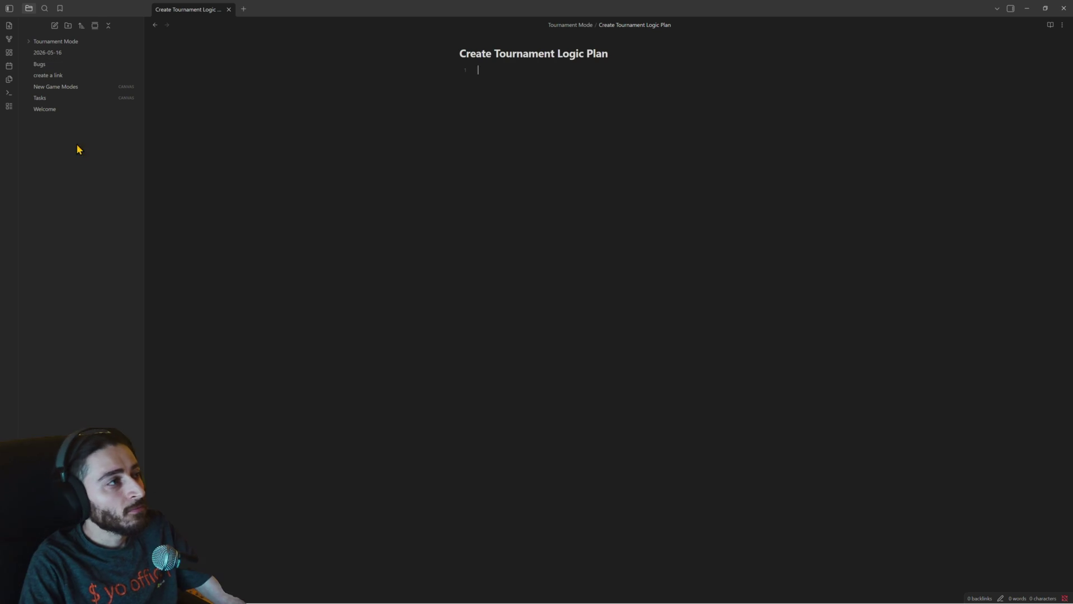
left_click(34, 42)
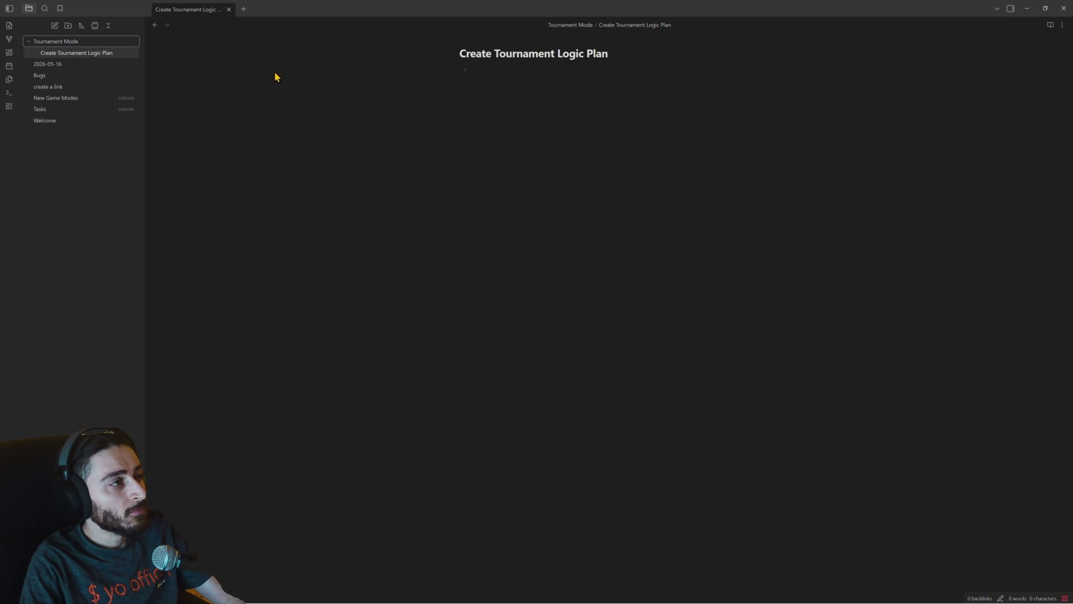
left_click(494, 71)
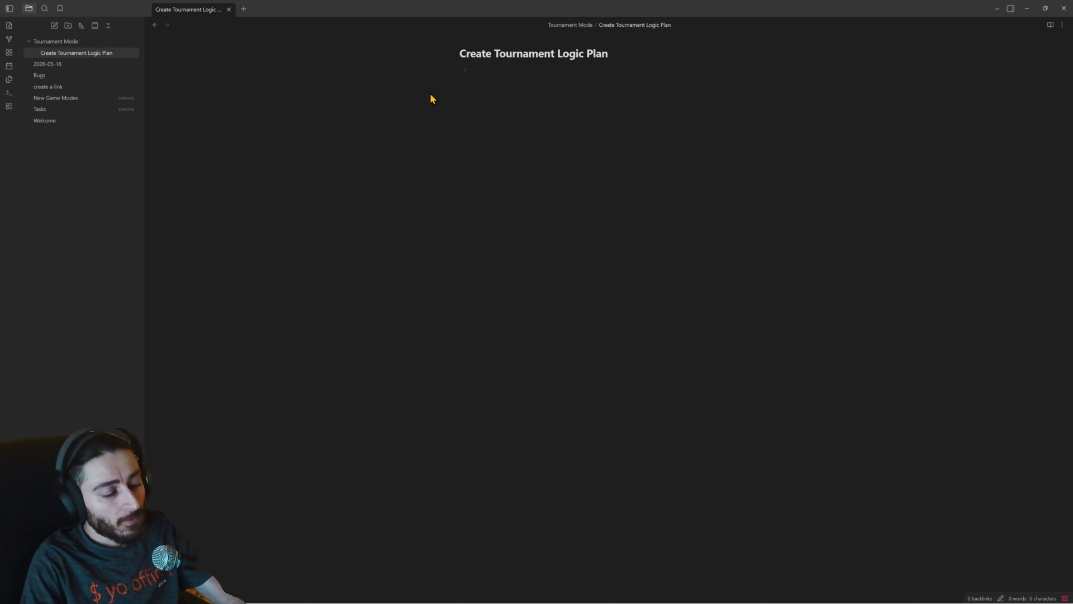
type("[[[")
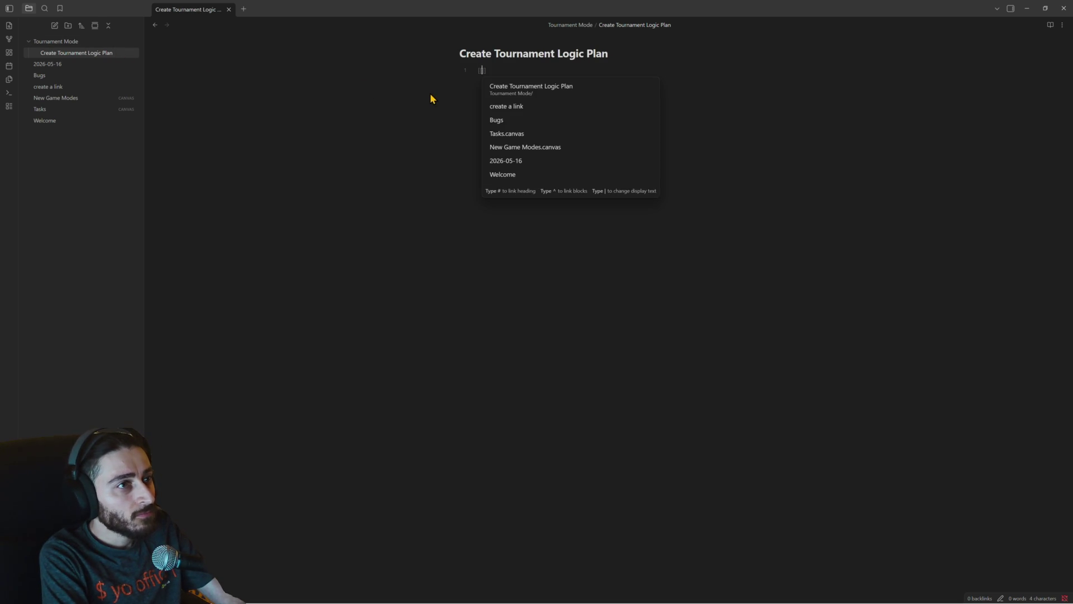
type("Tourn")
Discard the unfinished link and create a 'Tournament Mode' note in the folder.
key("BackSpace")
key("BackSpace")
key("BackSpace")
key("BackSpace")
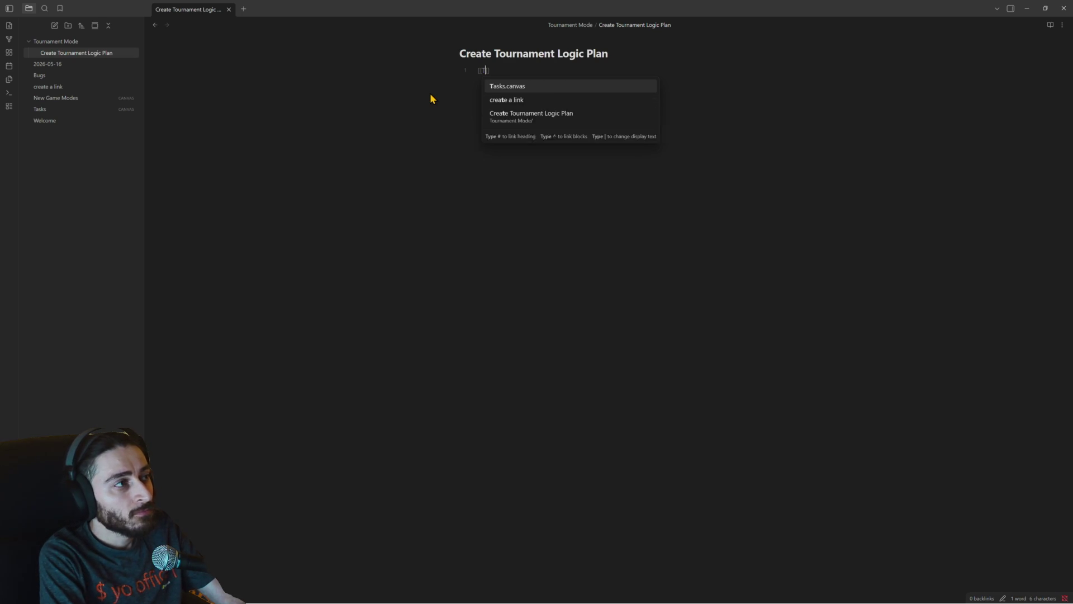
key("BackSpace")
key("BackSpace")
key("BackSpace")
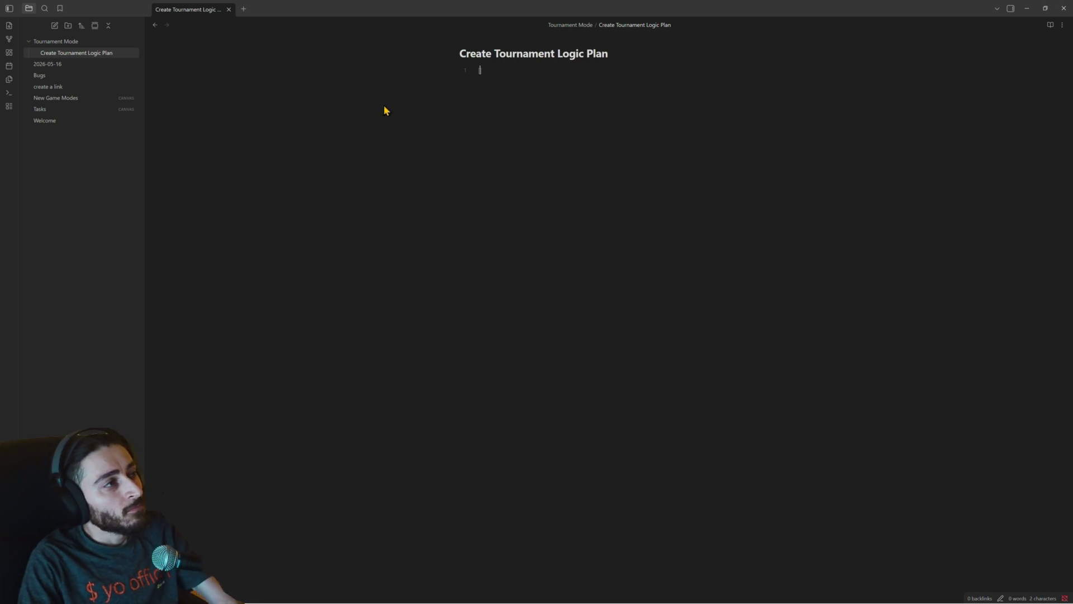
right_click(60, 42)
left_click(89, 51)
type("Tournament Mod")
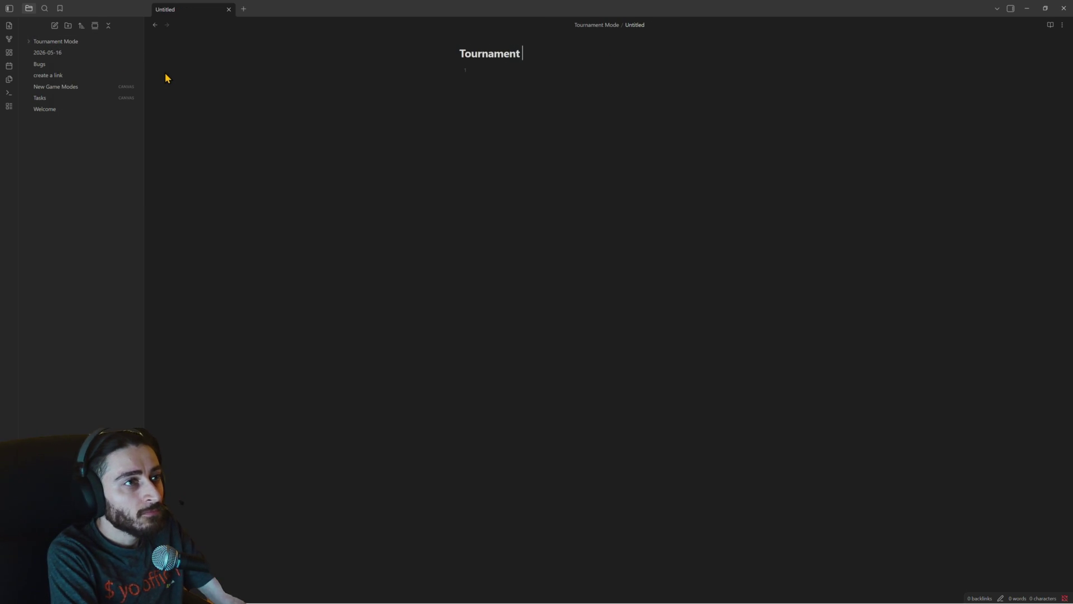
type("e")
left_click(30, 42)
Link to Tournament Mode from the Create Tournament Logic Plan note and show the graph.
left_click(81, 55)
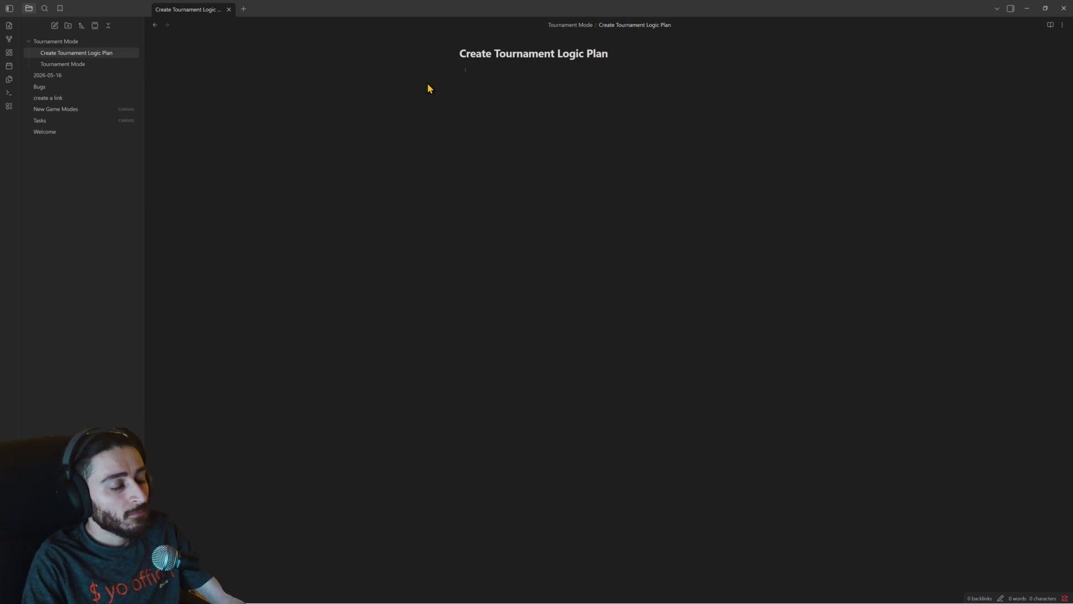
type("[[")
key("Return")
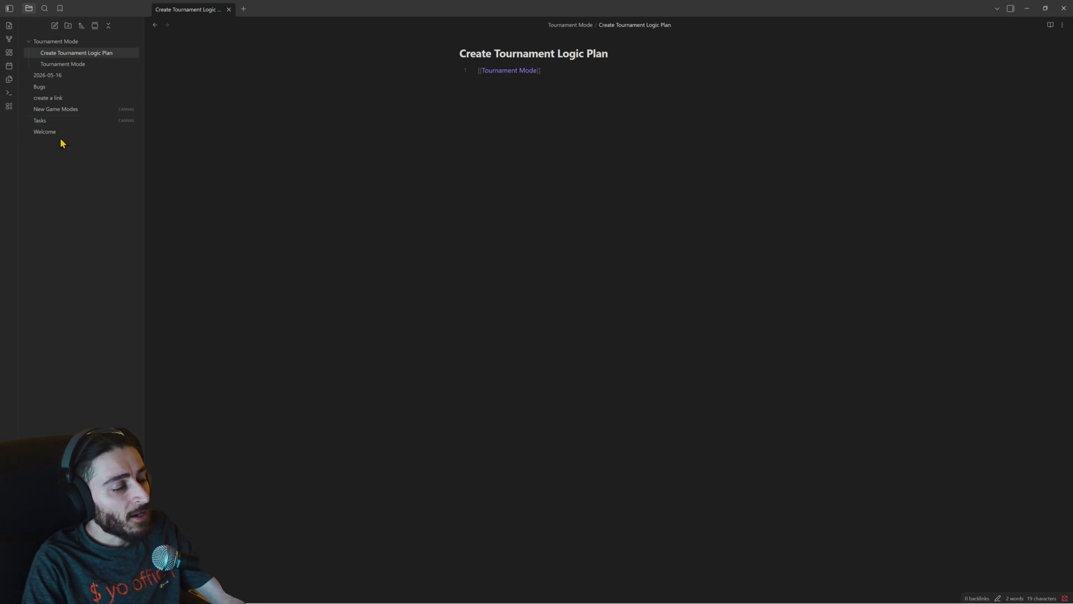
left_click(9, 40)
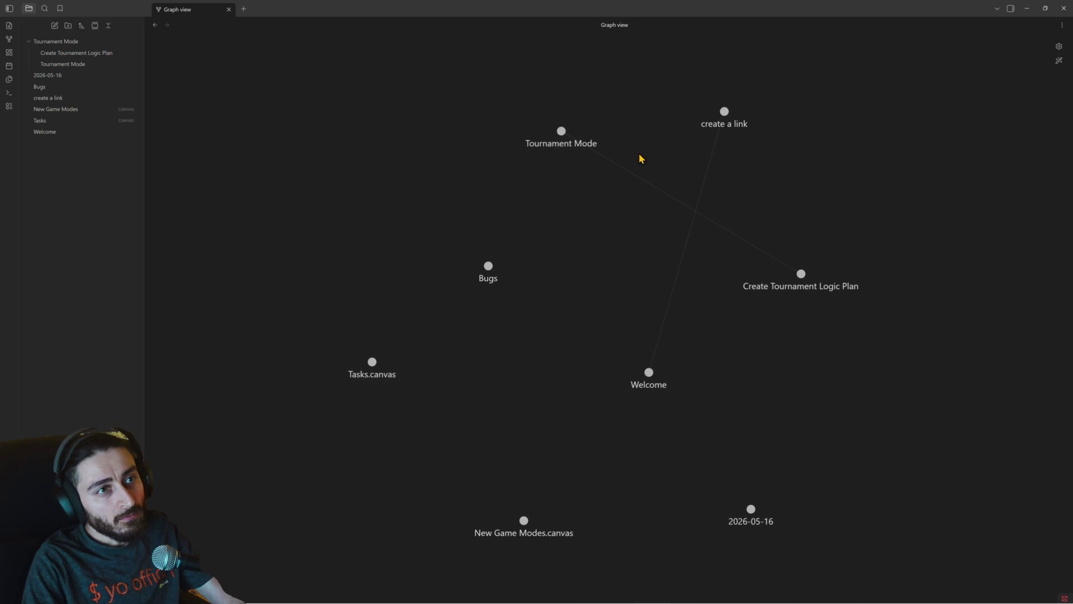
Drag the Welcome, Create Tournament Logic Plan and Tournament Mode nodes to tidy the graph.
mouse_move(647, 372)
left_mouse_down()
mouse_move(688, 305)
mouse_move(670, 372)
left_mouse_up()
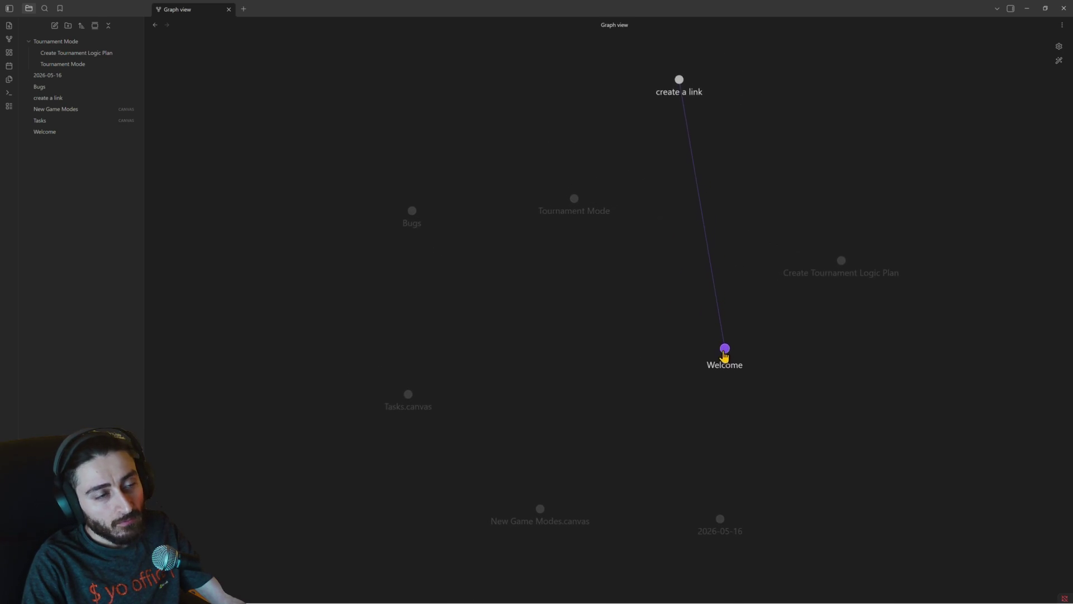
mouse_move(671, 371)
left_mouse_down()
mouse_move(436, 364)
mouse_move(494, 350)
mouse_move(425, 338)
left_mouse_up()
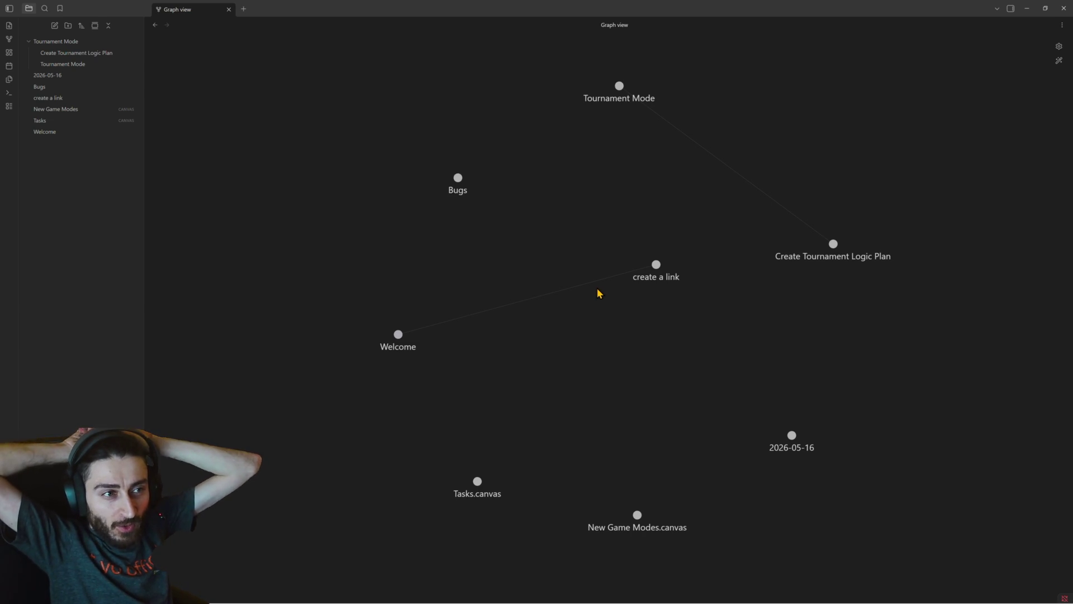
left_click_drag(832, 243, 849, 134)
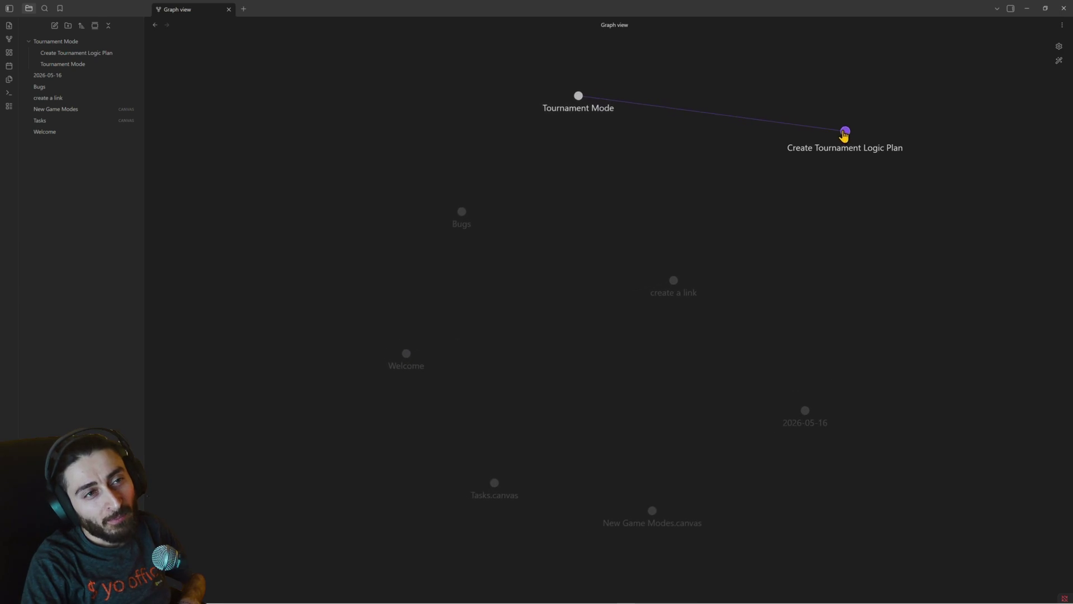
mouse_move(557, 92)
left_mouse_down()
mouse_move(620, 162)
mouse_move(554, 160)
left_mouse_up()
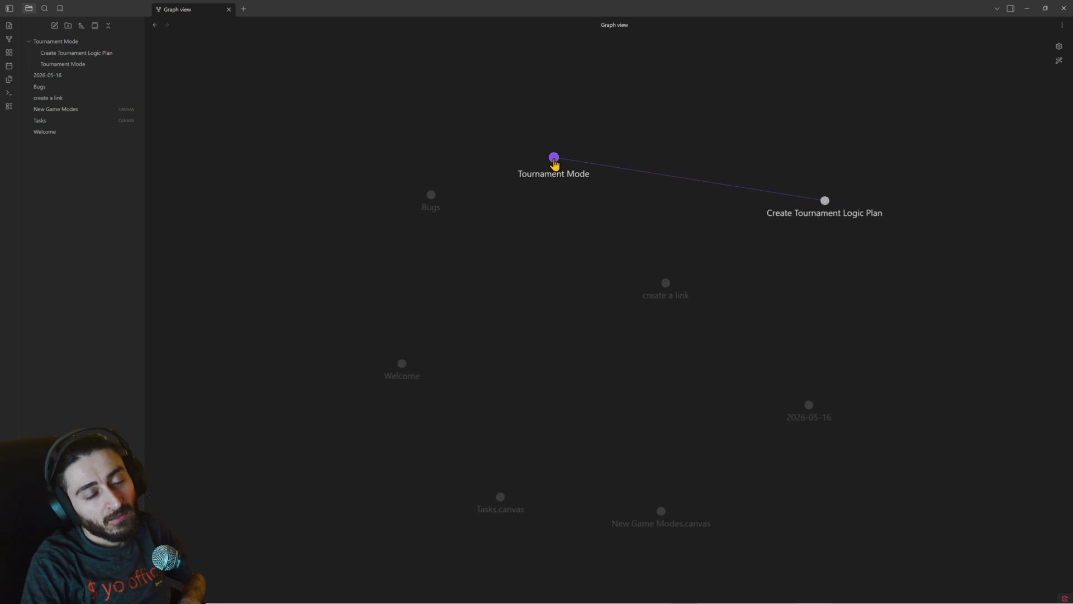
mouse_move(814, 181)
left_mouse_down()
mouse_move(802, 155)
mouse_move(553, 137)
mouse_move(667, 233)
mouse_move(690, 216)
mouse_move(599, 236)
mouse_move(625, 293)
mouse_move(686, 319)
mouse_move(680, 339)
mouse_move(701, 347)
mouse_move(746, 301)
mouse_move(656, 216)
left_mouse_up()
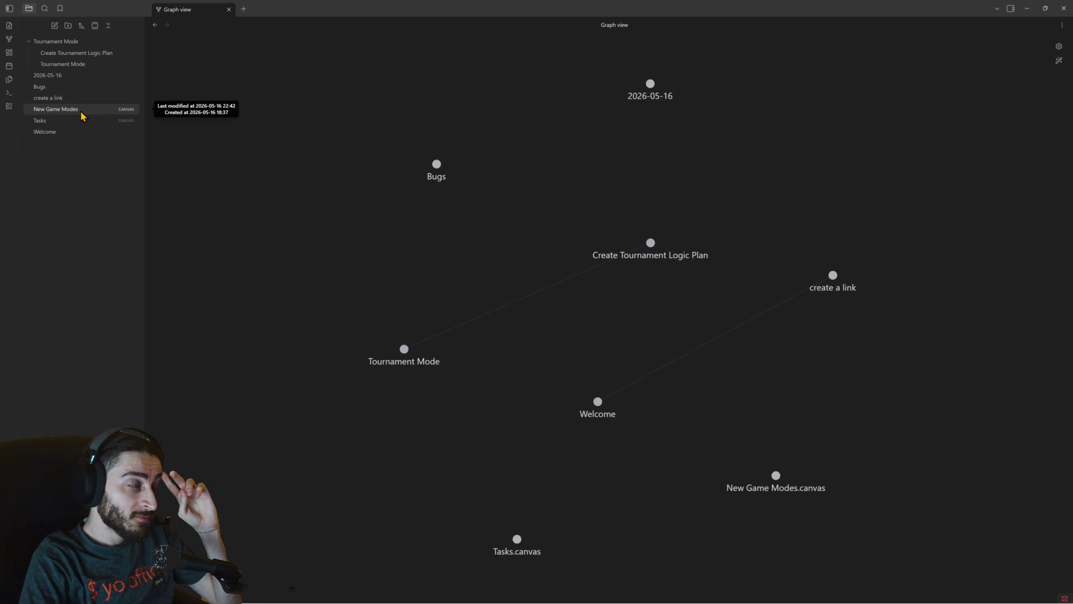
Browse the Tournament Mode and plan notes, then open the New Game Modes canvas.
left_click(69, 69)
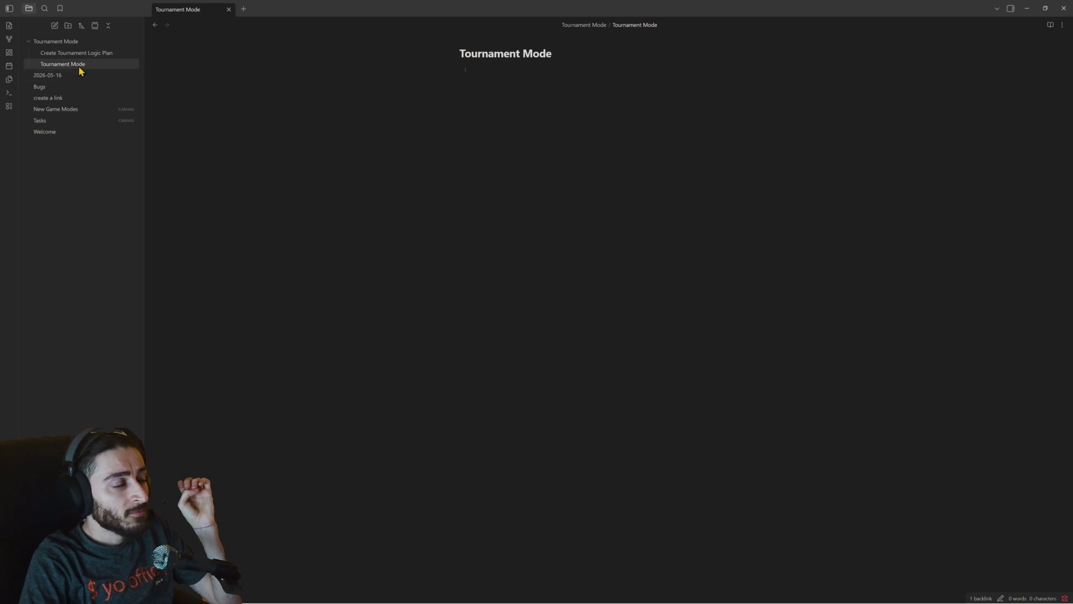
left_click(76, 57)
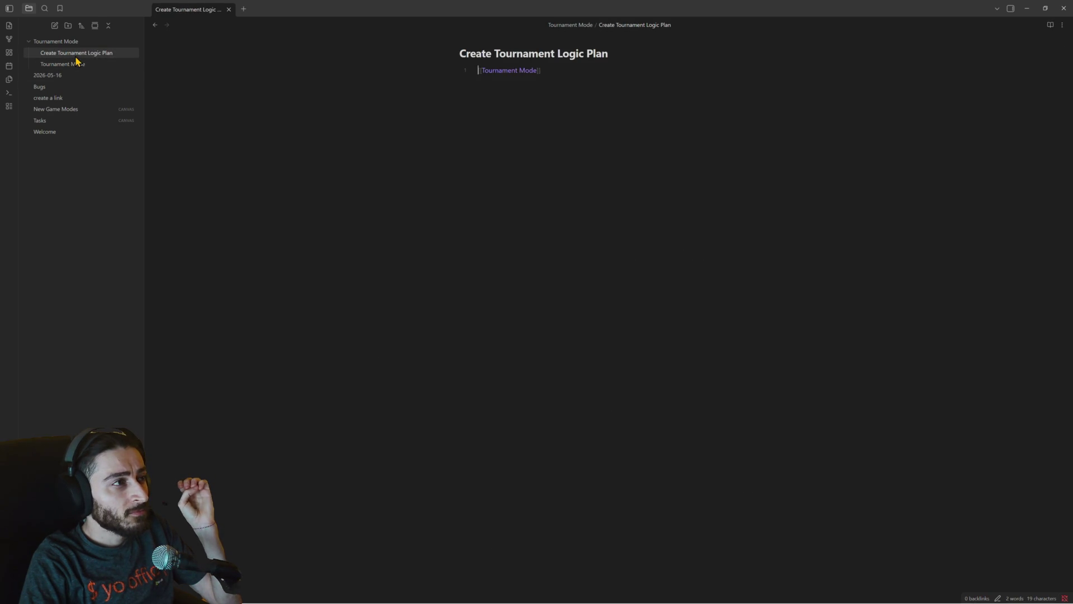
left_click(70, 110)
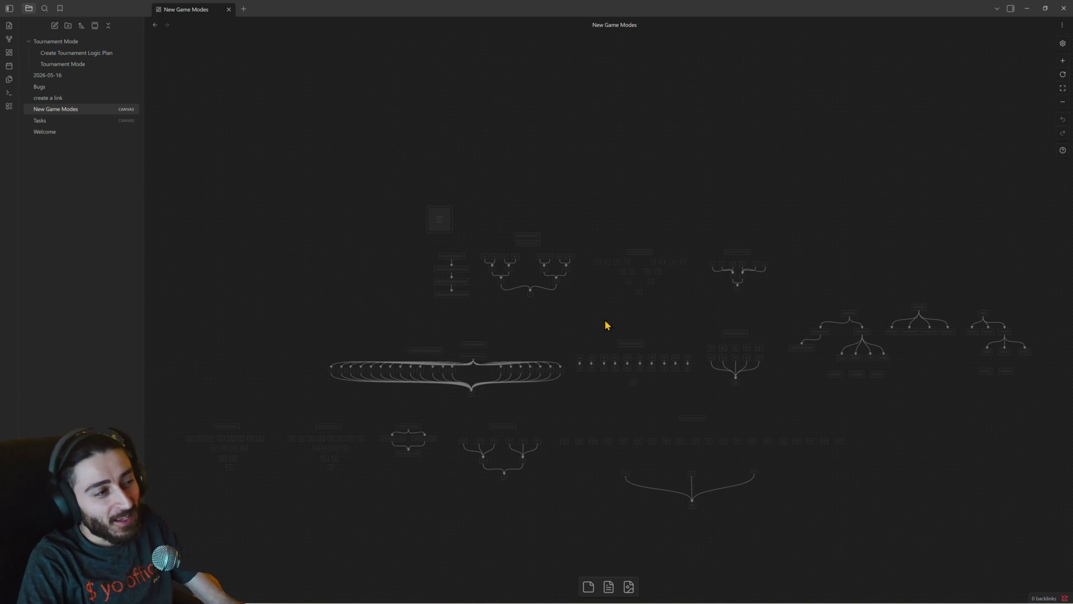
scroll(796, 299, "up", 1)
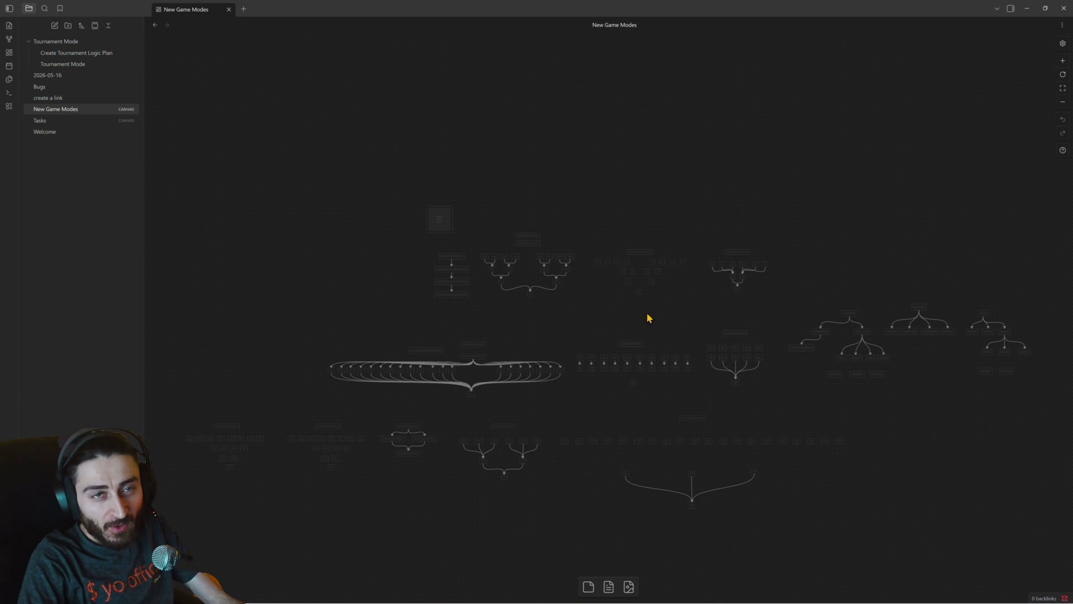
scroll(629, 328, "down", 2)
scroll(612, 339, "up", 1)
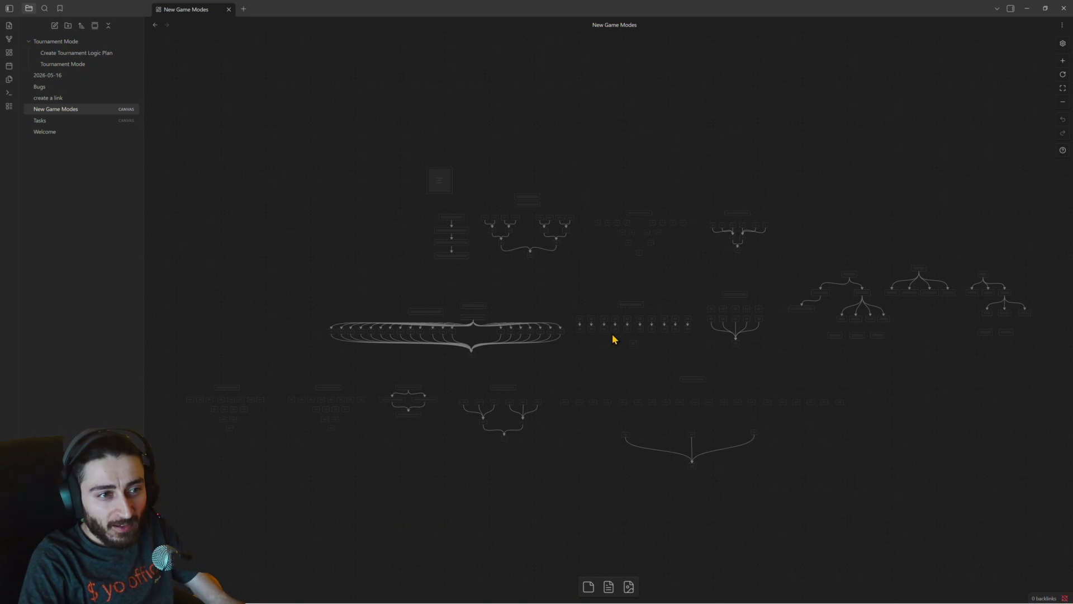
scroll(612, 338, "up", 2, "ctrl")
scroll(612, 335, "down", 1)
scroll(613, 335, "up", 2)
scroll(612, 334, "down", 3)
scroll(613, 339, "up", 1)
scroll(613, 339, "up", 1)
scroll(612, 338, "up", 2)
scroll(612, 339, "up", 1)
scroll(612, 339, "down", 2)
scroll(616, 338, "down", 3)
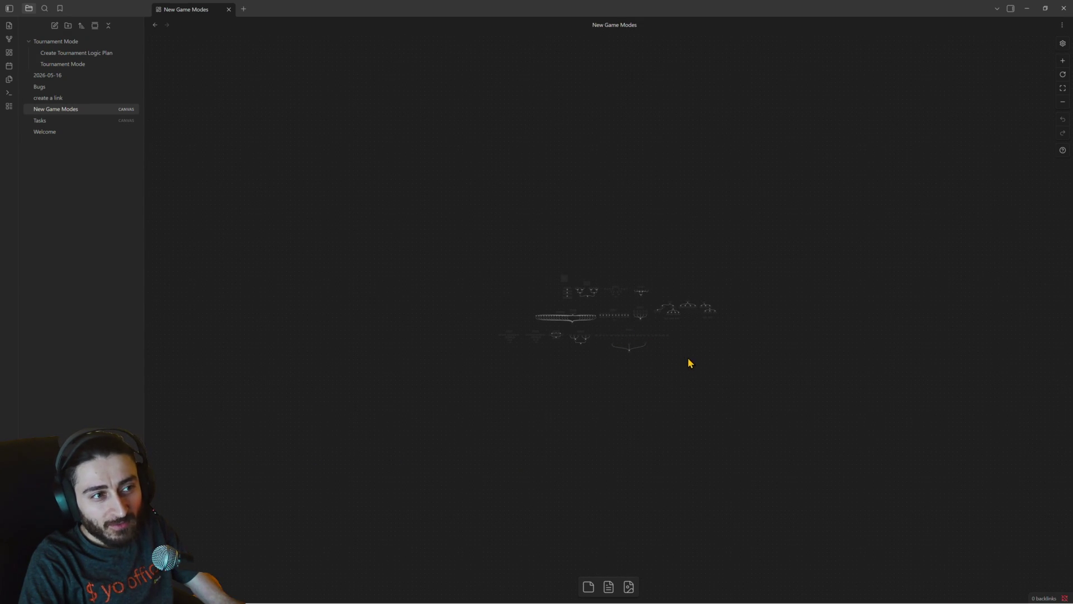
scroll(671, 341, "down", 2)
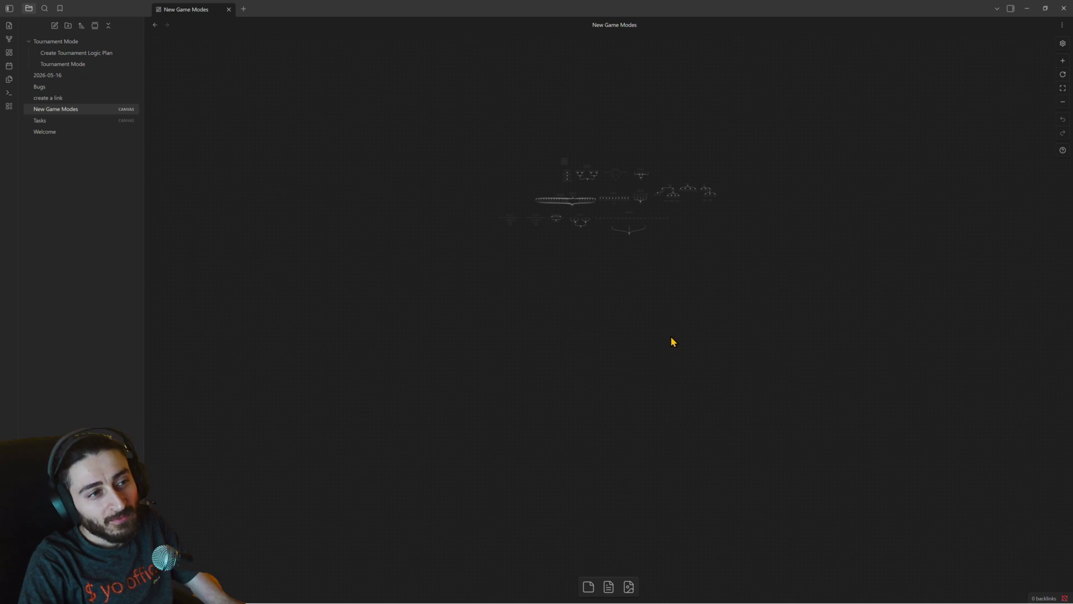
scroll(651, 291, "up", 1)
scroll(656, 289, "up", 2)
scroll(656, 286, "up", 5)
scroll(657, 293, "up", 3, "ctrl")
scroll(646, 336, "up", 3, "ctrl")
scroll(638, 335, "up", 3, "ctrl")
scroll(637, 311, "up", 3, "ctrl")
scroll(637, 314, "down", 10, "ctrl")
scroll(637, 315, "down", 5, "ctrl")
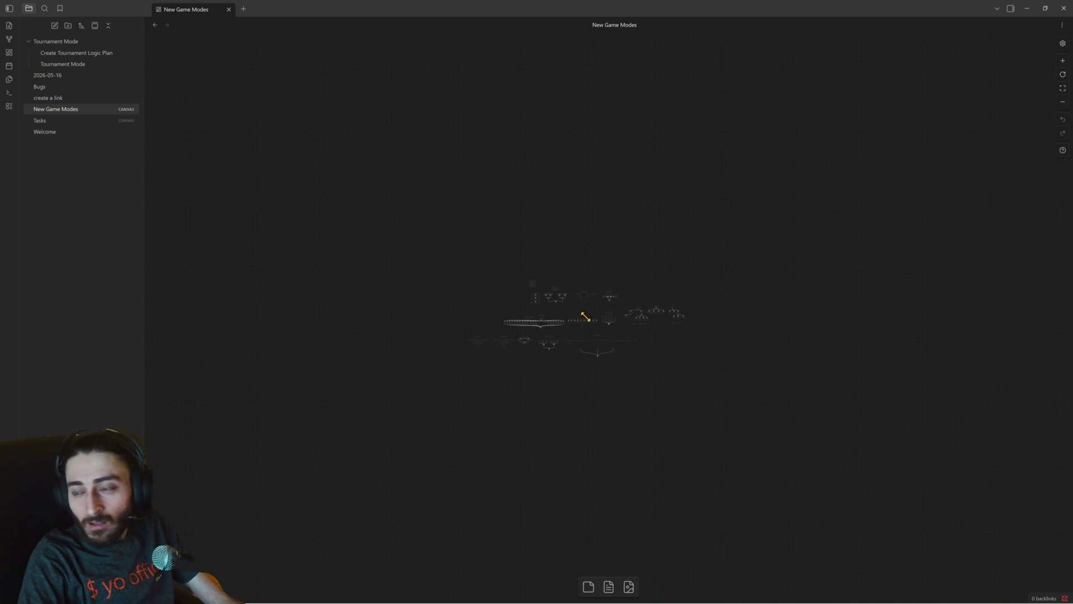
scroll(556, 299, "up", 1, "ctrl")
scroll(560, 301, "up", 2, "ctrl")
scroll(565, 301, "up", 2, "ctrl")
scroll(565, 302, "up", 3, "ctrl")
scroll(566, 303, "up", 3, "ctrl")
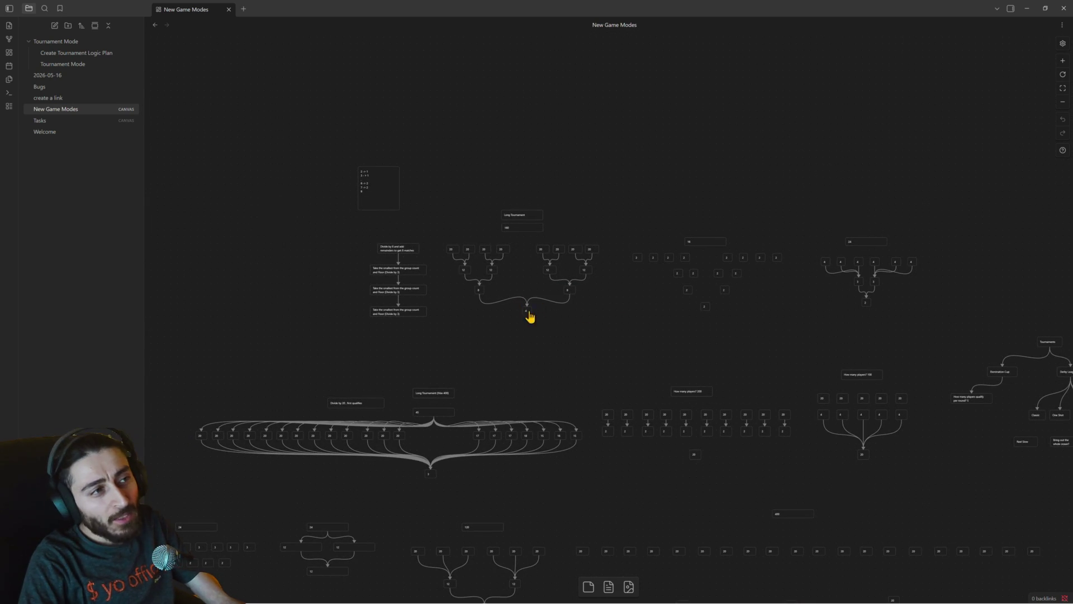
scroll(565, 329, "up", 1)
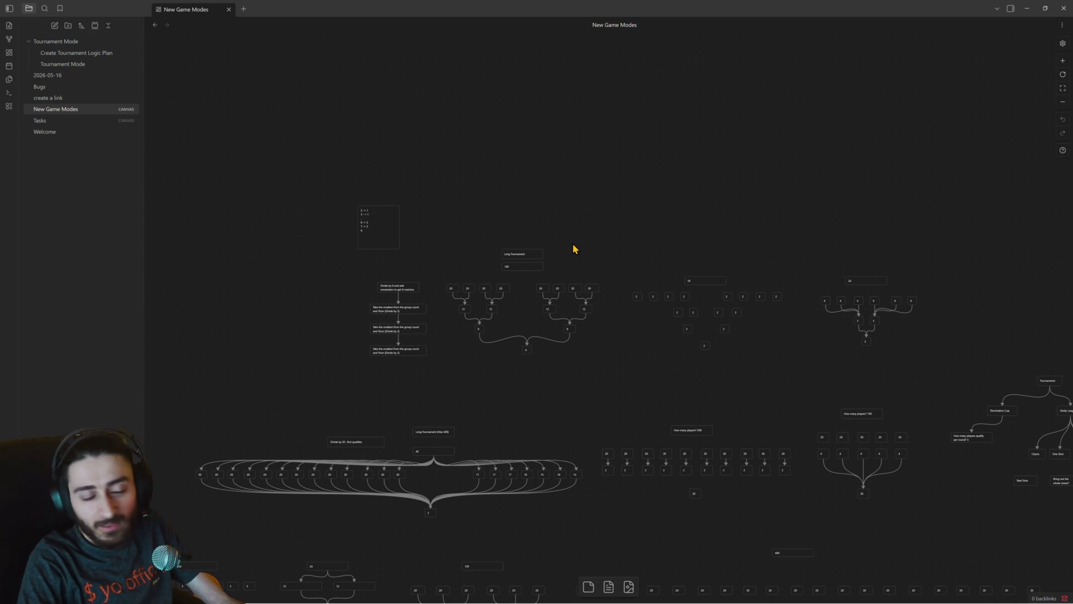
Open the Tasks canvas and drag the Tournament Mode card up and to the left.
left_click(47, 122)
left_click_drag(722, 277, 645, 194)
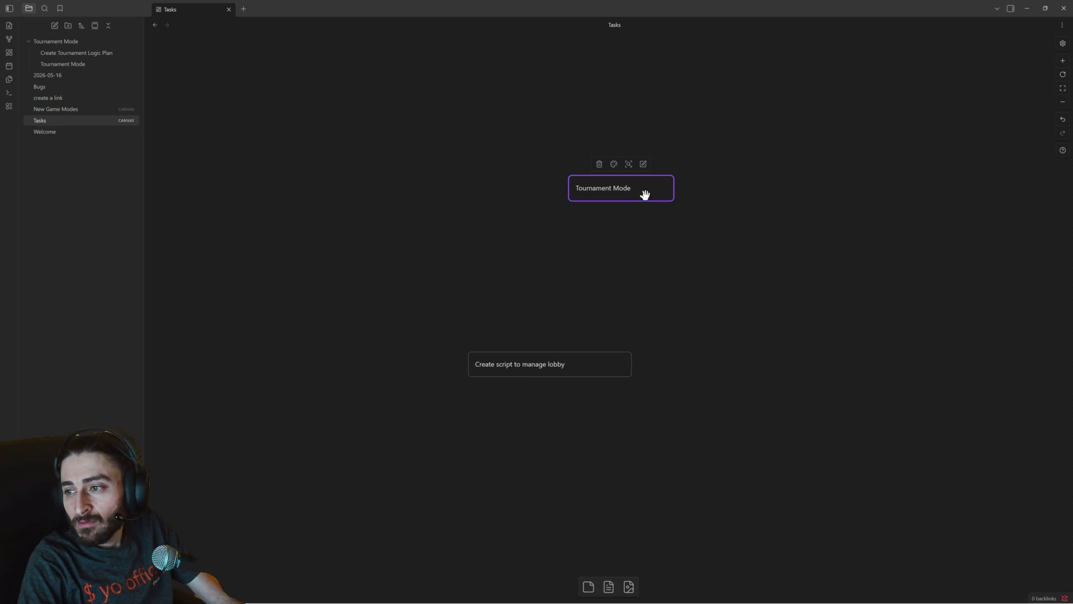